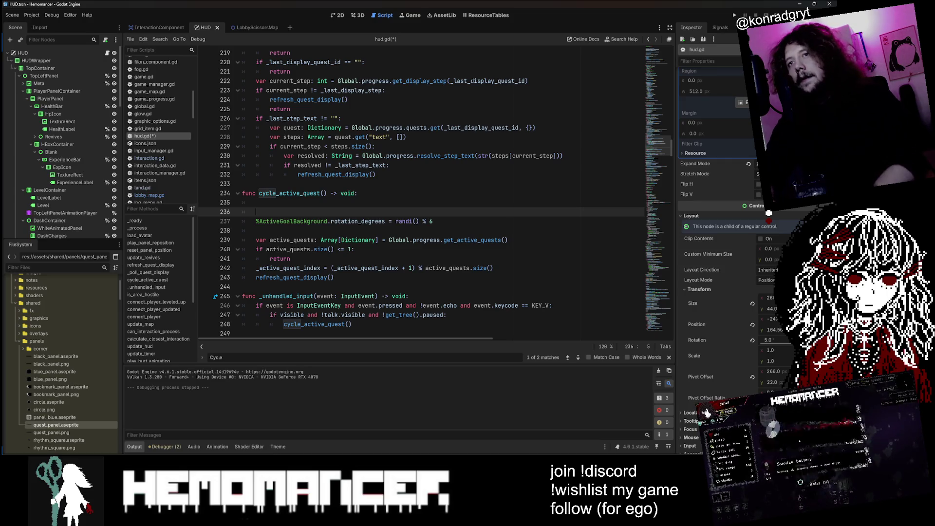
{"action": "type", "text": "var"}
- Declare var shake_tween = Tween at the top of cycle_active_quest
{"action": "key", "text": "Return"}
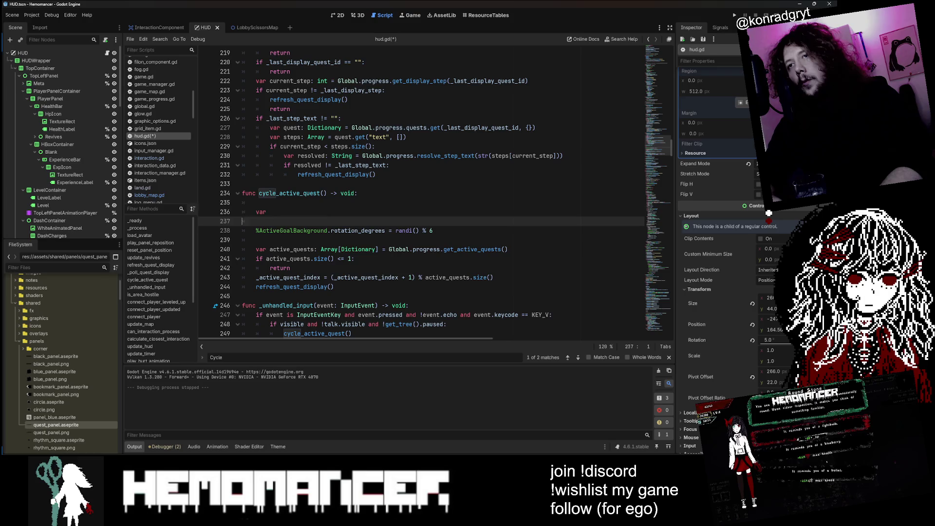
{"action": "left_click", "coordinate": [267, 212]}
{"action": "key", "text": "Up"}
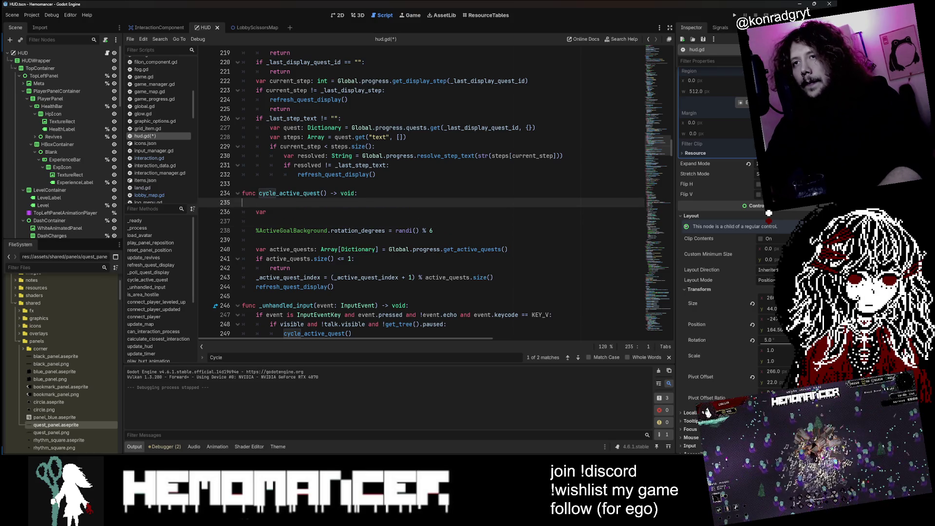
{"action": "key", "text": "ctrl+shift+k"}
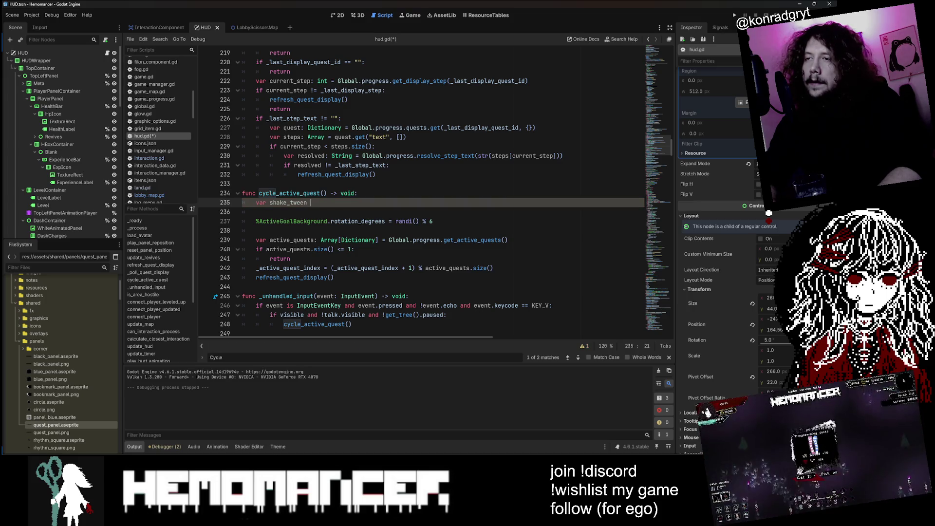
{"action": "type", "text": "Tween"}
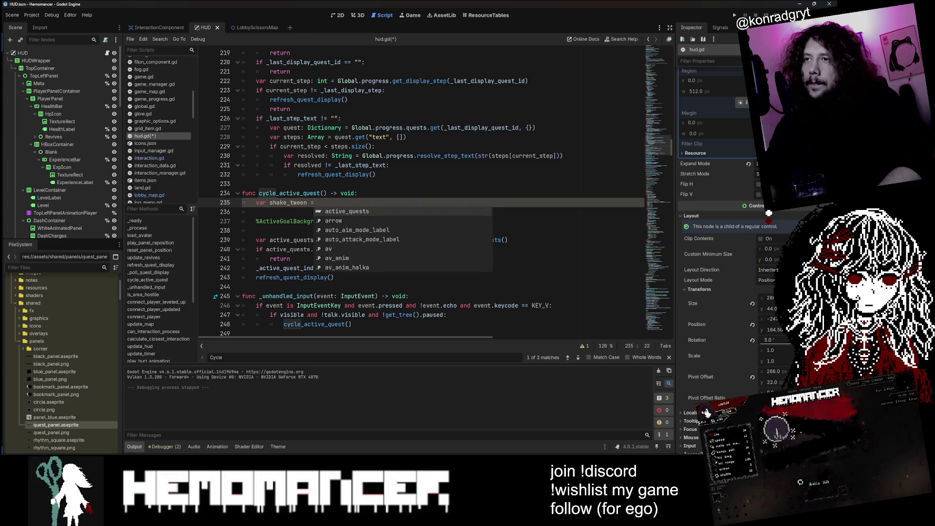
{"action": "type", "text": "("}
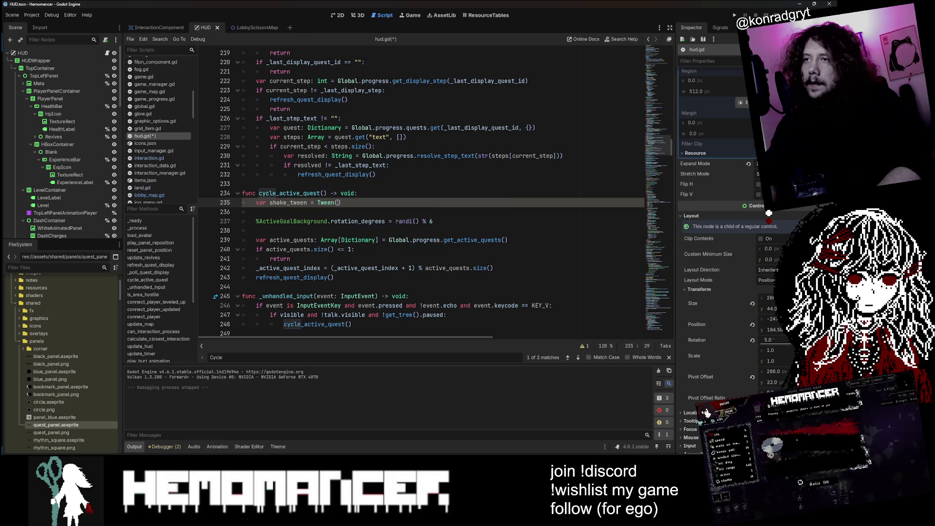
{"action": "key", "text": "BackSpace"}
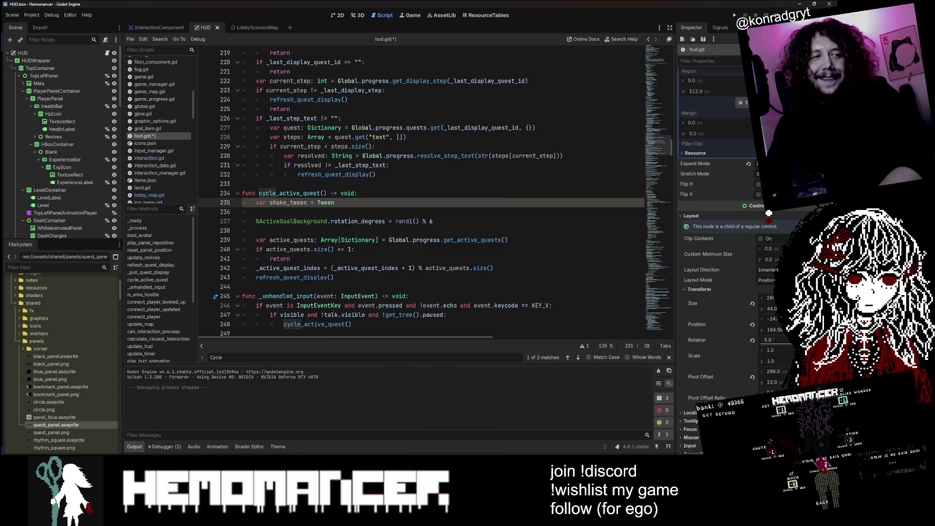
- Copy the three beating_label tween lines from audio.gd in the external editor
{"action": "key", "text": "alt+Tab"}
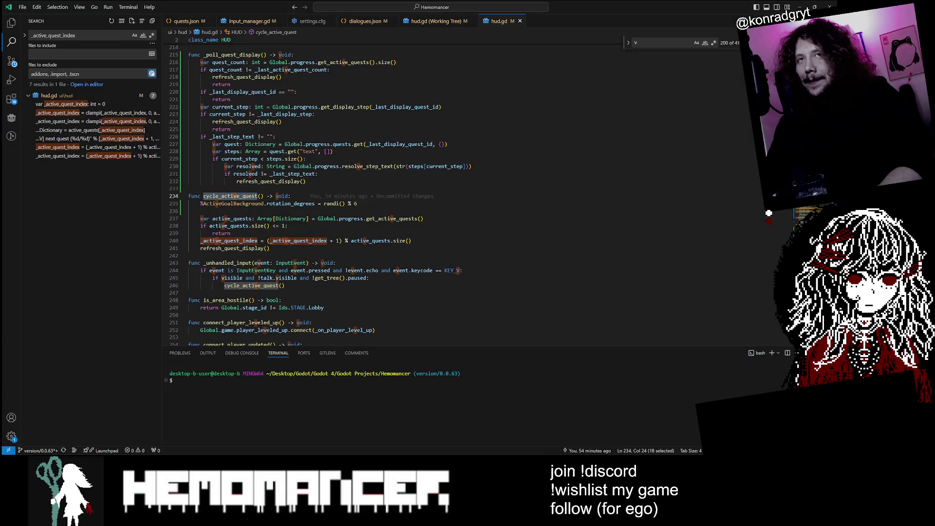
{"action": "type", "text": "Tween"}
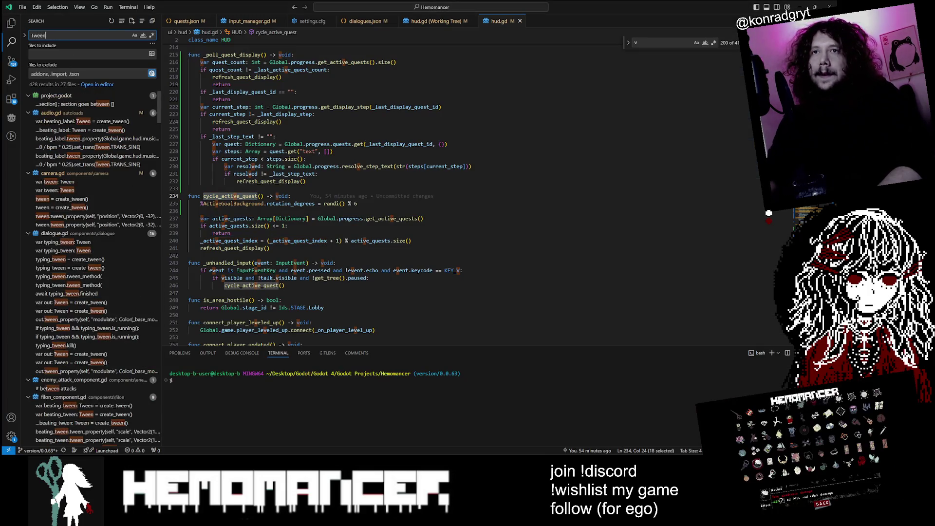
{"action": "left_click", "coordinate": [96, 121]}
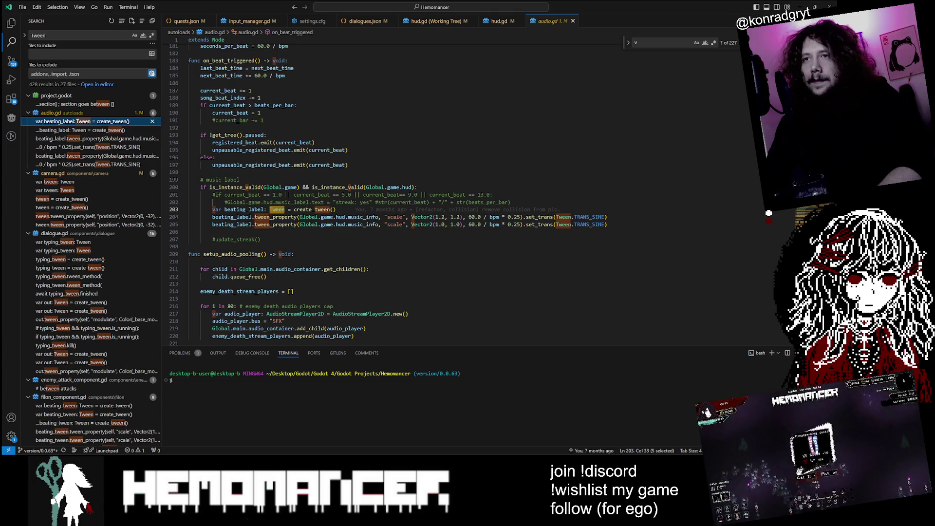
{"action": "left_click_drag", "start_coordinate": [213, 210], "coordinate": [607, 224]}
{"action": "key", "text": "ctrl+c"}
{"action": "left_click", "coordinate": [800, 7]}
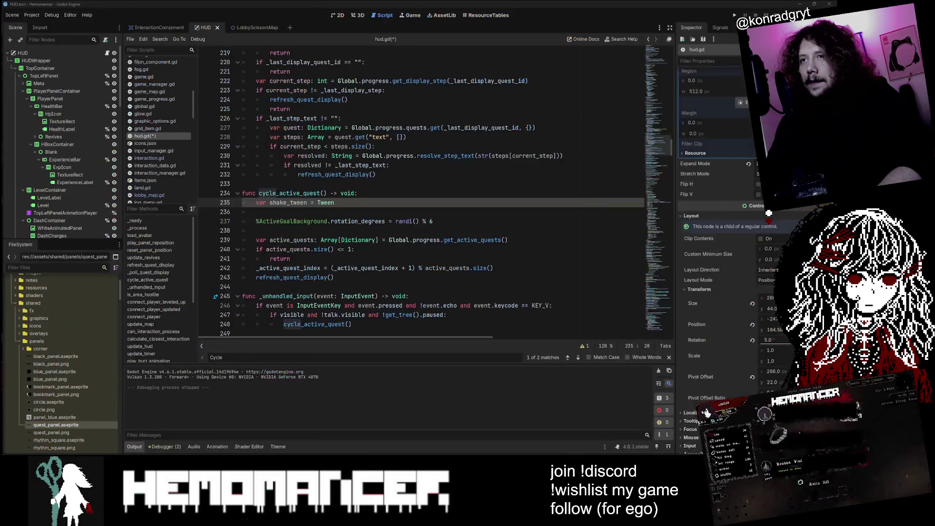
- Paste the audio.gd tween lines, rename beating_label to shake_tween, and delete the old declaration
{"action": "key", "text": "ctrl+v"}
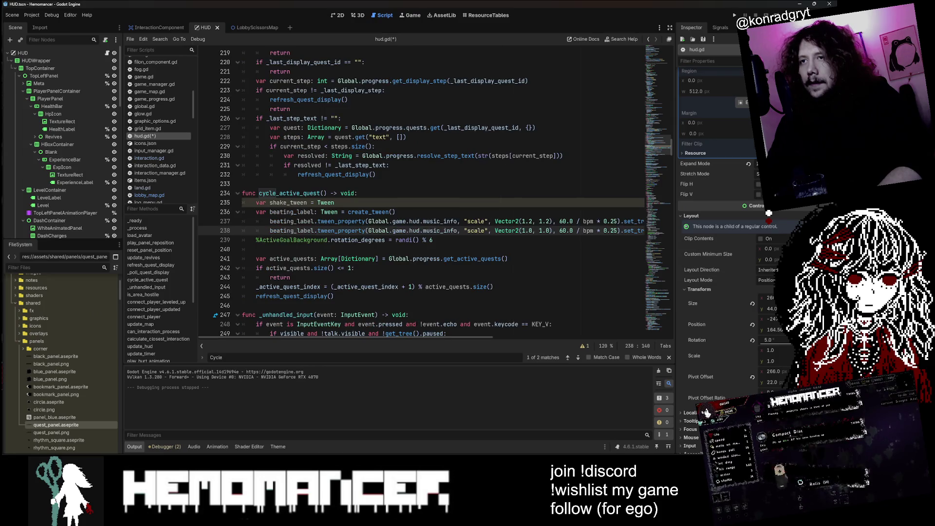
{"action": "left_click", "coordinate": [287, 203]}
{"action": "double_click", "coordinate": [292, 212]}
{"action": "type", "text": "shake_tween"}
{"action": "left_click", "coordinate": [344, 203]}
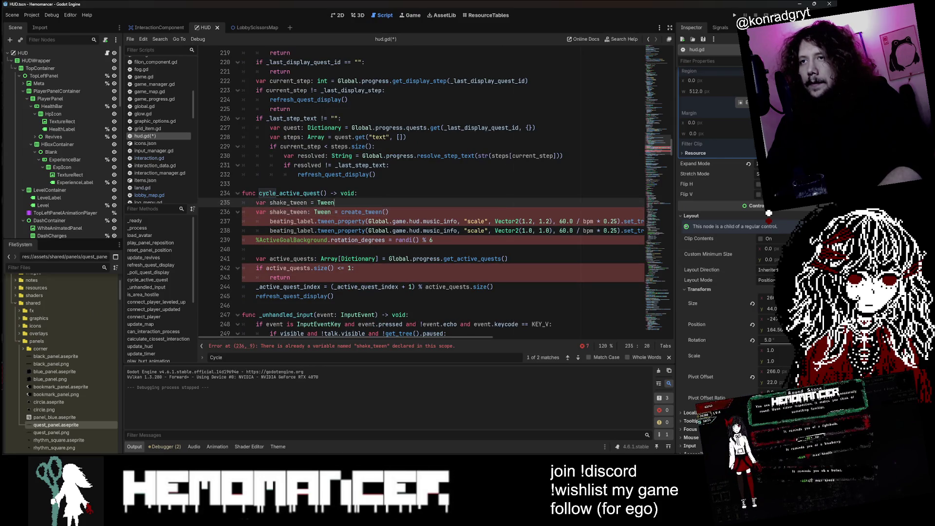
{"action": "key", "text": "ctrl+shift+k"}
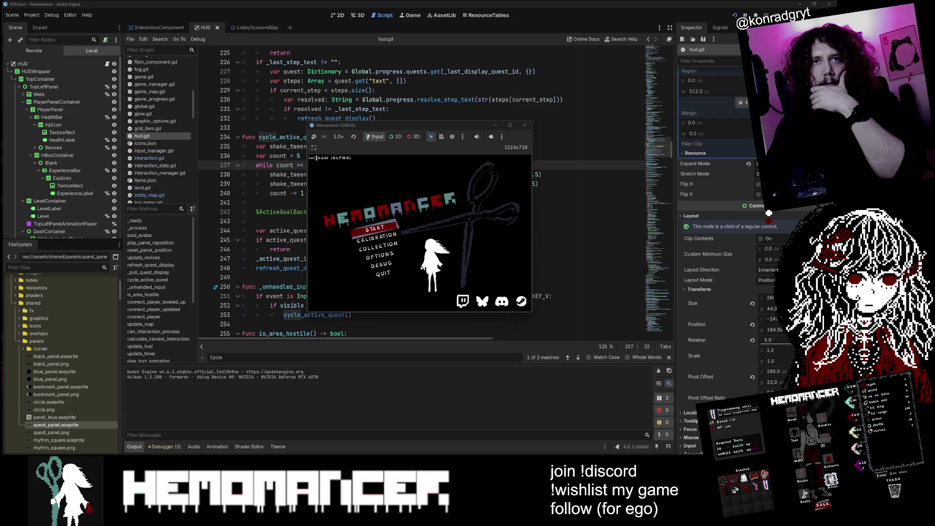
- Start the game from the main menu and enlarge its window
{"action": "key", "text": "Return"}
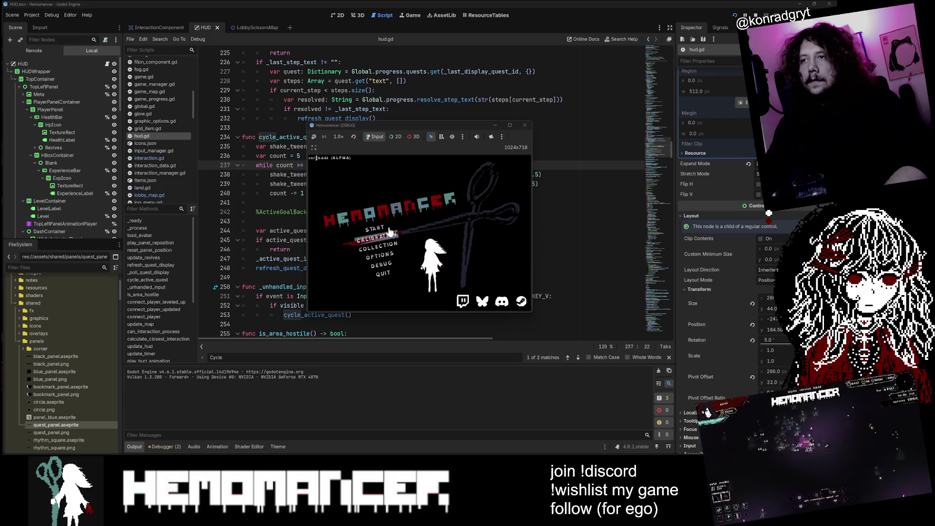
{"action": "mouse_move", "coordinate": [304, 315]}
{"action": "left_mouse_down"}
{"action": "mouse_move", "coordinate": [80, 448]}
{"action": "mouse_move", "coordinate": [11, 444]}
{"action": "left_mouse_up"}
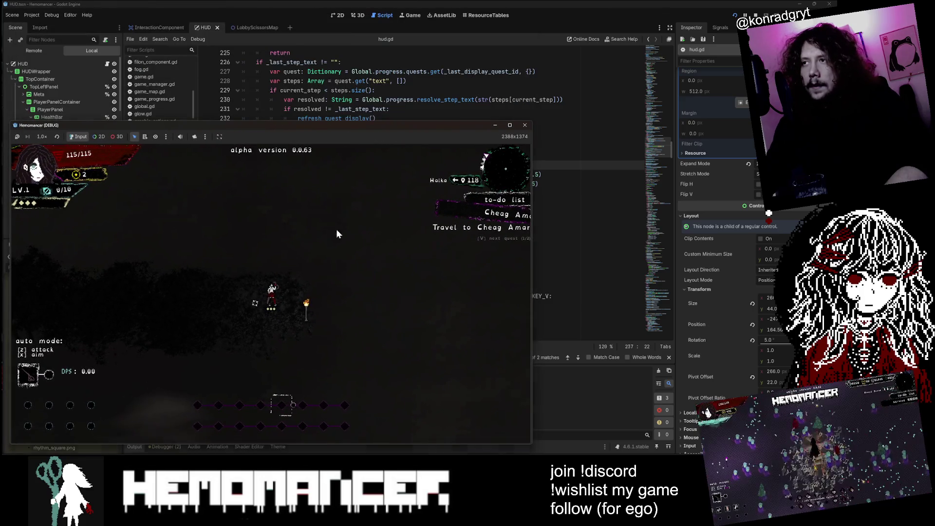
{"action": "left_click_drag", "start_coordinate": [533, 120], "coordinate": [732, 23]}
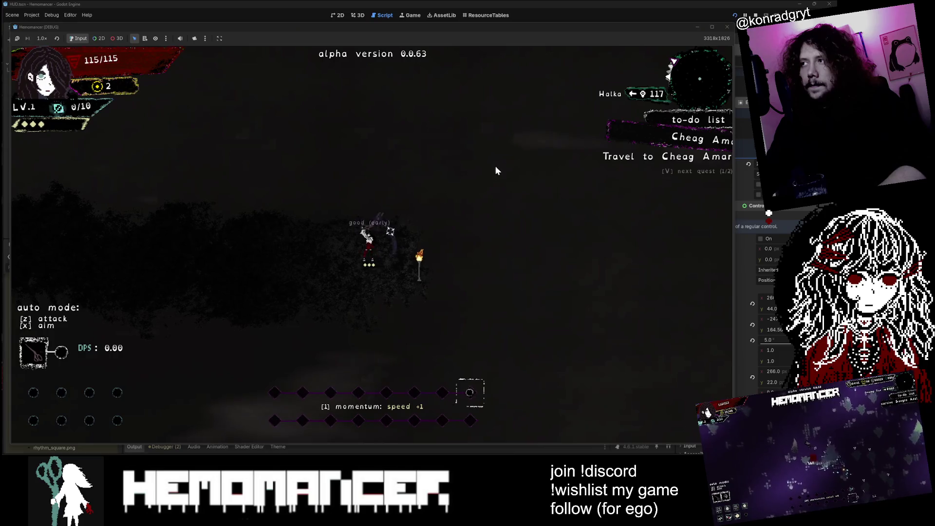
- Cycle to the next active quest with V, walk the player left, then close the game
{"action": "key", "text": "v"}
{"action": "key", "text": "Left"}
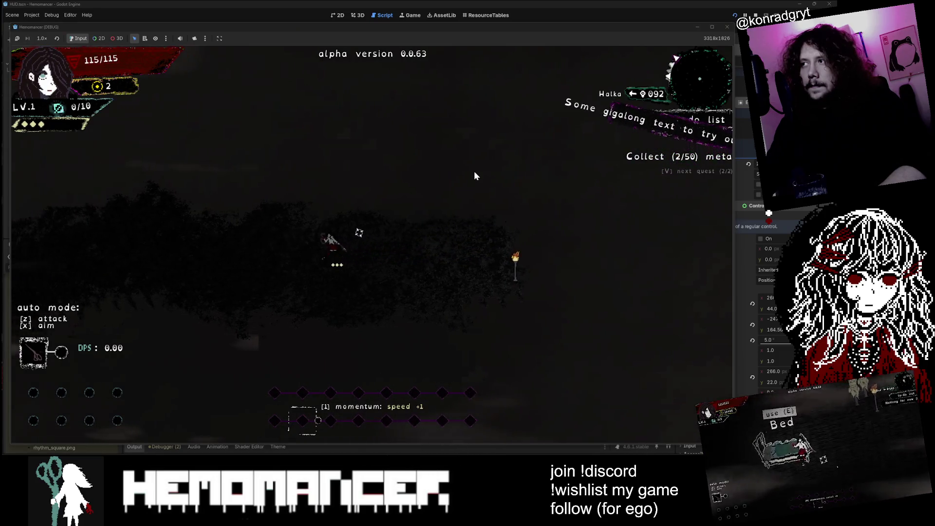
{"action": "key", "text": "Left"}
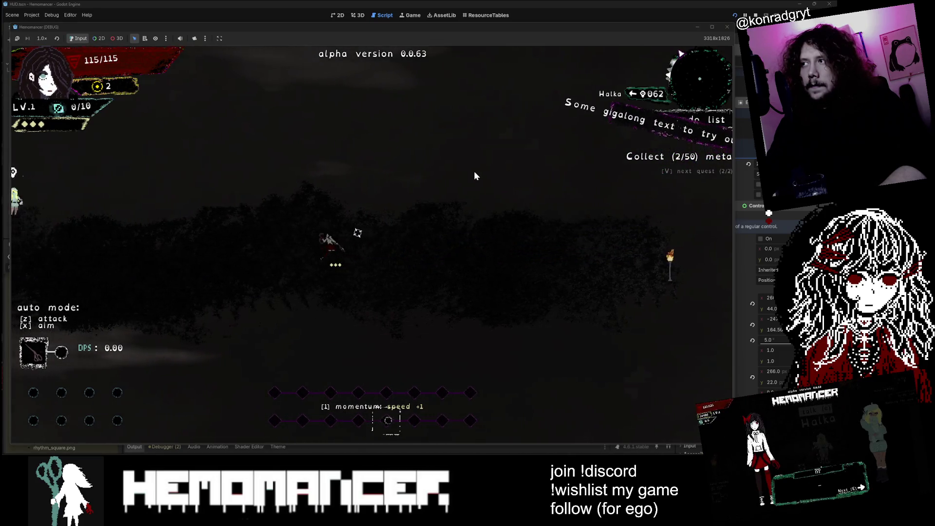
{"action": "key", "text": "Left"}
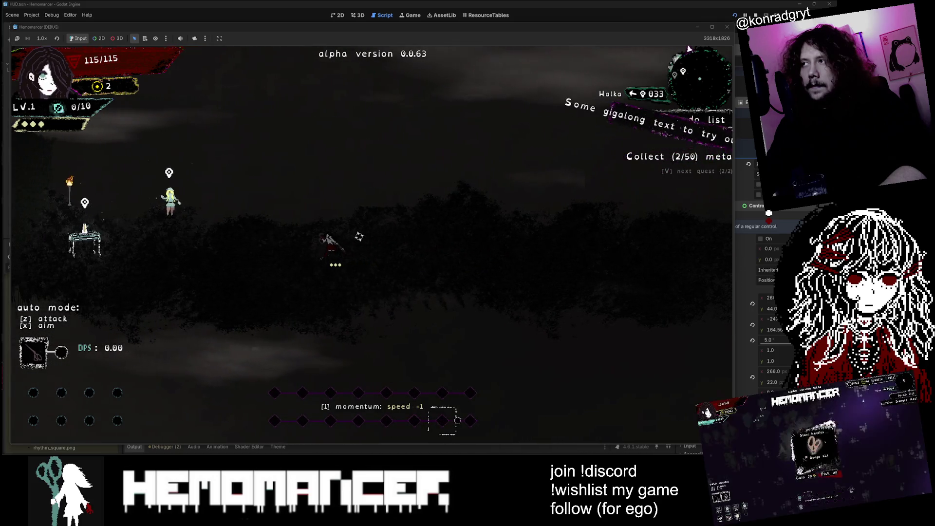
{"action": "key", "text": "Left"}
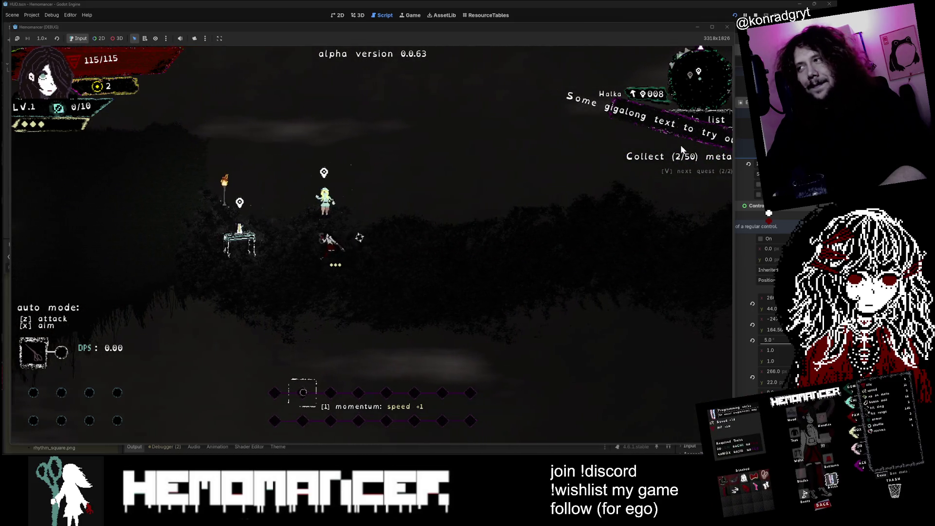
{"action": "left_click", "coordinate": [728, 27]}
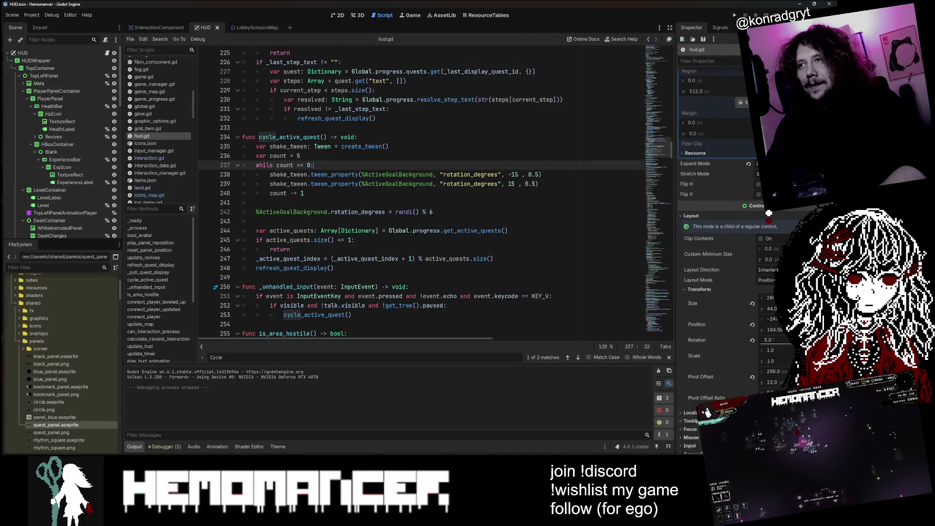
- Copy the +15 rotation tween below the loop with a randi() % 6 angle, removing the old assignment
{"action": "left_click", "coordinate": [440, 174]}
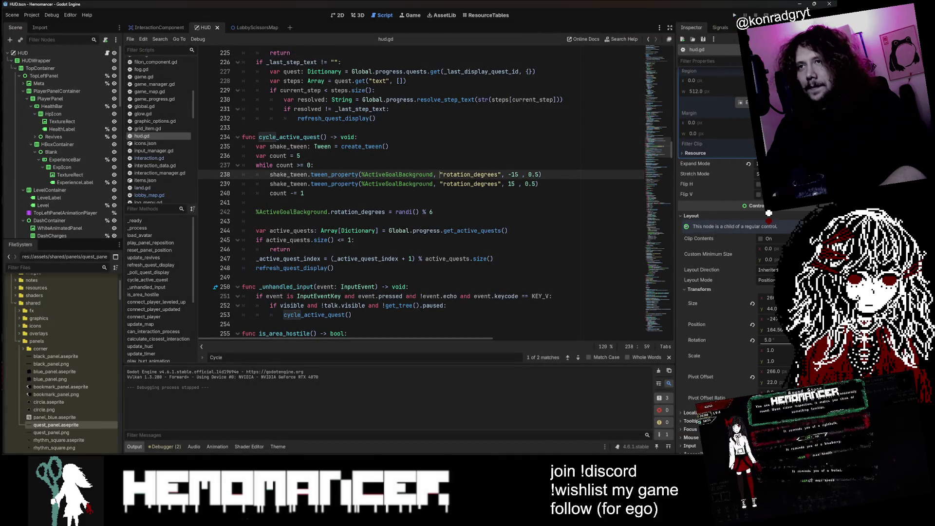
{"action": "key", "text": "Down"}
{"action": "key", "text": "Home"}
{"action": "key", "text": "shift+End"}
{"action": "key", "text": "ctrl+c"}
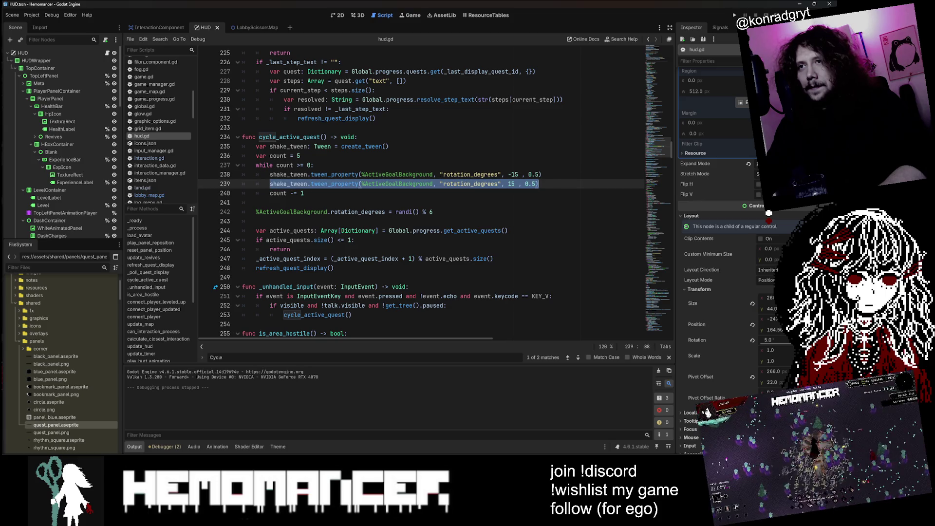
{"action": "left_click", "coordinate": [257, 202]}
{"action": "key", "text": "Return"}
{"action": "key", "text": "ctrl+v"}
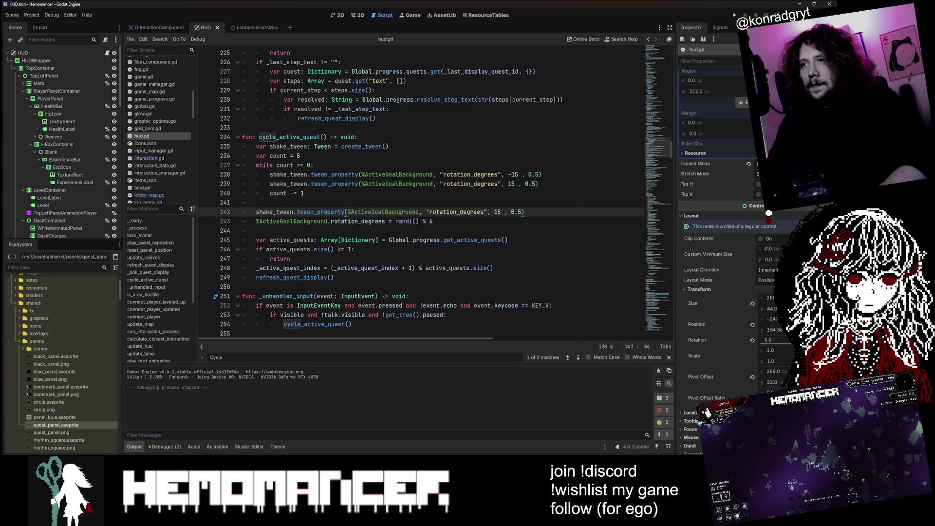
{"action": "key", "text": "Down"}
{"action": "key", "text": "ctrl+shift+Left"}
{"action": "key", "text": "ctrl+shift+Left"}
{"action": "key", "text": "ctrl+shift+Left"}
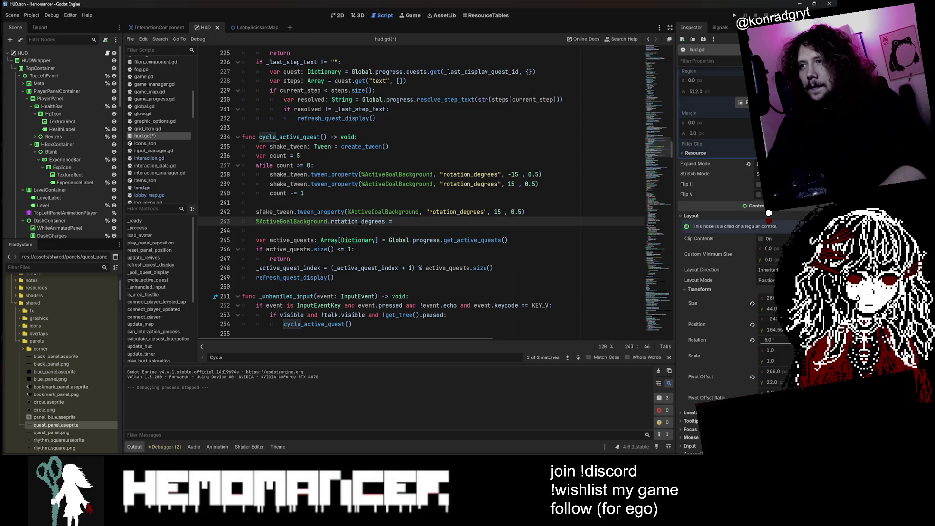
{"action": "left_click", "coordinate": [496, 212]}
{"action": "key", "text": "Down"}
{"action": "key", "text": "ctrl+shift+k"}
{"action": "key", "text": "Up"}
{"action": "key", "text": "Up"}
- Set the shake tween durations to 0.1 seconds, then save and run the game
{"action": "left_click", "coordinate": [542, 174]}
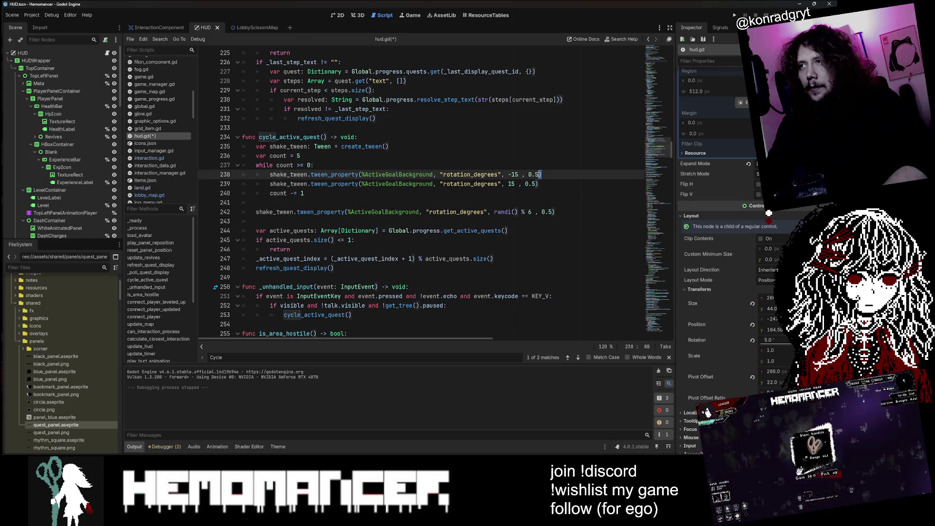
{"action": "type", "text": "1"}
{"action": "key", "text": "Down"}
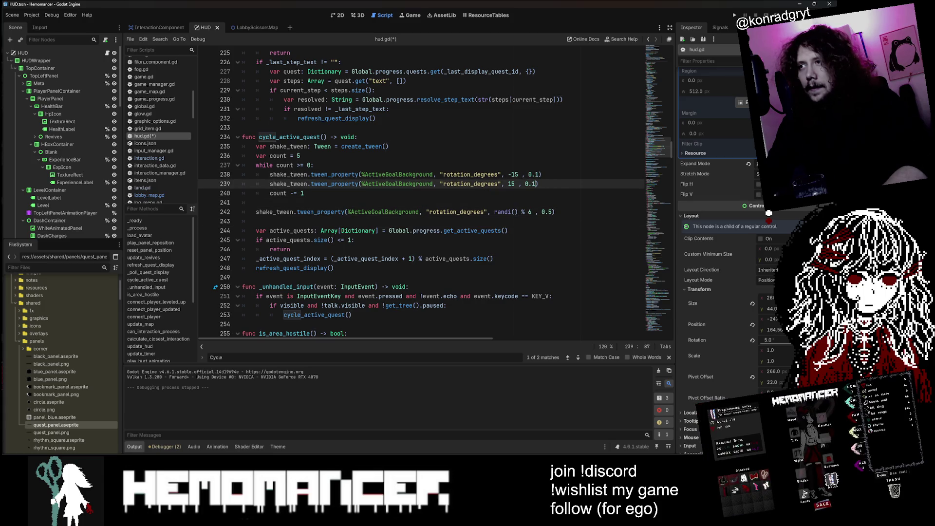
{"action": "left_click", "coordinate": [552, 212]}
{"action": "type", "text": "1"}
{"action": "key", "text": "Up"}
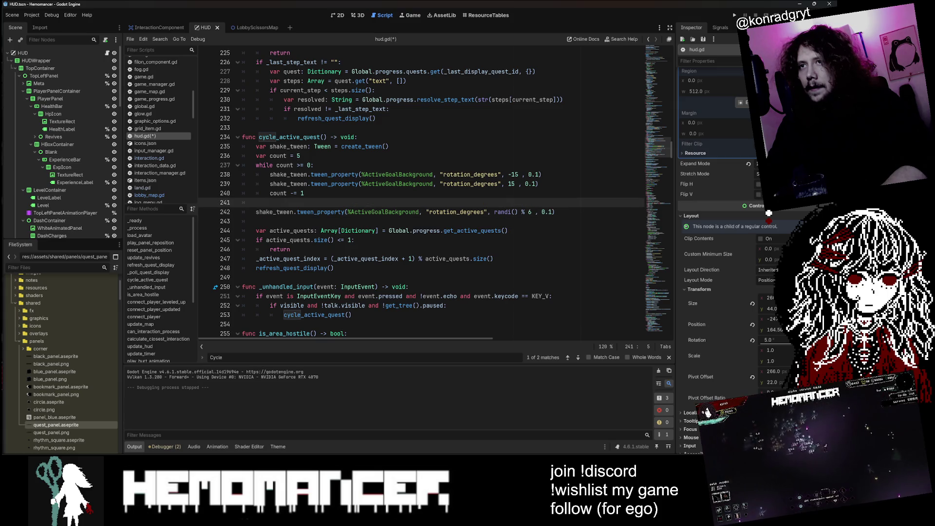
{"action": "left_click", "coordinate": [449, 165]}
{"action": "key", "text": "F5"}
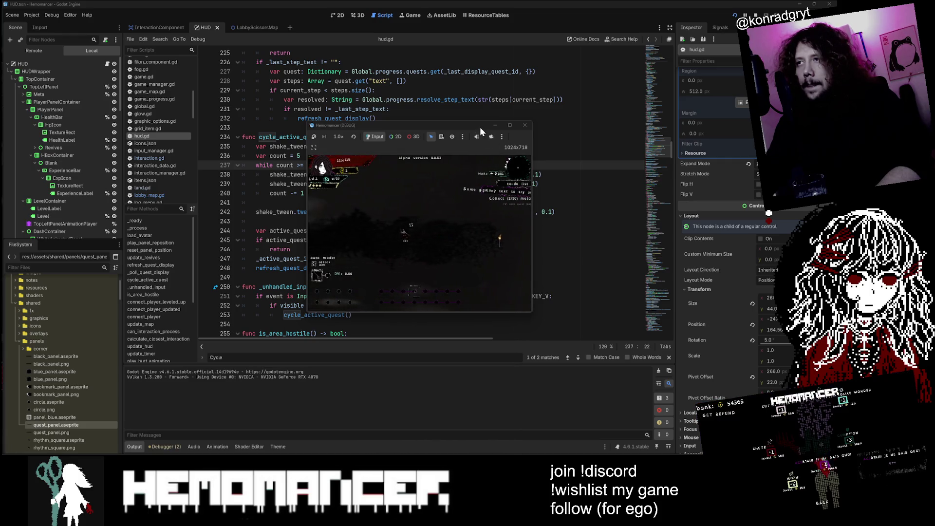
- Move and enlarge the game window, cycle quests five times with V, then close the game
{"action": "left_click_drag", "start_coordinate": [480, 126], "coordinate": [484, 84]}
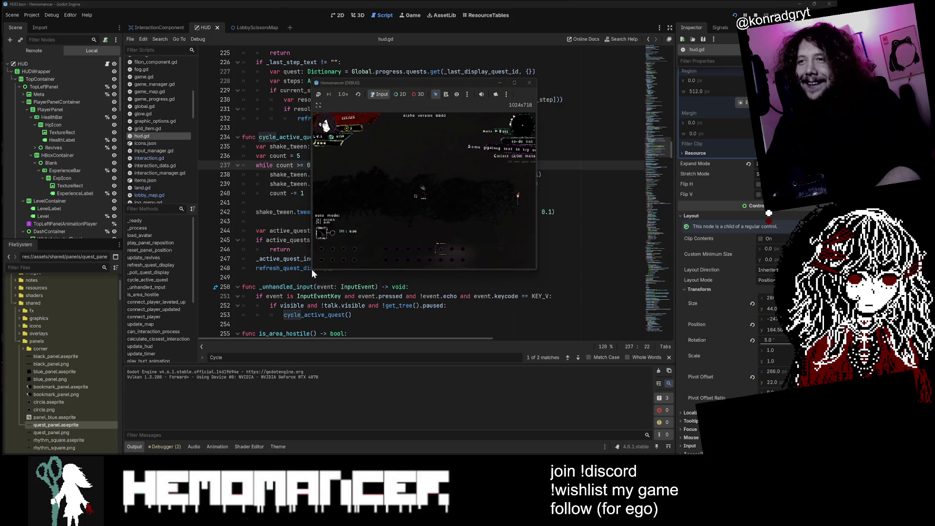
{"action": "left_click_drag", "start_coordinate": [311, 270], "coordinate": [2, 453]}
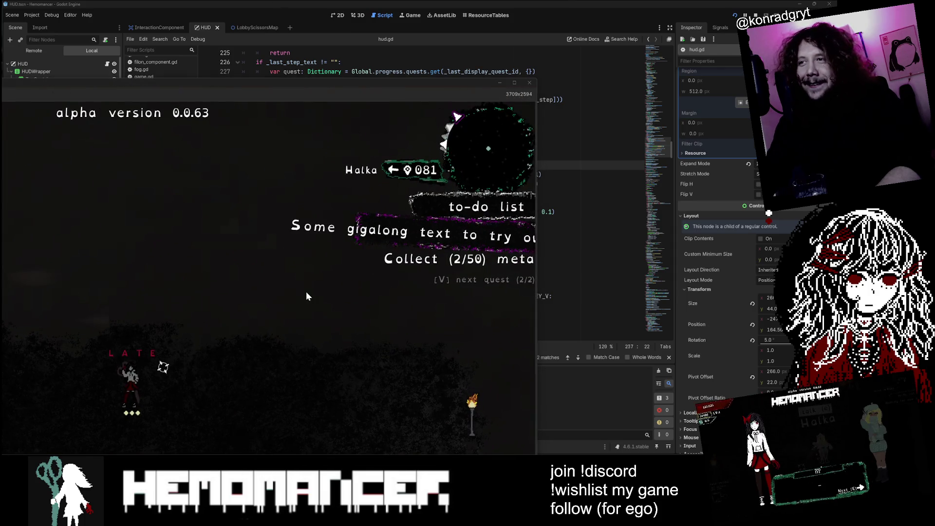
{"action": "key", "text": "v"}
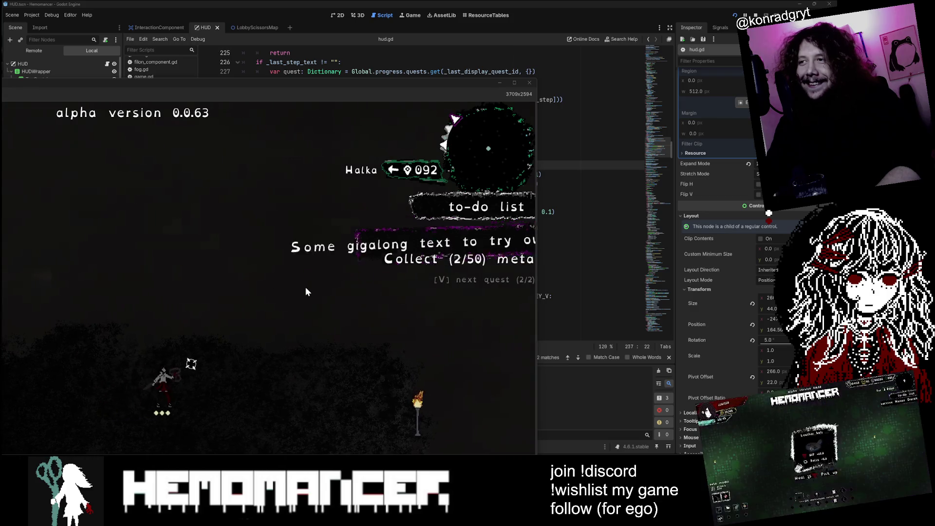
{"action": "key", "text": "v"}
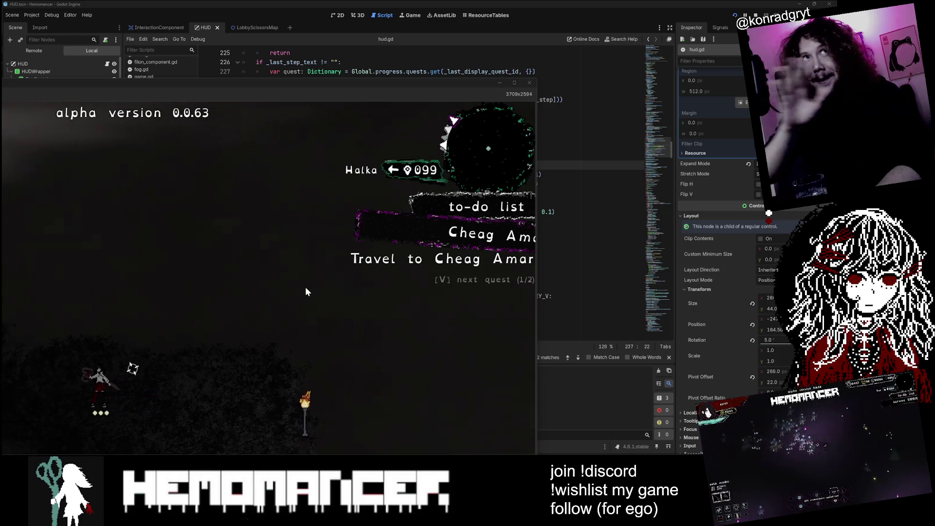
{"action": "key", "text": "v"}
{"action": "key", "text": "v"}
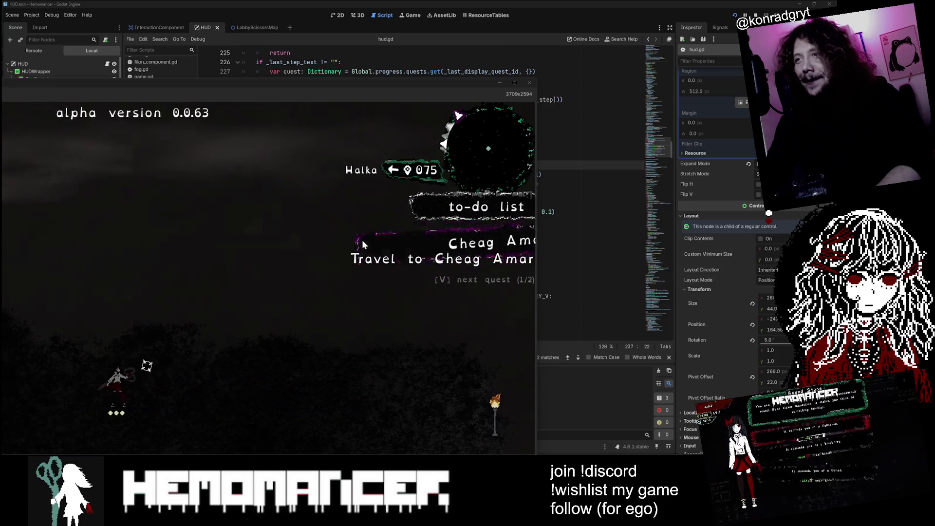
{"action": "key", "text": "v"}
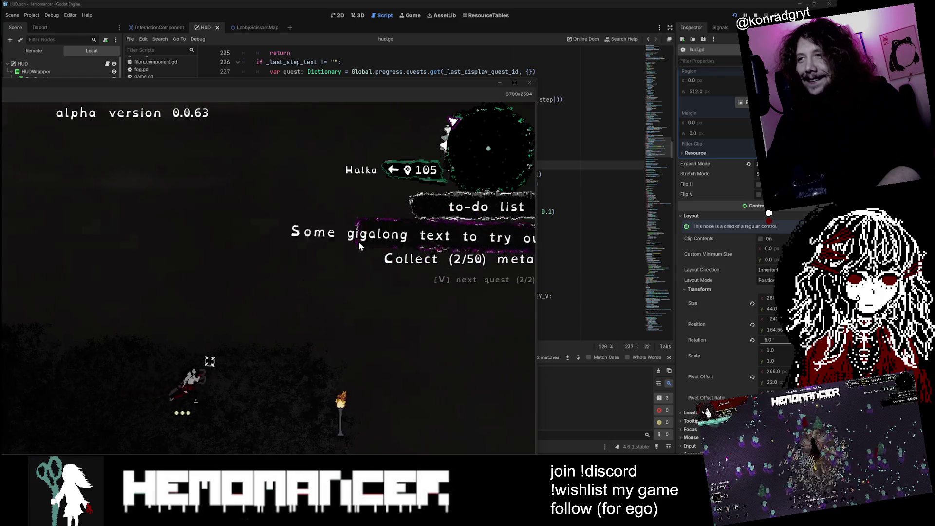
{"action": "key", "text": "v"}
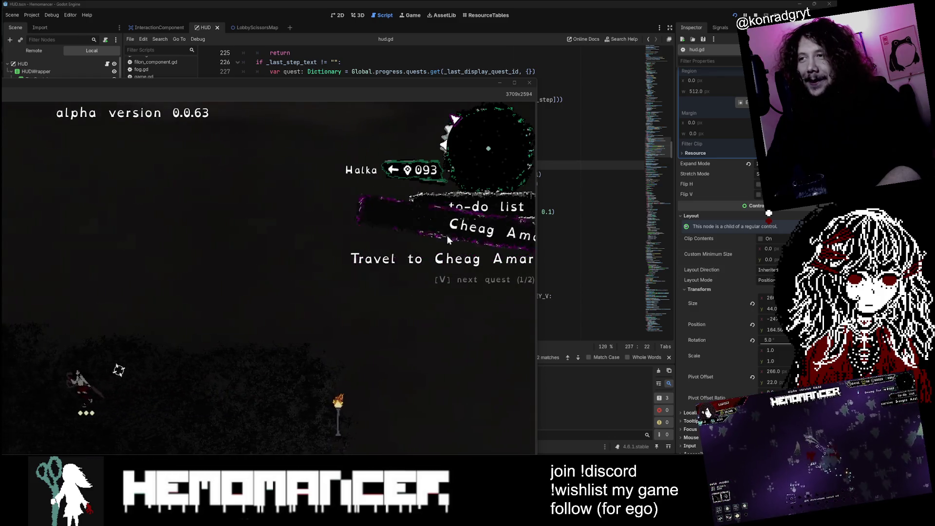
{"action": "left_click", "coordinate": [530, 84]}
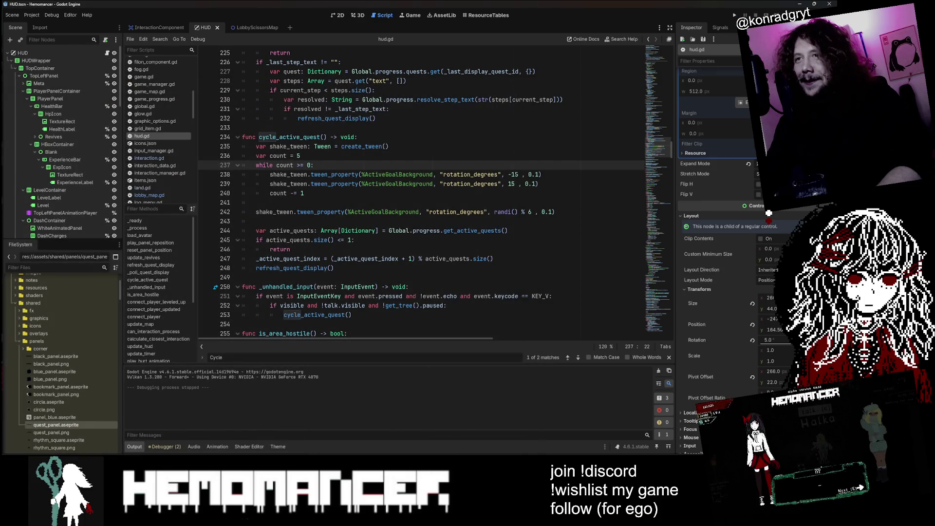
- Set the shake count to 2 and both tween durations to 0.05 seconds, then run the game
{"action": "double_click", "coordinate": [298, 156]}
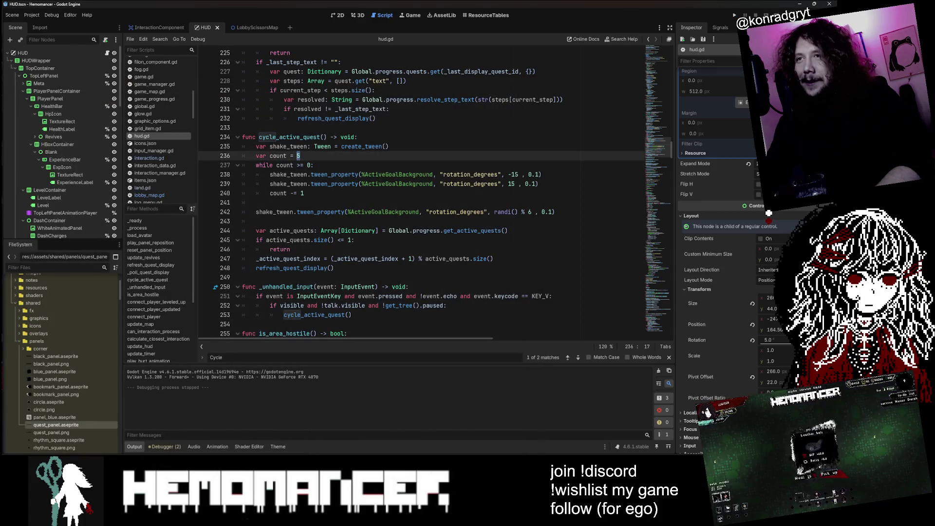
{"action": "type", "text": "2"}
{"action": "left_click", "coordinate": [314, 165]}
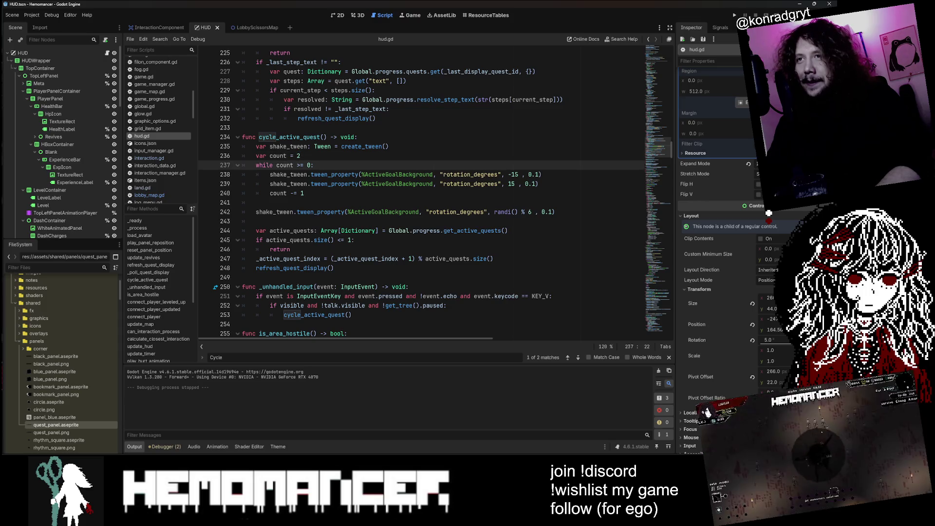
{"action": "left_click", "coordinate": [312, 193]}
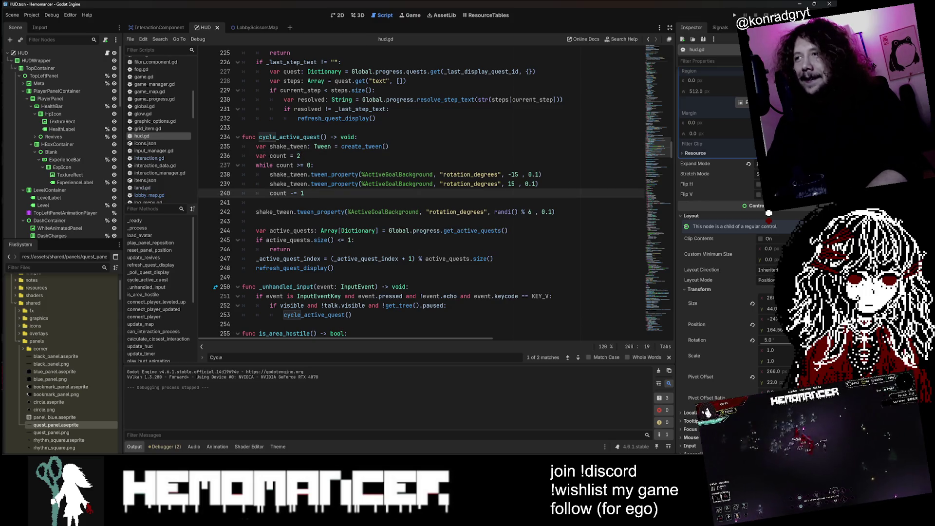
{"action": "left_click", "coordinate": [542, 175]}
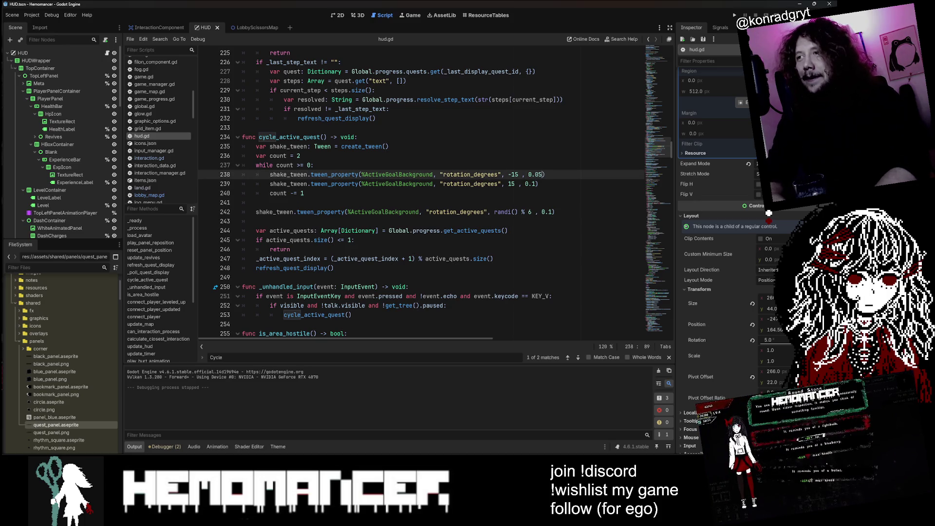
{"action": "left_click", "coordinate": [537, 183]}
{"action": "type", "text": "5"}
{"action": "key", "text": "Return"}
{"action": "type", "text": "count -= 1"}
{"action": "left_click", "coordinate": [388, 146]}
{"action": "key", "text": "F5"}
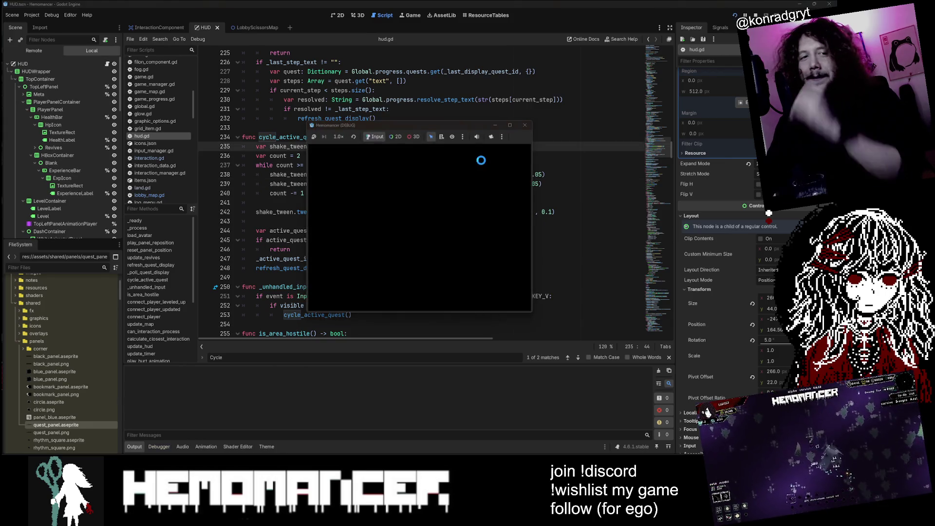
- Enlarge the game window, start the game, cycle quests twice with V, and close it
{"action": "mouse_move", "coordinate": [308, 312]}
{"action": "left_mouse_down"}
{"action": "mouse_move", "coordinate": [137, 406]}
{"action": "mouse_move", "coordinate": [2, 457]}
{"action": "mouse_move", "coordinate": [174, 412]}
{"action": "mouse_move", "coordinate": [19, 428]}
{"action": "mouse_move", "coordinate": [62, 413]}
{"action": "mouse_move", "coordinate": [87, 386]}
{"action": "mouse_move", "coordinate": [2, 455]}
{"action": "left_mouse_up"}
{"action": "key", "text": "Return"}
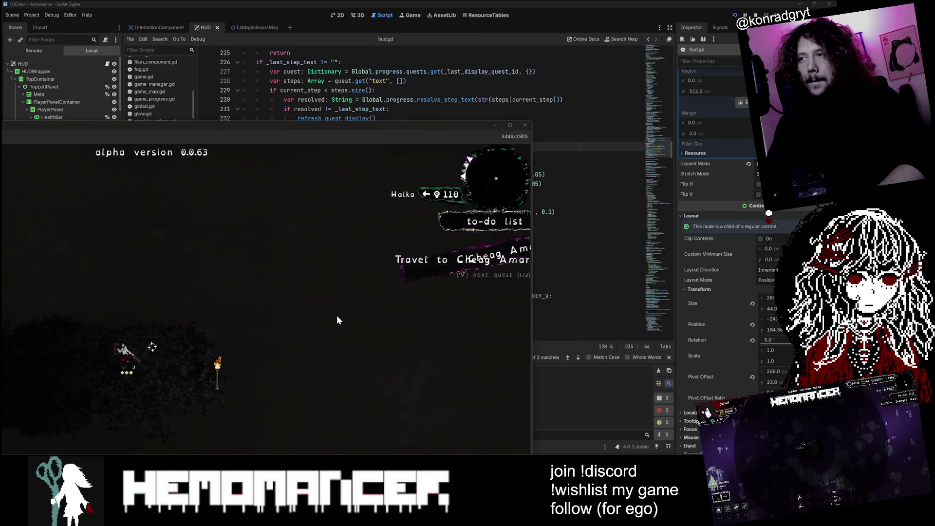
{"action": "key", "text": "a"}
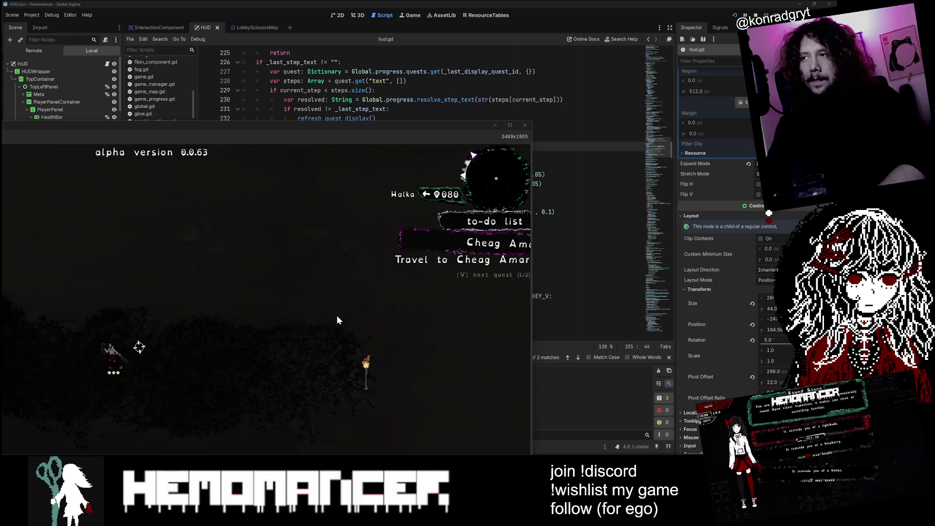
{"action": "key", "text": "v"}
{"action": "key", "text": "v"}
{"action": "key", "text": "v"}
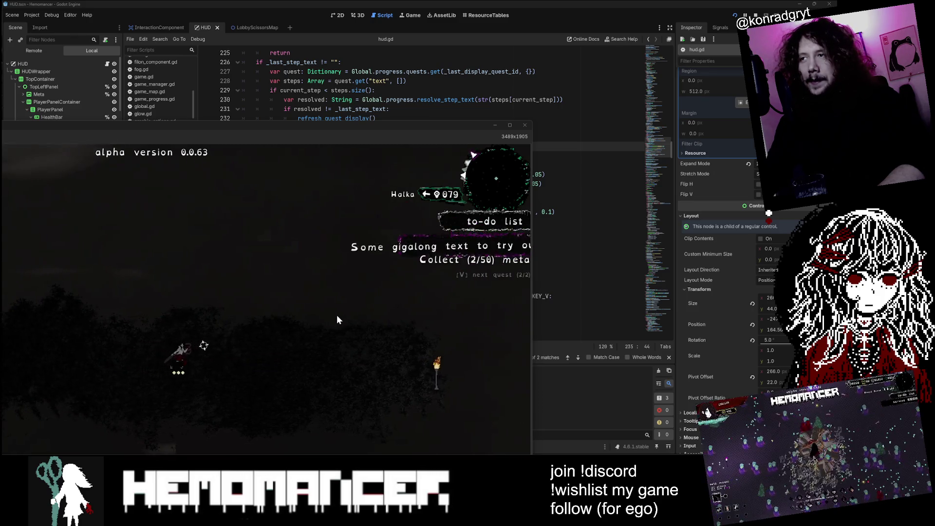
{"action": "key", "text": "v"}
{"action": "left_click", "coordinate": [524, 125]}
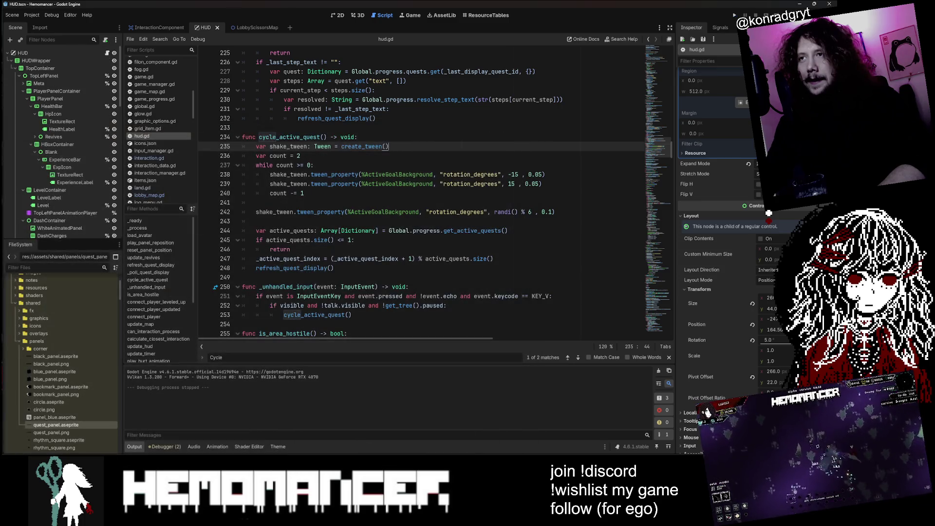
- Change the swing angles on lines 238–239 to -10 and 10, save hud.gd, and run the game
{"action": "left_click", "coordinate": [514, 174]}
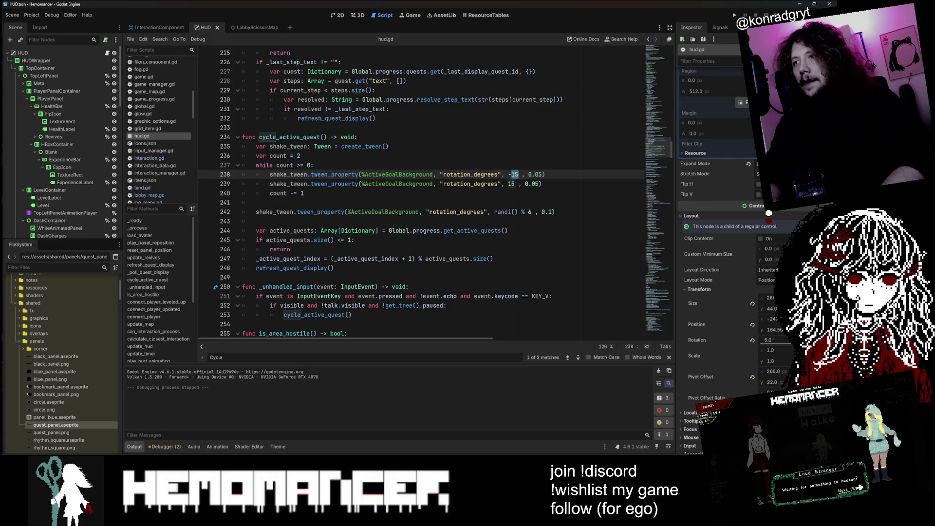
{"action": "type", "text": "0"}
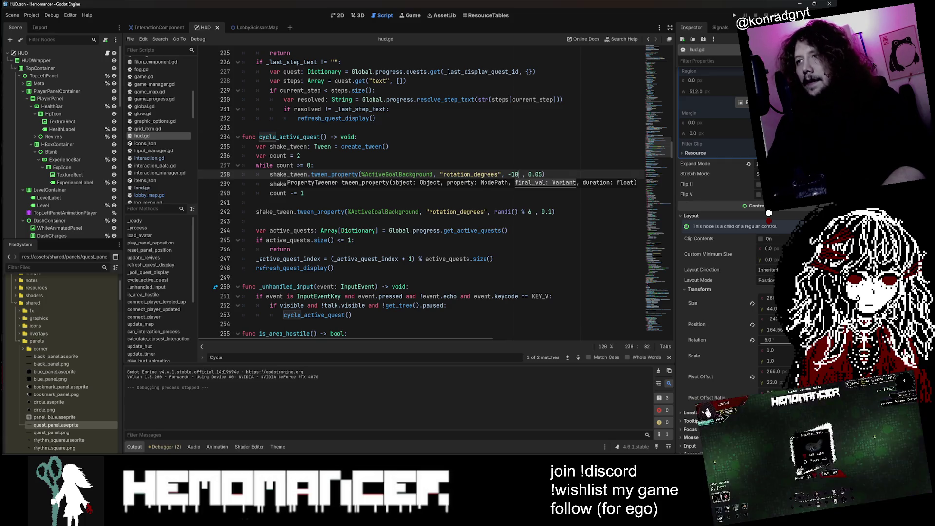
{"action": "left_click", "coordinate": [511, 183]}
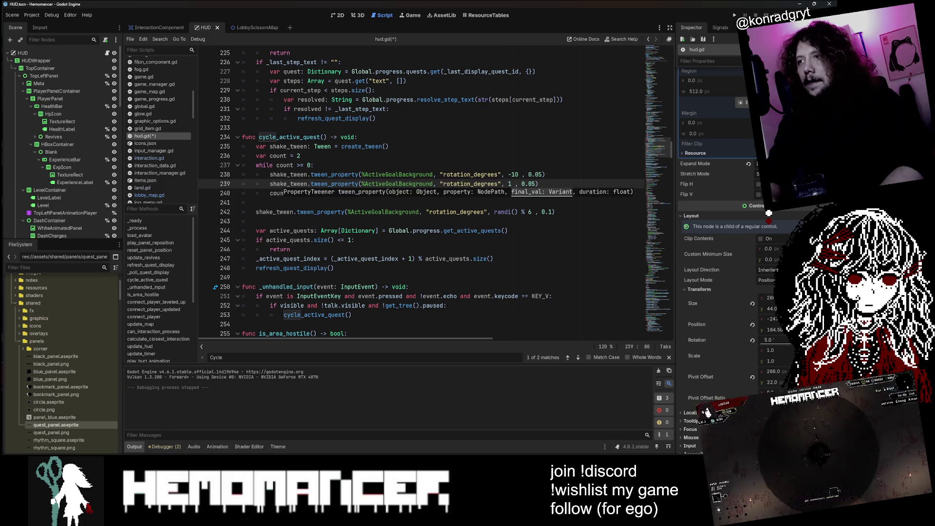
{"action": "type", "text": "0"}
{"action": "key", "text": "ctrl+s"}
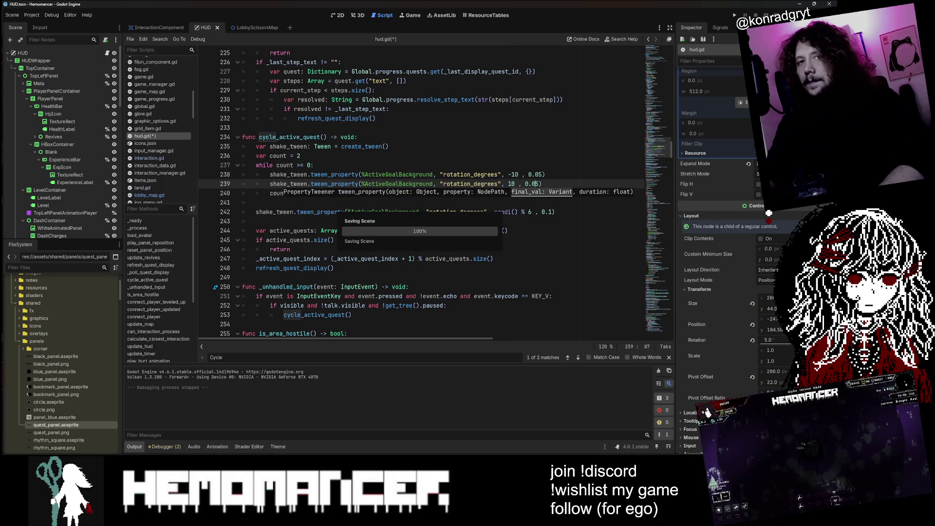
{"action": "left_click", "coordinate": [399, 146]}
{"action": "key", "text": "F5"}
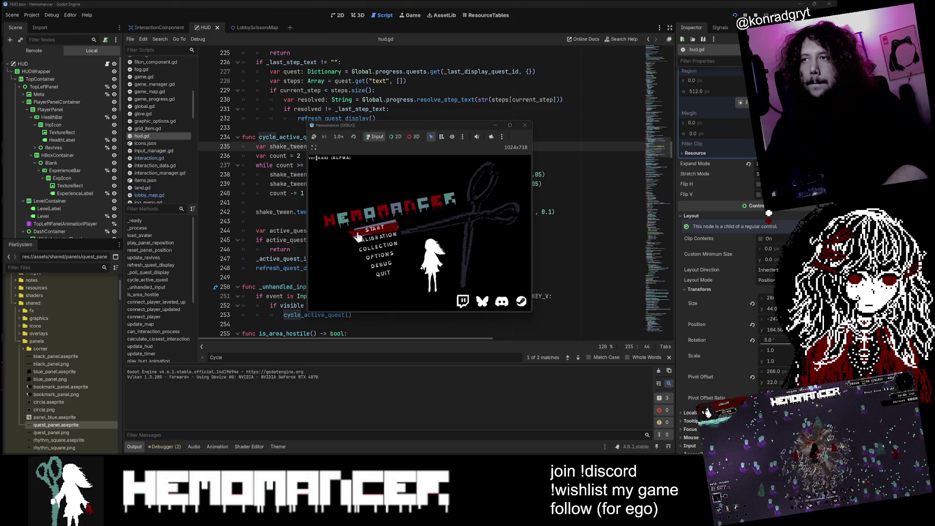
- Enlarge the game window, cycle to the next quest, close the game, and return to the shake count line
{"action": "left_click_drag", "start_coordinate": [306, 314], "coordinate": [3, 452]}
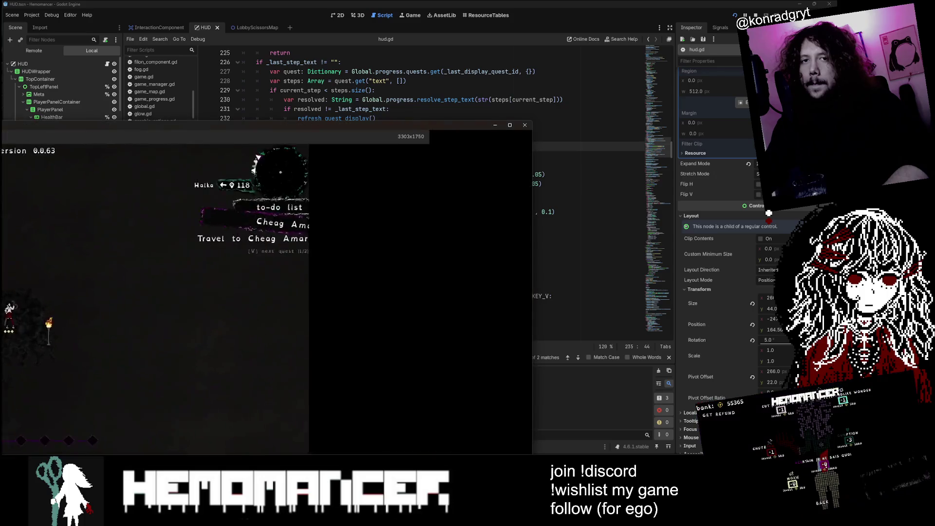
{"action": "left_click_drag", "start_coordinate": [409, 220], "coordinate": [440, 157]}
{"action": "key", "text": "a"}
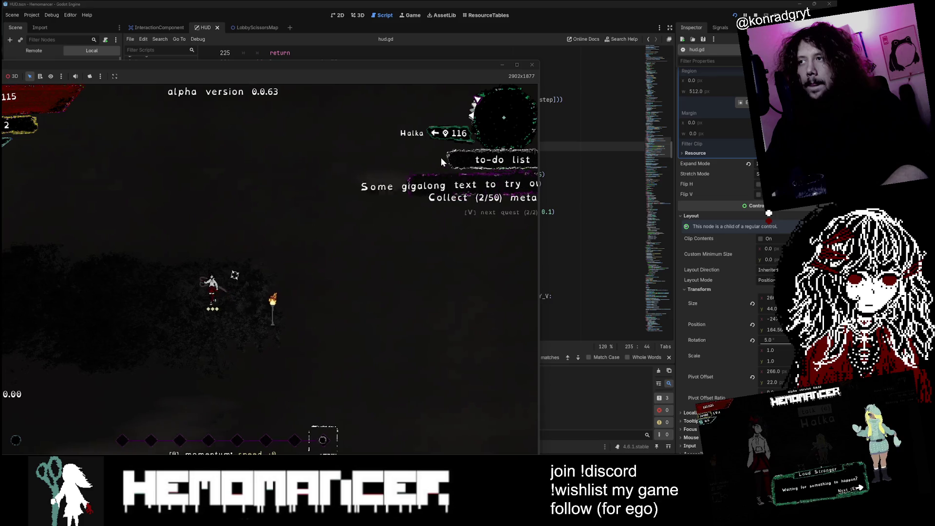
{"action": "key", "text": "v"}
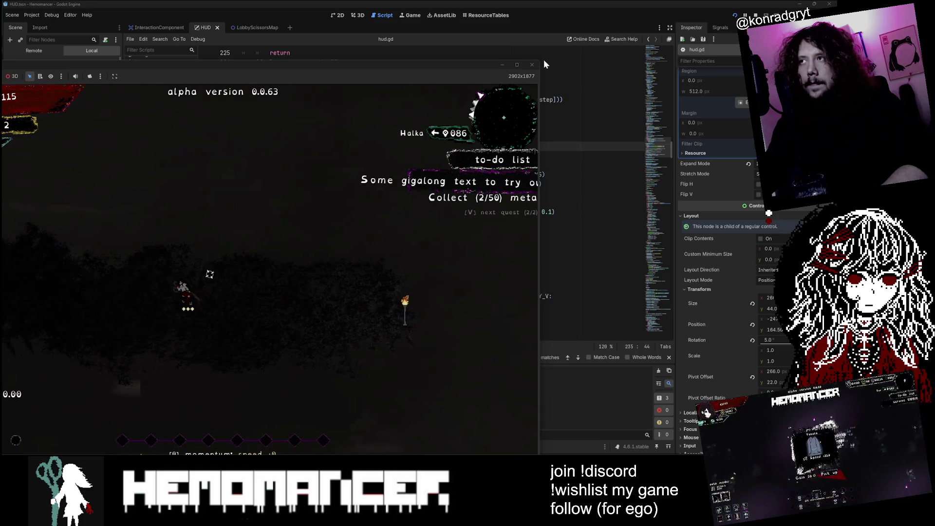
{"action": "left_click", "coordinate": [532, 65]}
{"action": "left_click", "coordinate": [299, 156]}
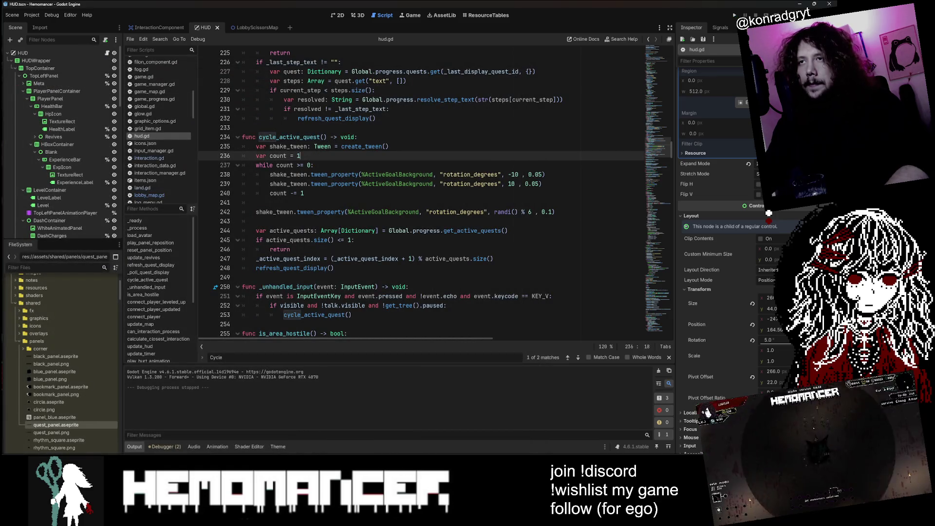
- Run and start the game, cycle quests while walking, then maximize and shift the game window
{"action": "key", "text": "F5"}
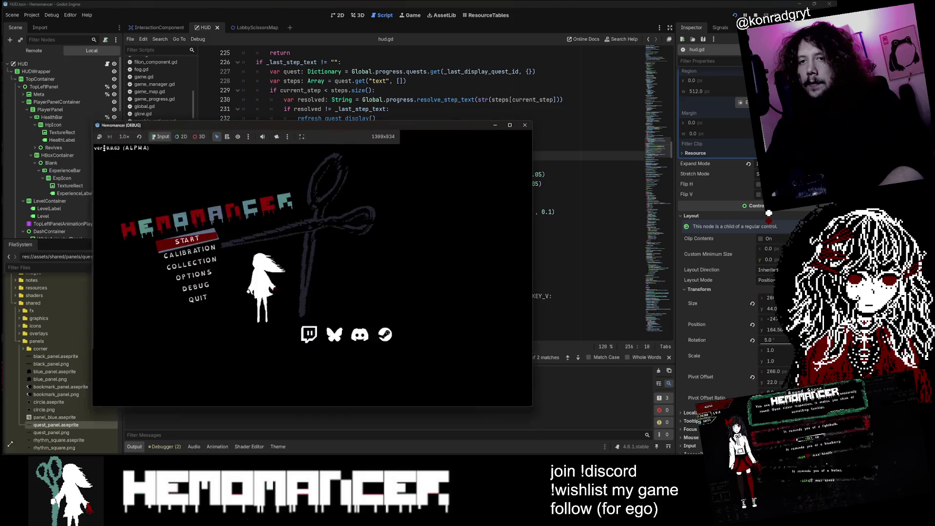
{"action": "key", "text": "Return"}
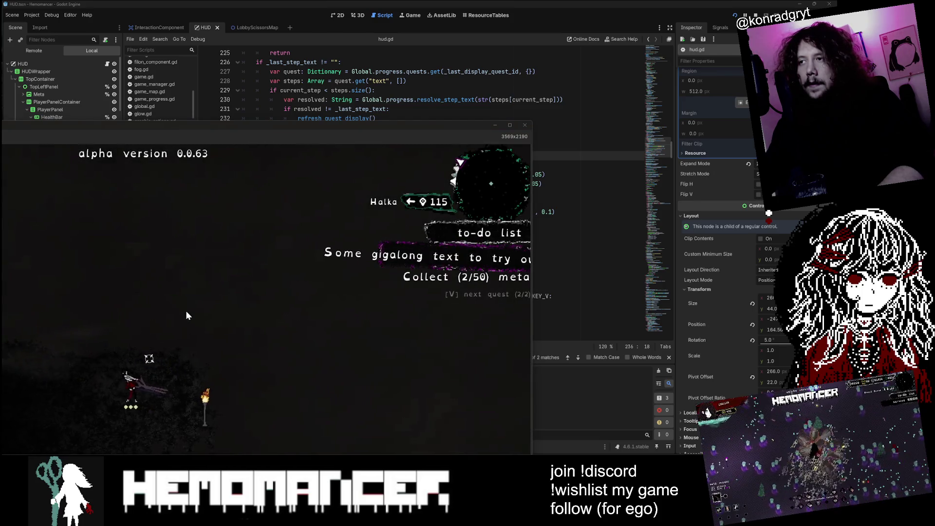
{"action": "key", "text": "a"}
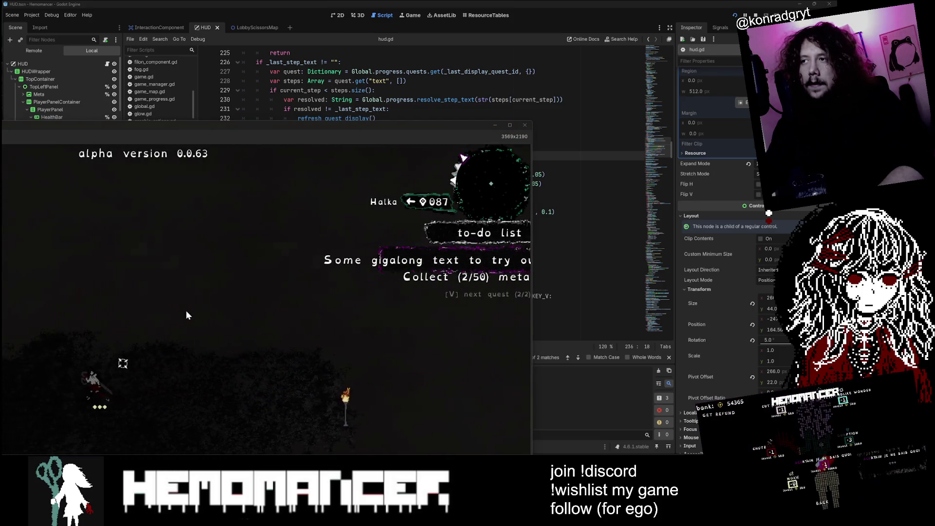
{"action": "key", "text": "a"}
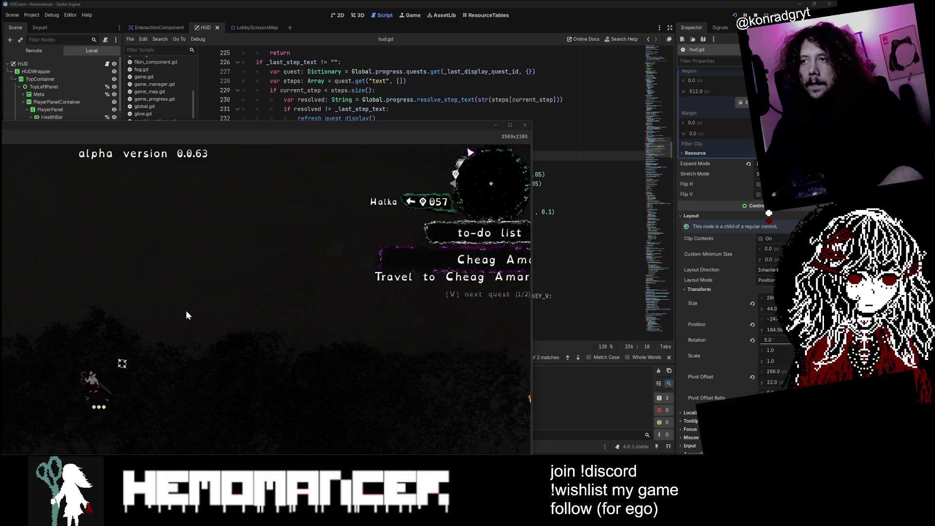
{"action": "key", "text": "a"}
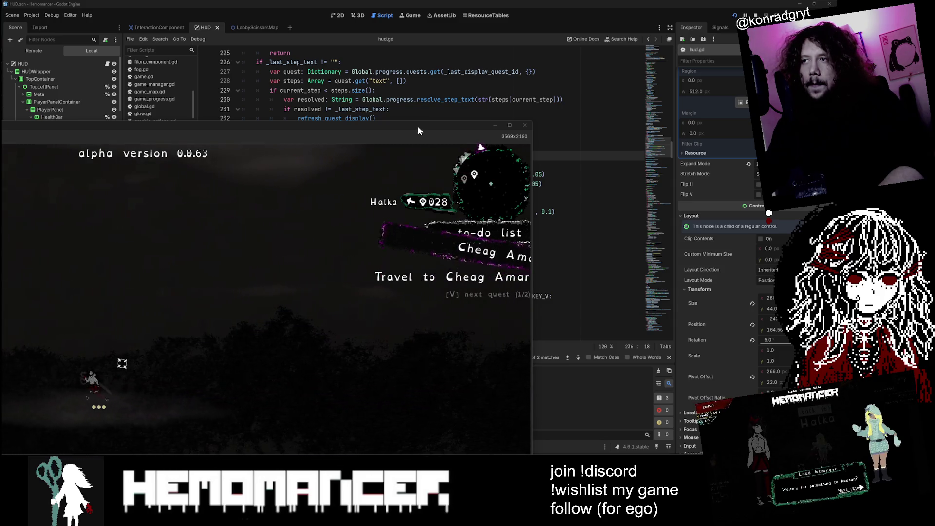
{"action": "double_click", "coordinate": [417, 125]}
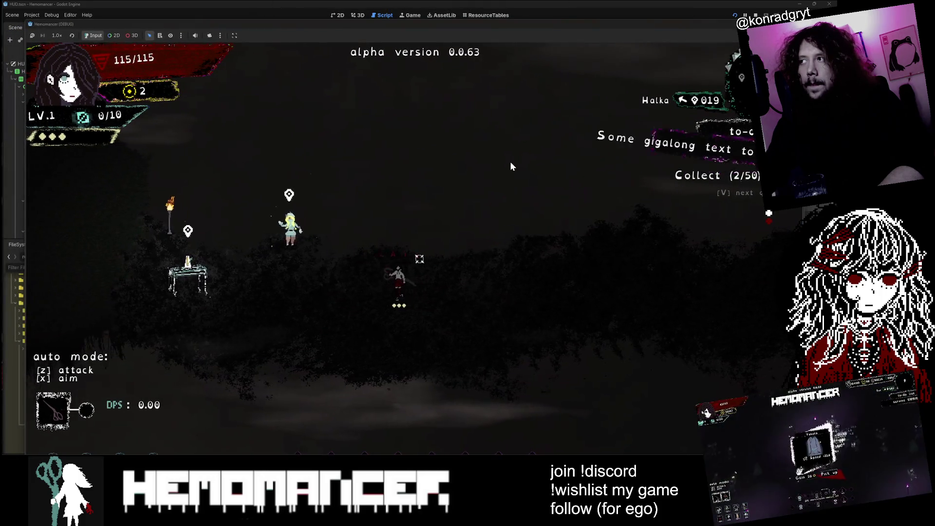
{"action": "mouse_move", "coordinate": [546, 23]}
{"action": "left_mouse_down"}
{"action": "mouse_move", "coordinate": [504, 21]}
{"action": "mouse_move", "coordinate": [663, 28]}
{"action": "mouse_move", "coordinate": [611, 28]}
{"action": "mouse_move", "coordinate": [604, 7]}
{"action": "mouse_move", "coordinate": [652, 34]}
{"action": "mouse_move", "coordinate": [666, 26]}
{"action": "left_mouse_up"}
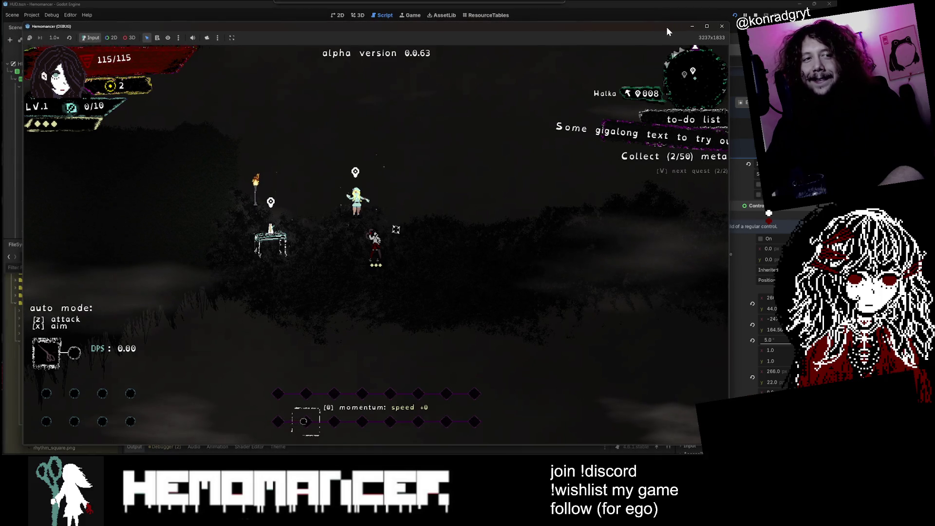
- Walk the character left through the level while cycling quests, then close the game window
{"action": "key", "text": "Left"}
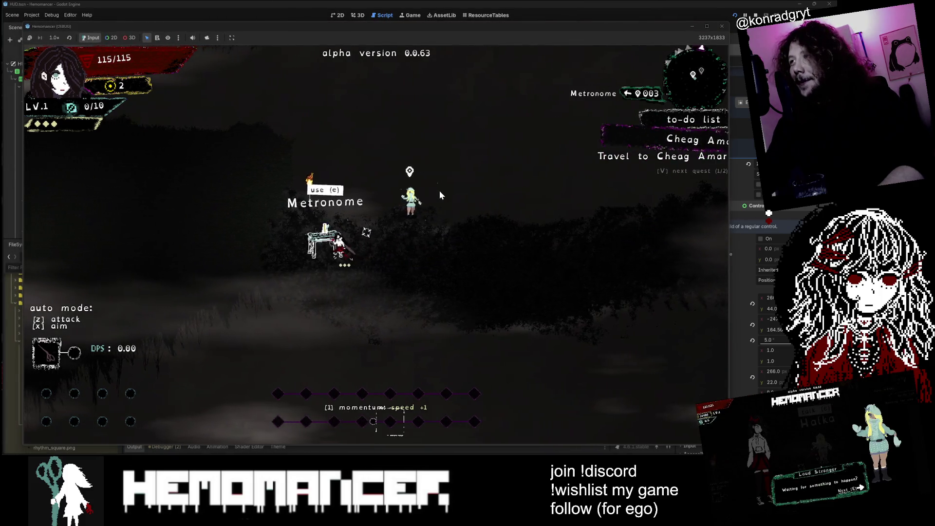
{"action": "key", "text": "Left"}
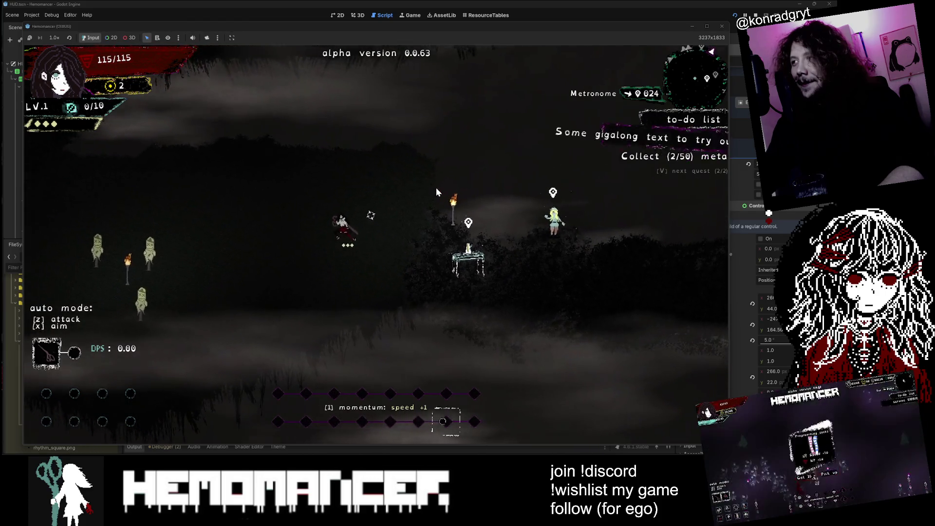
{"action": "key", "text": "Left"}
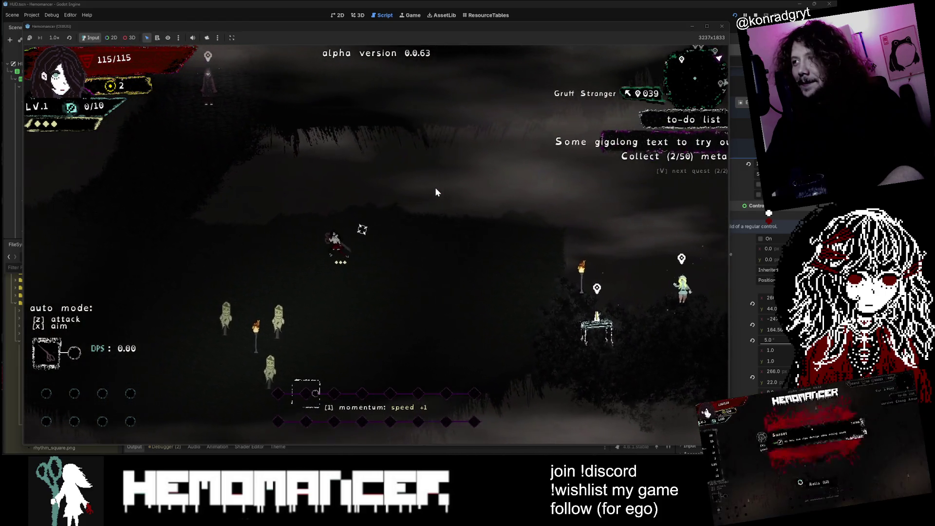
{"action": "key", "text": "Left"}
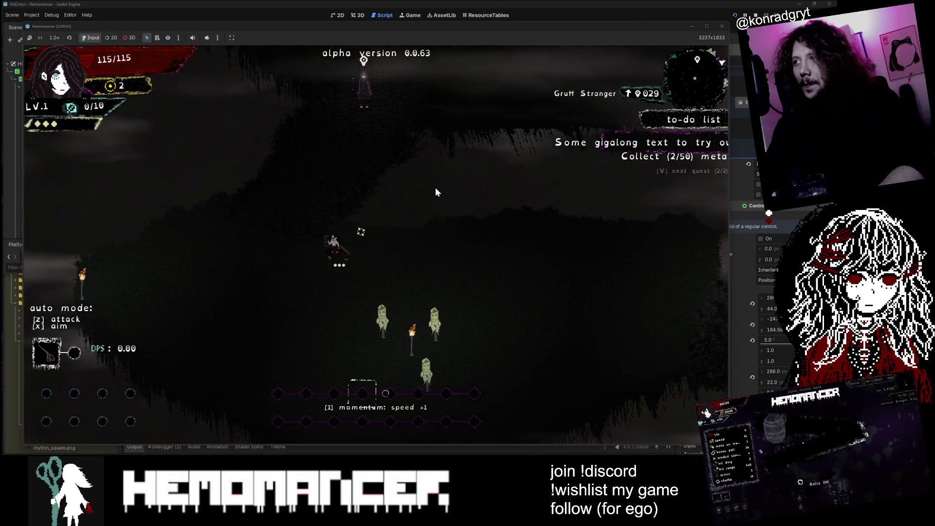
{"action": "key", "text": "Left"}
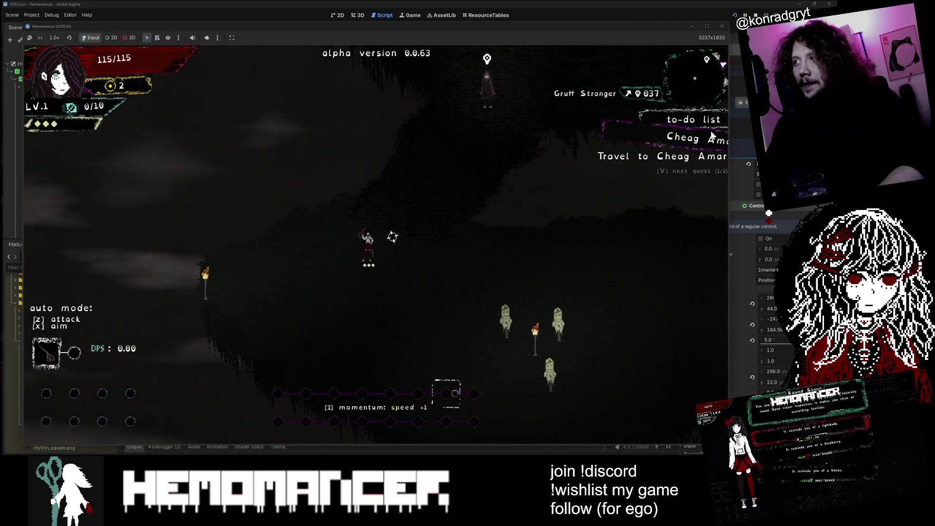
{"action": "left_click", "coordinate": [361, 21]}
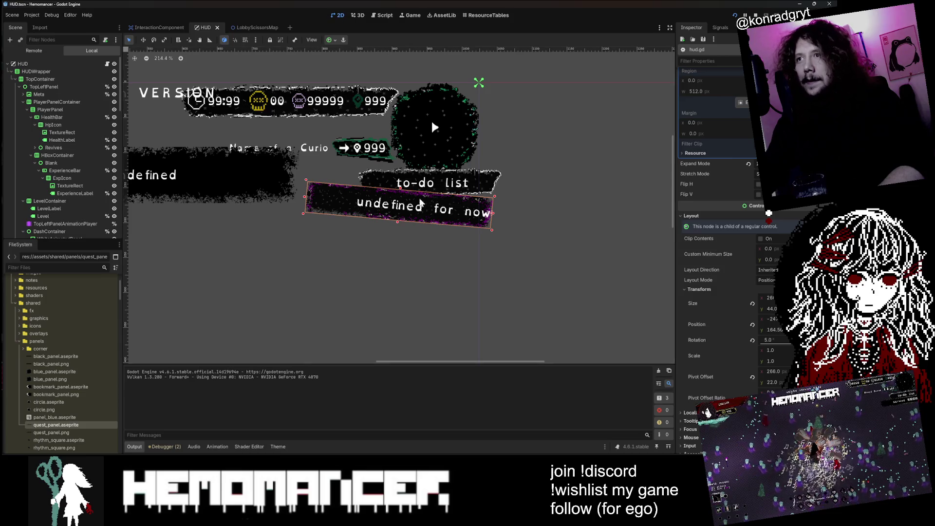
- Replace MainGoalLabel's placeholder 'undefined for now' with the text 'Cheag Amar'
{"action": "scroll", "coordinate": [725, 102], "scroll_direction": "up", "scroll_amount": 3}
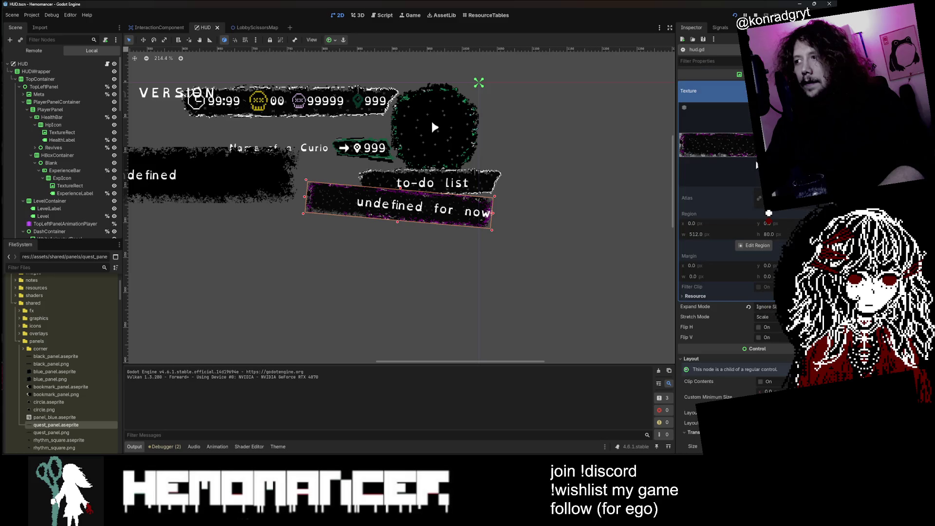
{"action": "scroll", "coordinate": [14, 121], "scroll_direction": "down", "scroll_amount": 5}
{"action": "left_click", "coordinate": [73, 183]}
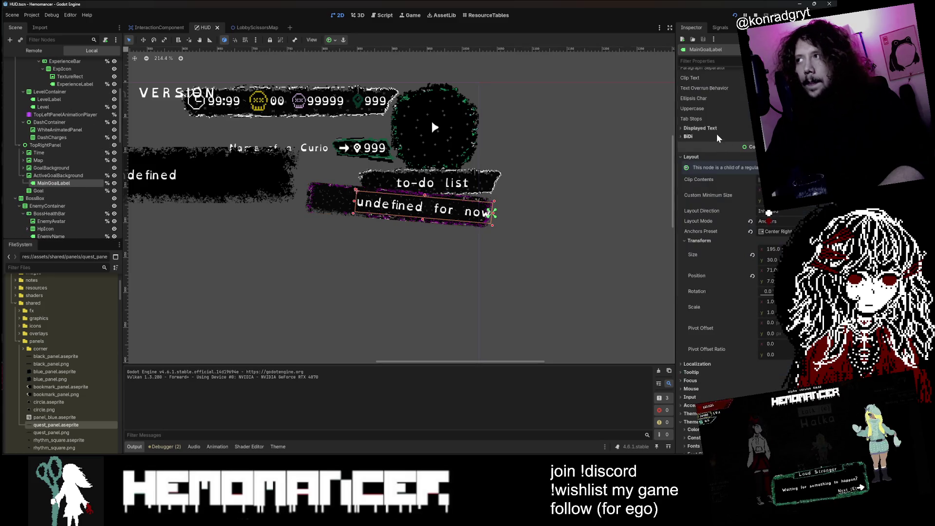
{"action": "key", "text": "ctrl+a"}
{"action": "key", "text": "BackSpace"}
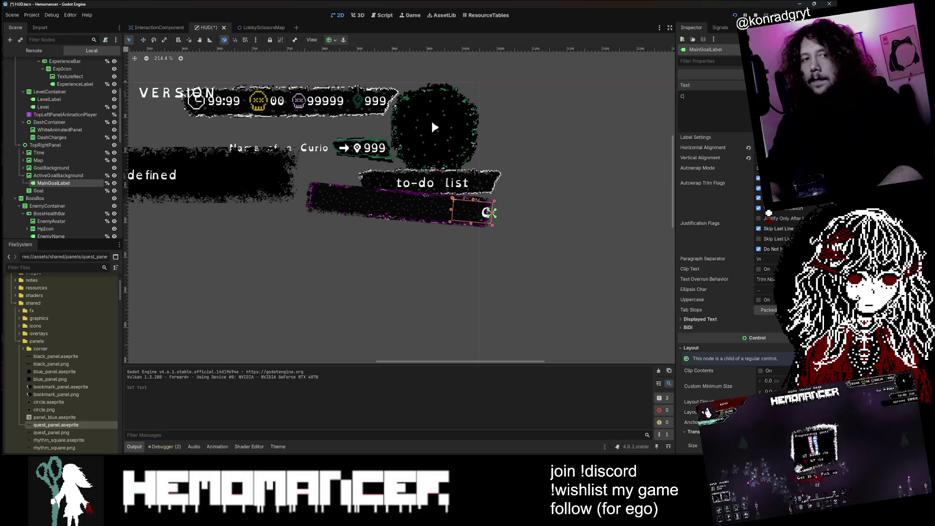
{"action": "type", "text": "Cheag Amar"}
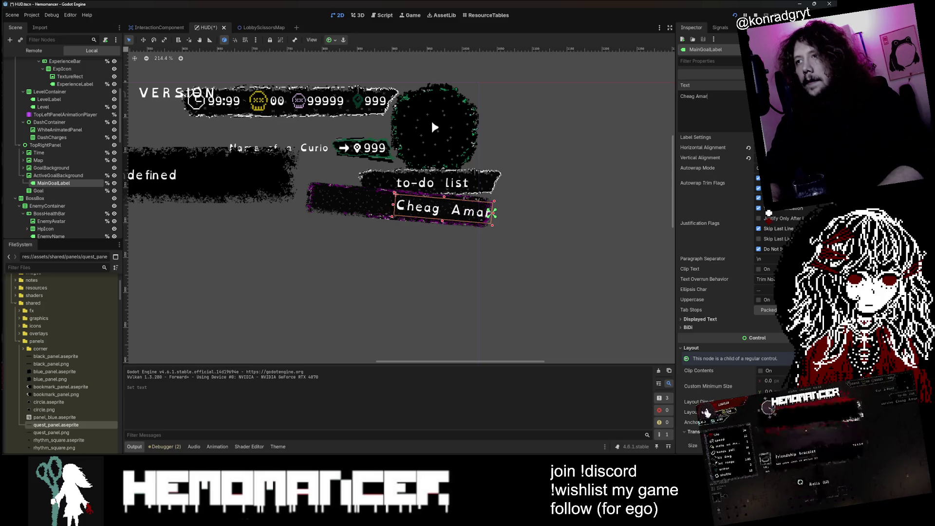
- Nudge ActiveGoalBackground one pixel left, then undo it while keeping the Cheag Amar text
{"action": "left_click", "coordinate": [78, 175]}
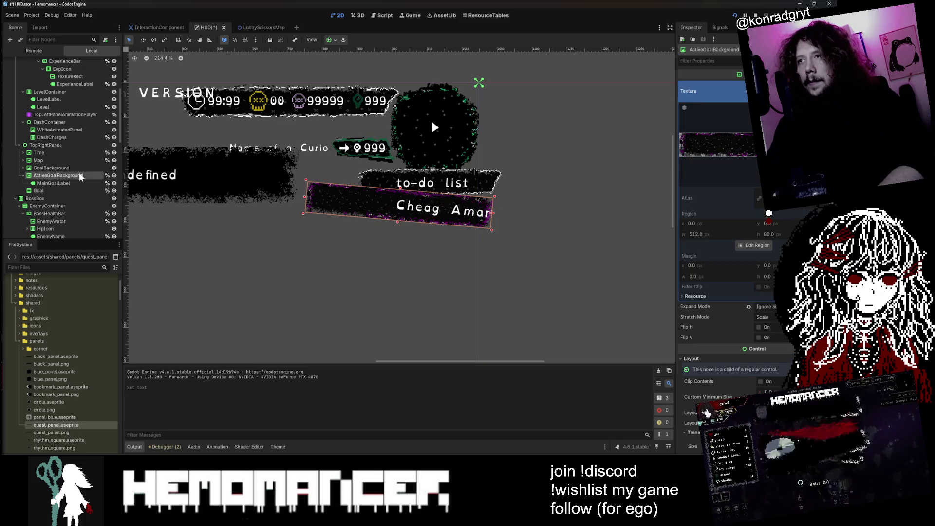
{"action": "scroll", "coordinate": [740, 223], "scroll_direction": "down", "scroll_amount": 5}
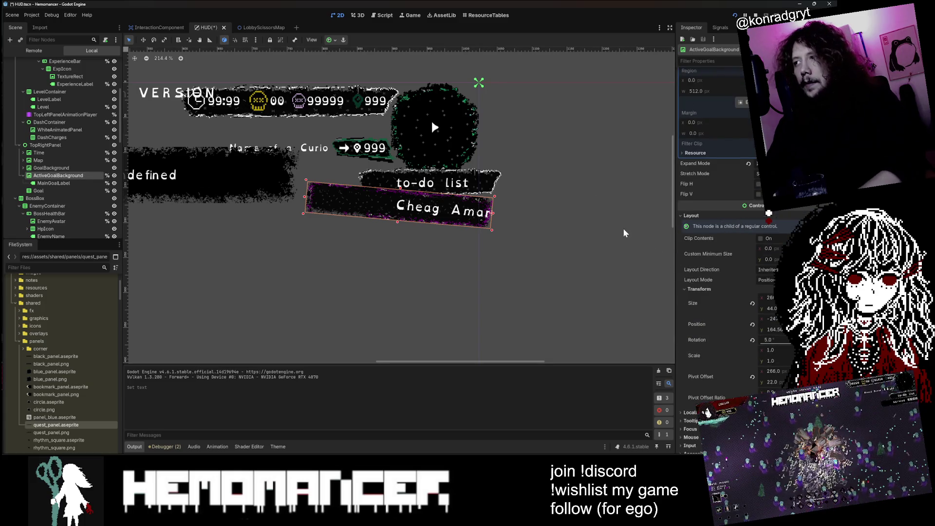
{"action": "key", "text": "w"}
{"action": "key", "text": "Left"}
{"action": "key", "text": "Left"}
{"action": "key", "text": "Left"}
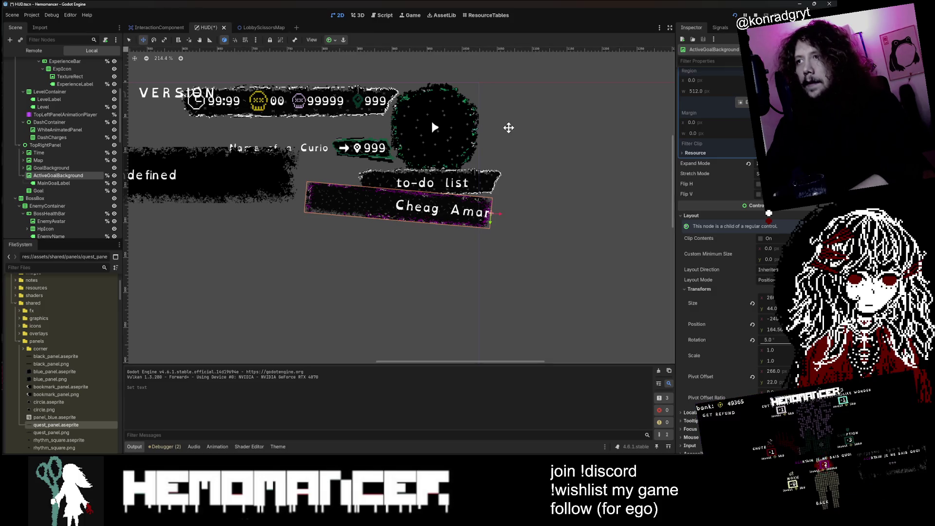
{"action": "scroll", "coordinate": [505, 229], "scroll_direction": "up", "scroll_amount": 1}
{"action": "scroll", "coordinate": [506, 229], "scroll_direction": "up", "scroll_amount": 2}
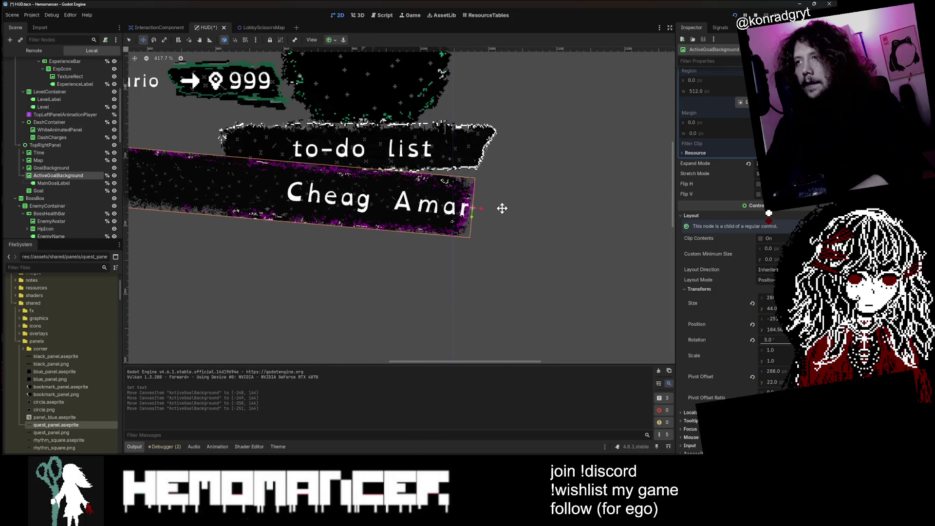
{"action": "key", "text": "ctrl+z"}
{"action": "key", "text": "ctrl+z"}
{"action": "key", "text": "ctrl+z"}
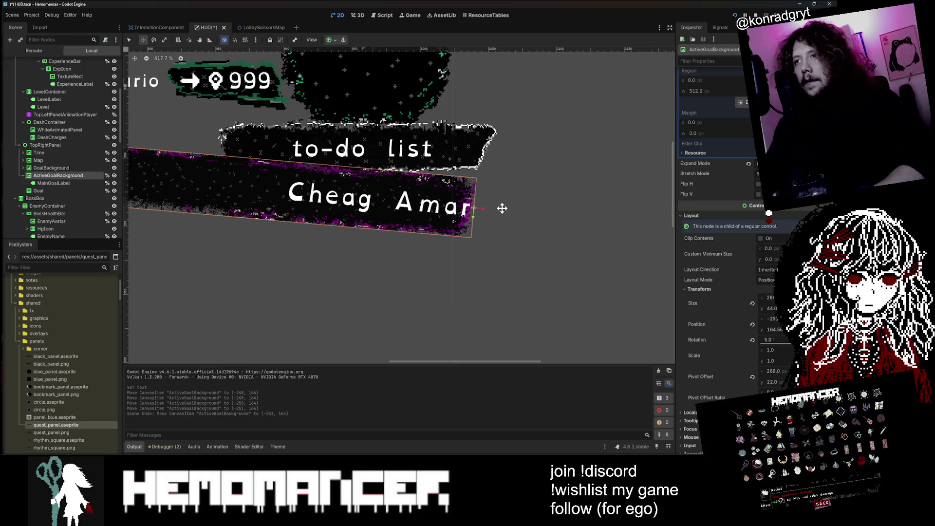
{"action": "key", "text": "ctrl+shift+z"}
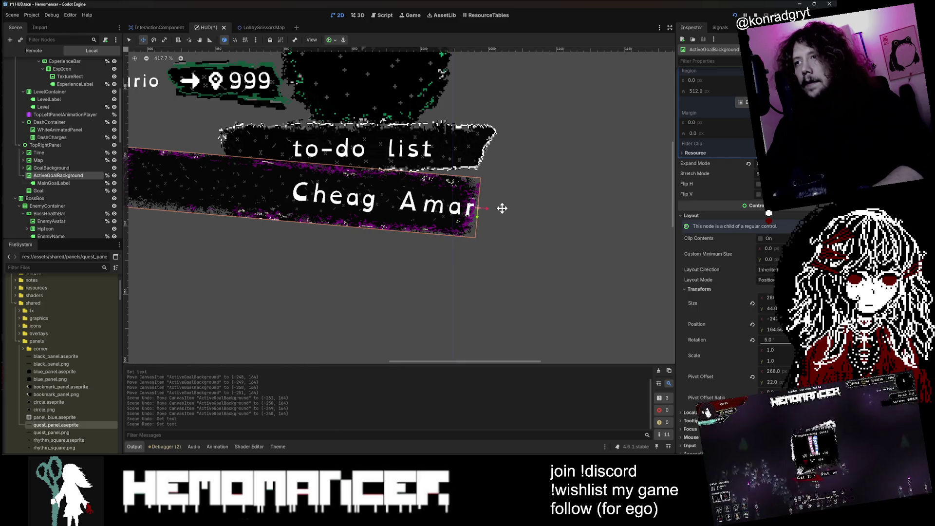
{"action": "scroll", "coordinate": [502, 208], "scroll_direction": "down", "scroll_amount": 1}
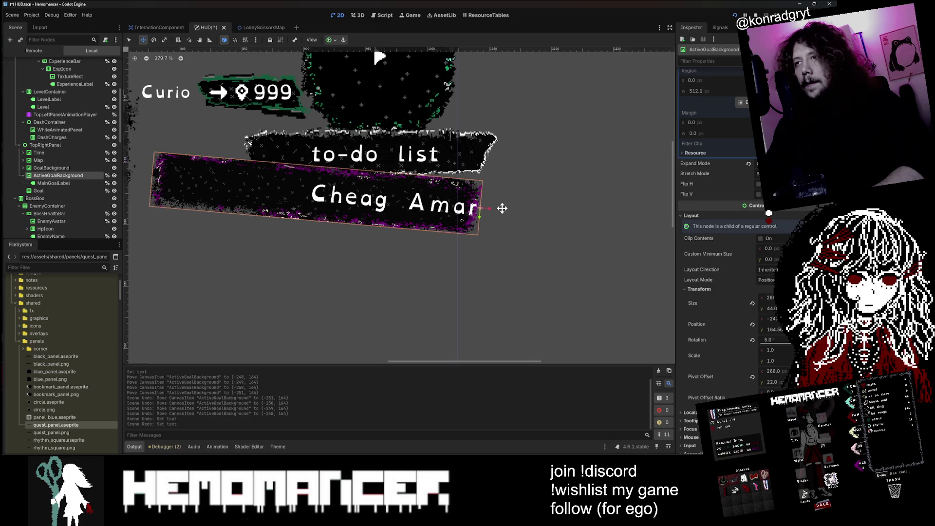
{"action": "right_click", "coordinate": [73, 176]}
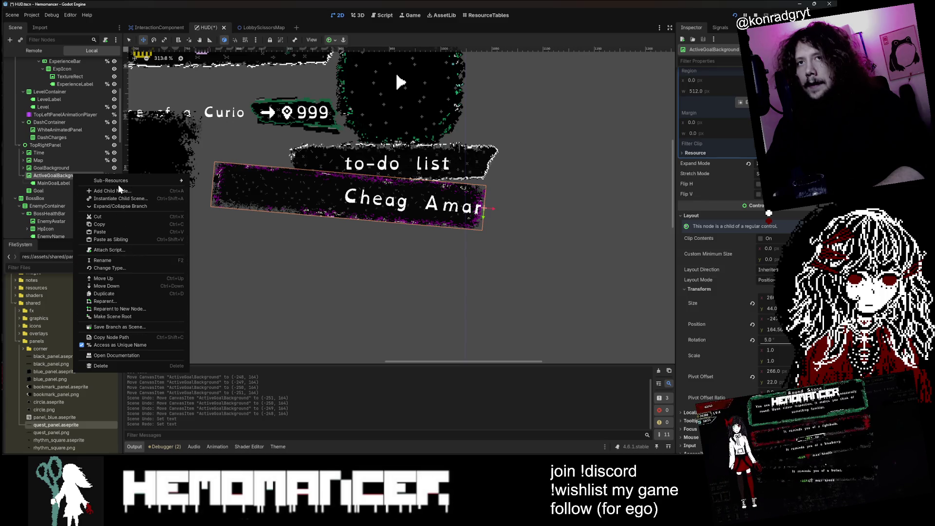
{"action": "mouse_move", "coordinate": [120, 182]}
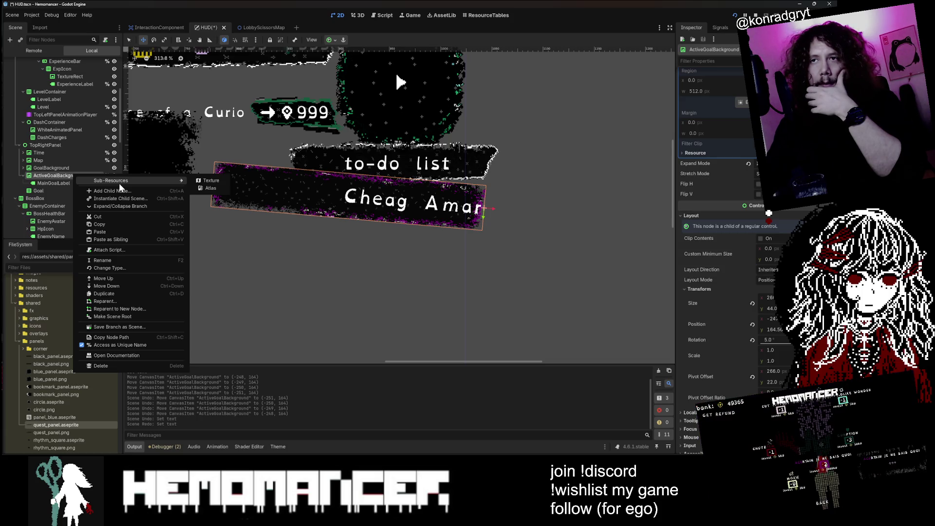
{"action": "right_click", "coordinate": [54, 174]}
{"action": "right_click", "coordinate": [54, 174]}
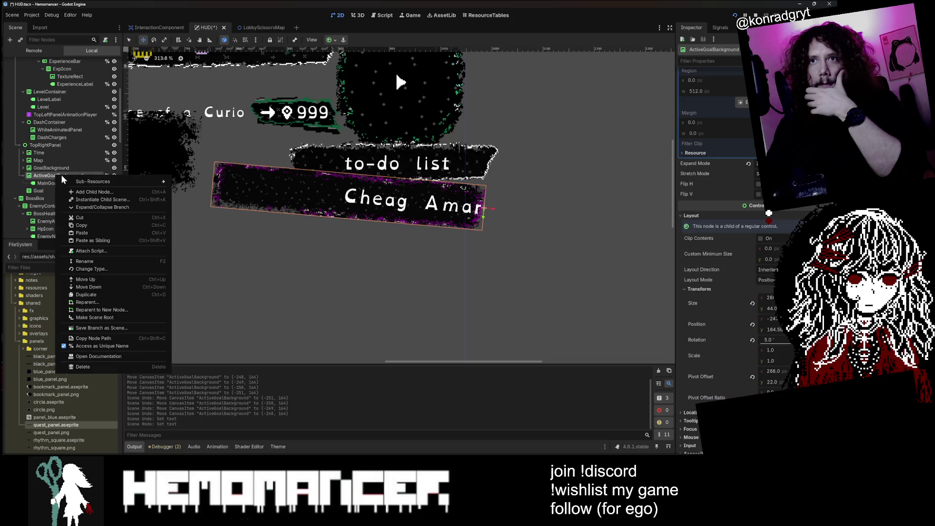
{"action": "left_click", "coordinate": [116, 193]}
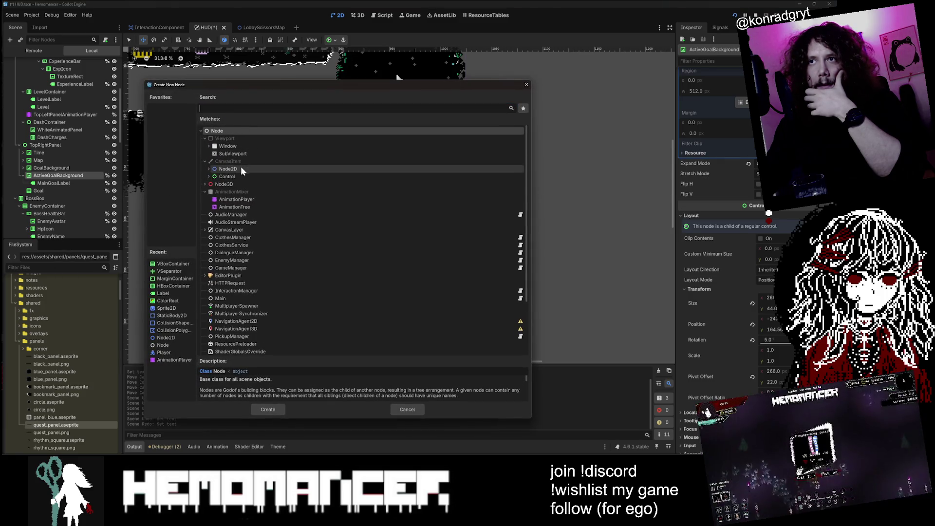
{"action": "left_click", "coordinate": [209, 177]}
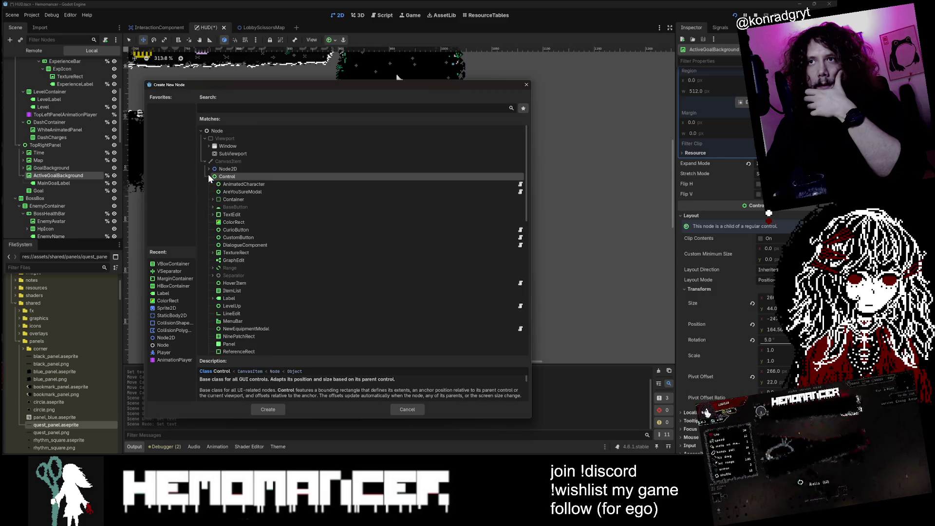
{"action": "scroll", "coordinate": [273, 197], "scroll_direction": "down", "scroll_amount": 2}
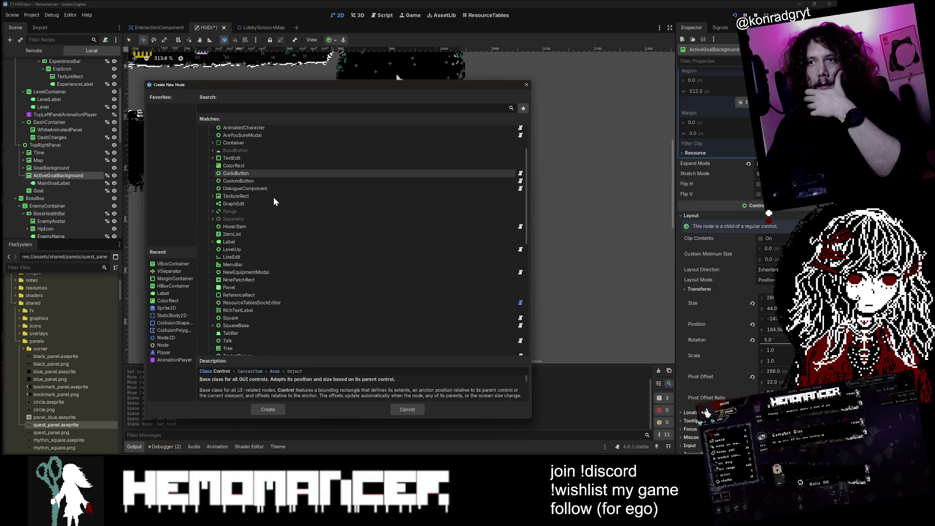
{"action": "scroll", "coordinate": [273, 197], "scroll_direction": "down", "scroll_amount": 2}
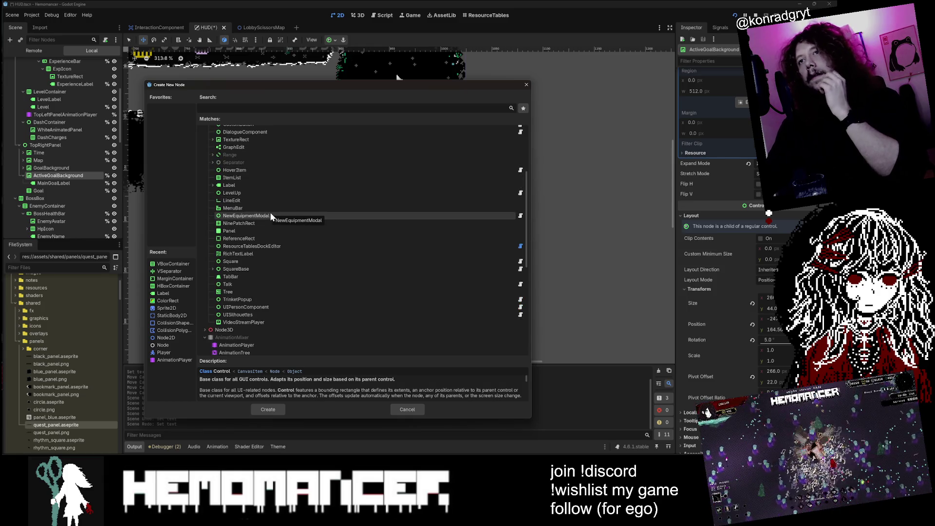
{"action": "left_click", "coordinate": [256, 188]}
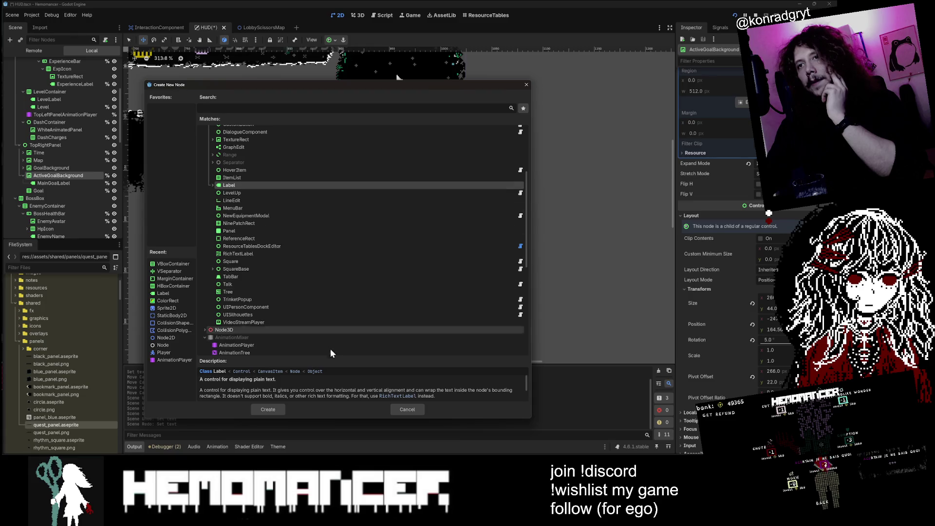
{"action": "left_click", "coordinate": [270, 409]}
{"action": "left_click_drag", "start_coordinate": [57, 189], "coordinate": [58, 178]}
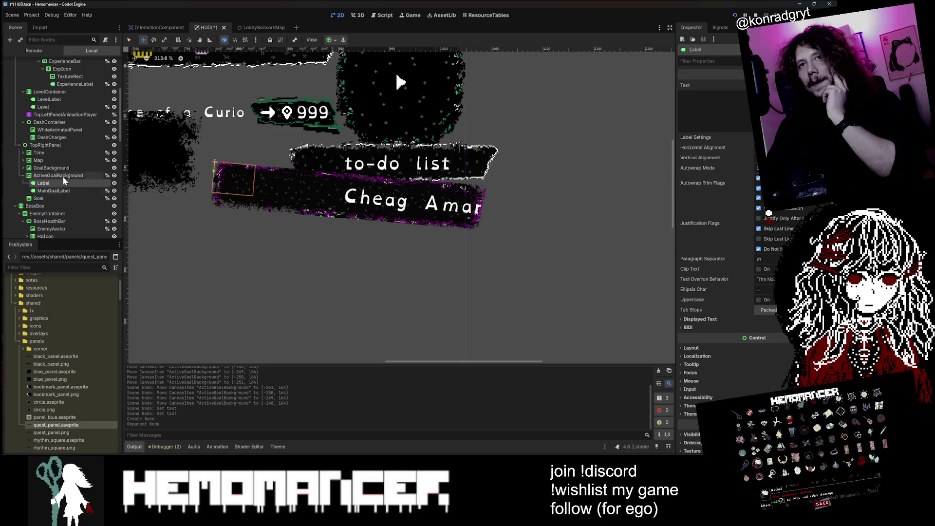
{"action": "left_click", "coordinate": [62, 175]}
{"action": "right_click", "coordinate": [65, 176]}
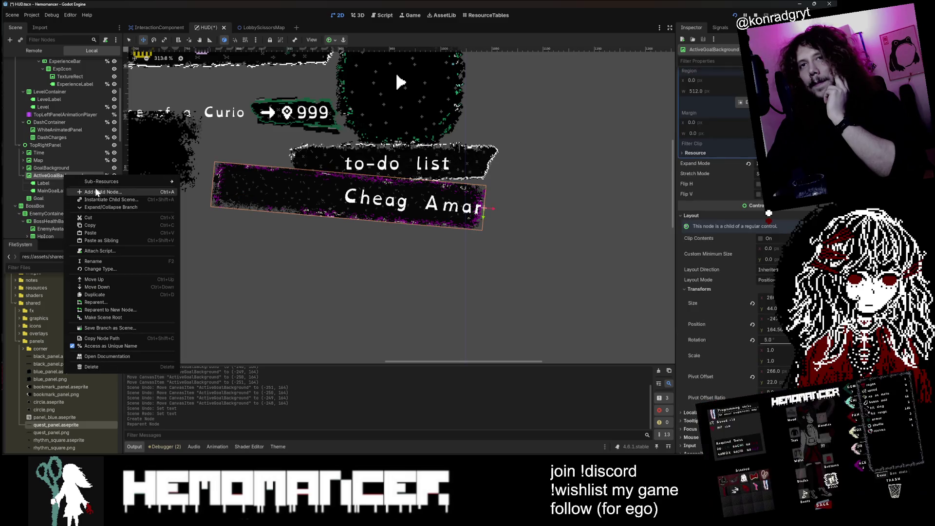
{"action": "left_click", "coordinate": [100, 192]}
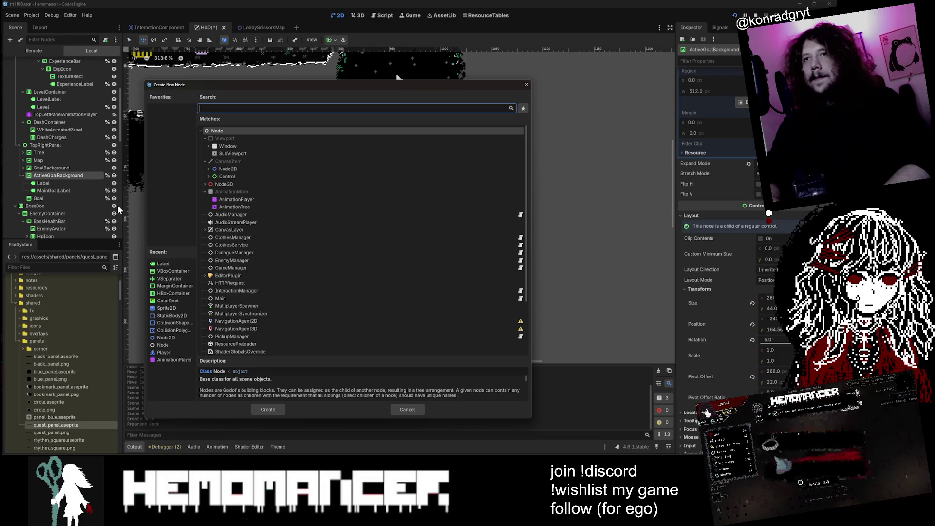
{"action": "type", "text": "hb"}
{"action": "key", "text": "Return"}
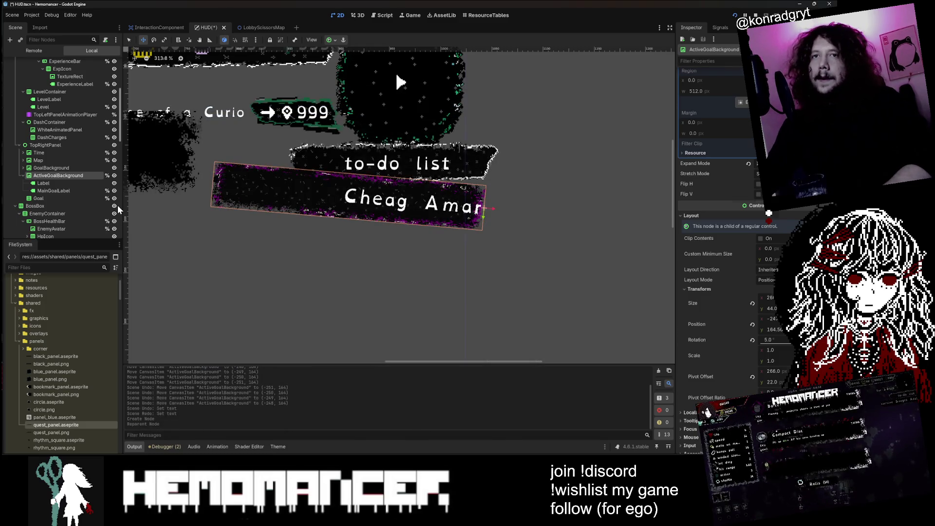
{"action": "key", "text": "ctrl+z"}
{"action": "left_click", "coordinate": [67, 183]}
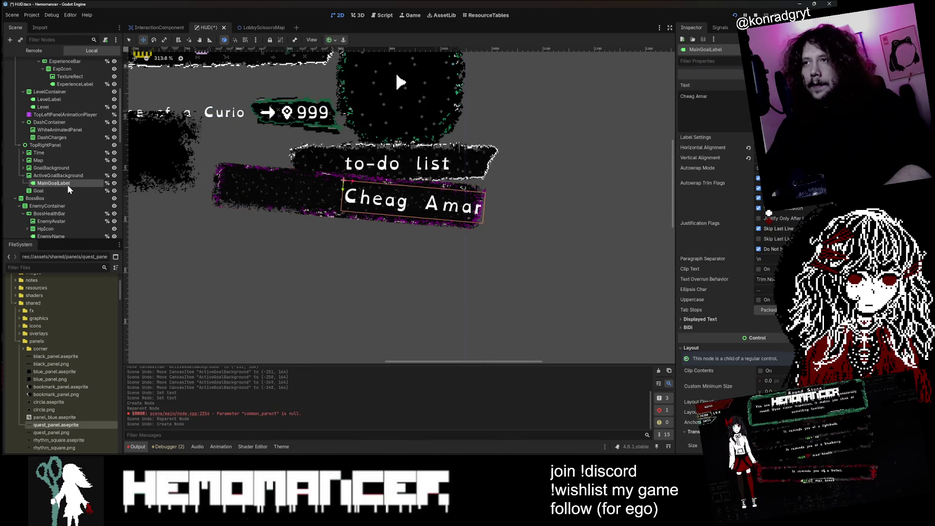
{"action": "scroll", "coordinate": [750, 341], "scroll_direction": "down", "scroll_amount": 10}
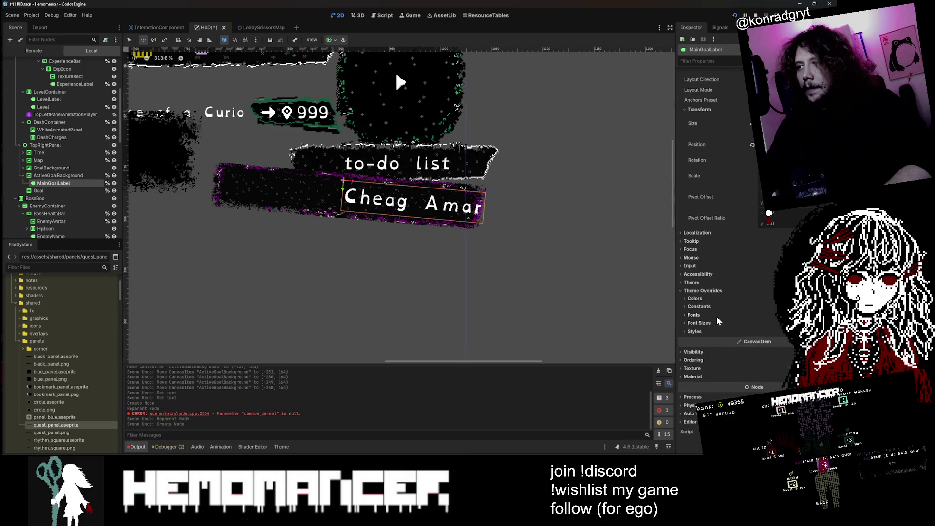
{"action": "left_click", "coordinate": [713, 307]}
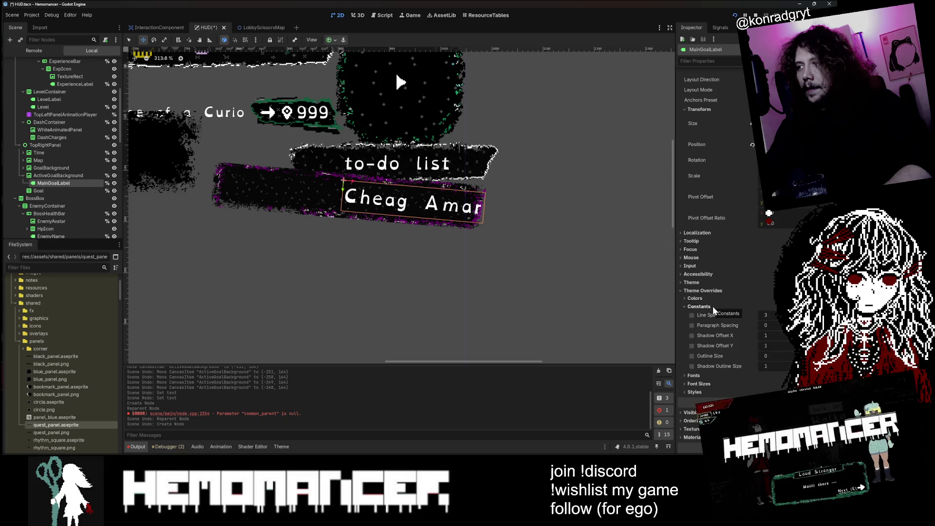
{"action": "left_click", "coordinate": [712, 306]}
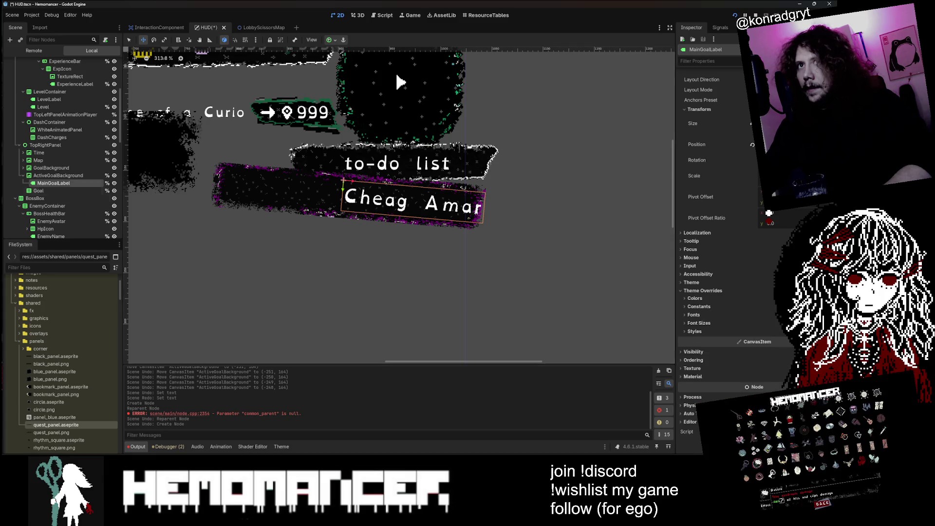
{"action": "right_click", "coordinate": [66, 176]}
- Add a MarginContainer under ActiveGoalBackground and move MainGoalLabel into it
{"action": "left_click", "coordinate": [100, 193]}
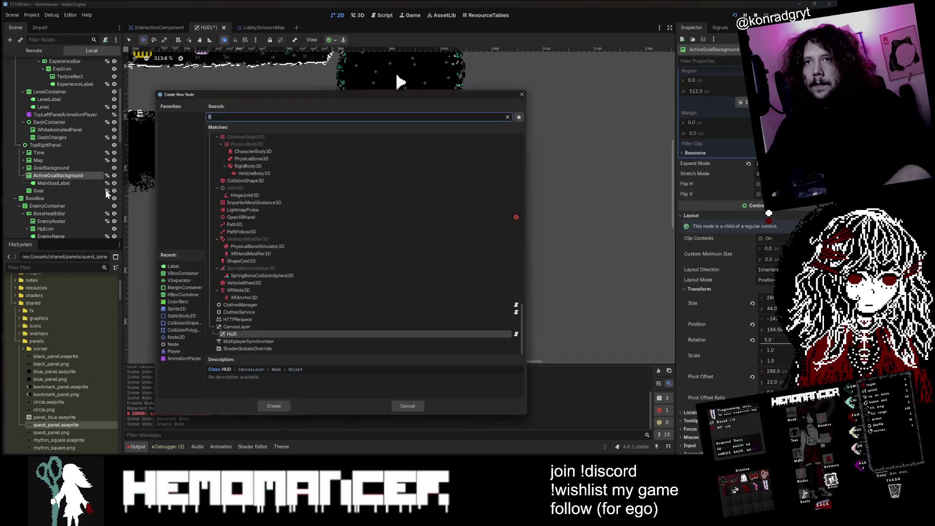
{"action": "type", "text": "margin"}
{"action": "key", "text": "Return"}
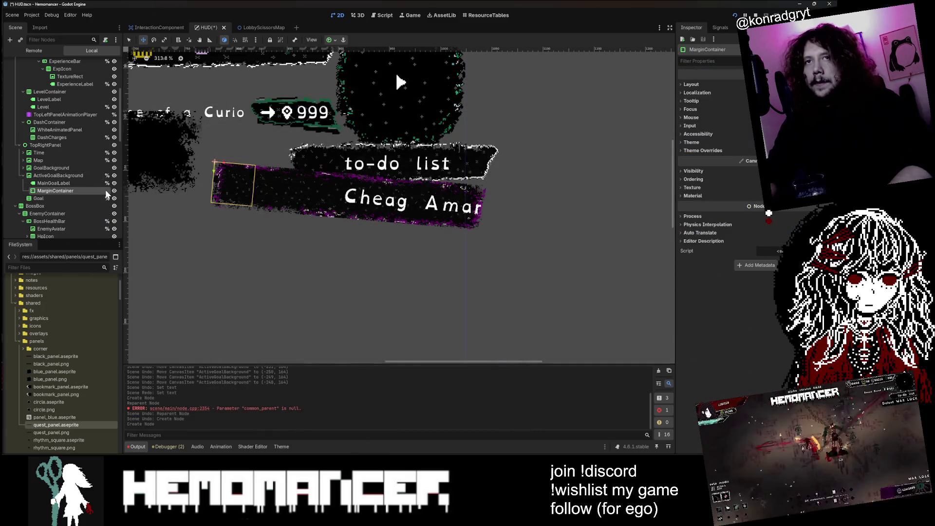
{"action": "left_click_drag", "start_coordinate": [54, 181], "coordinate": [59, 192]}
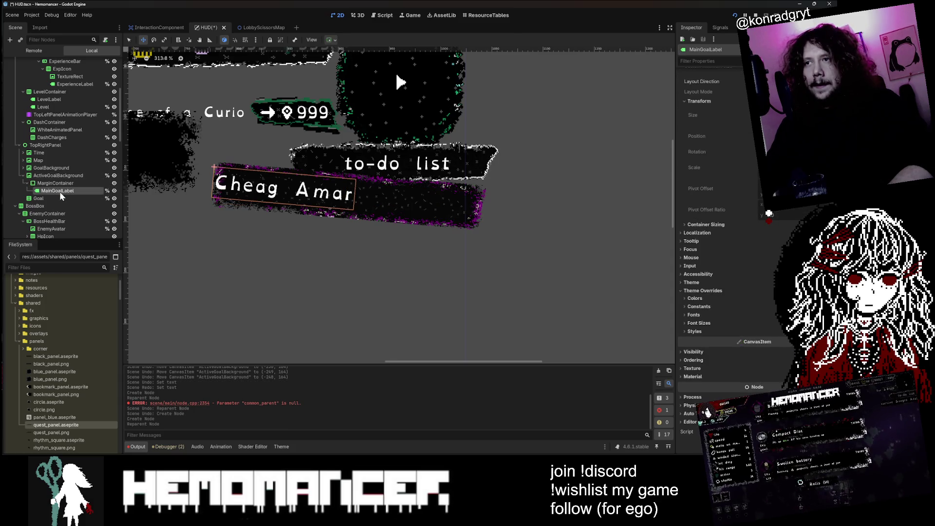
- Set the MarginContainer's Layout Mode to Anchors and apply an anchor preset pushing the text right
{"action": "left_click", "coordinate": [65, 182]}
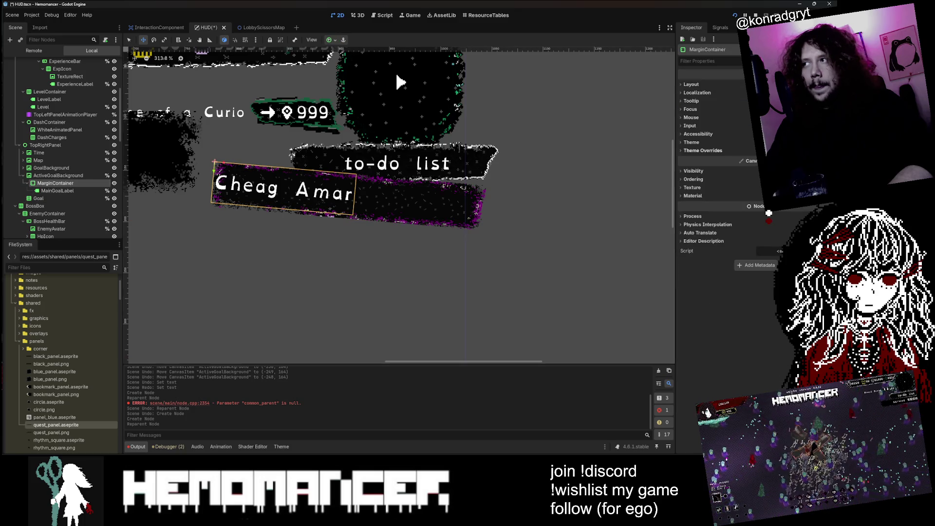
{"action": "left_click", "coordinate": [690, 84]}
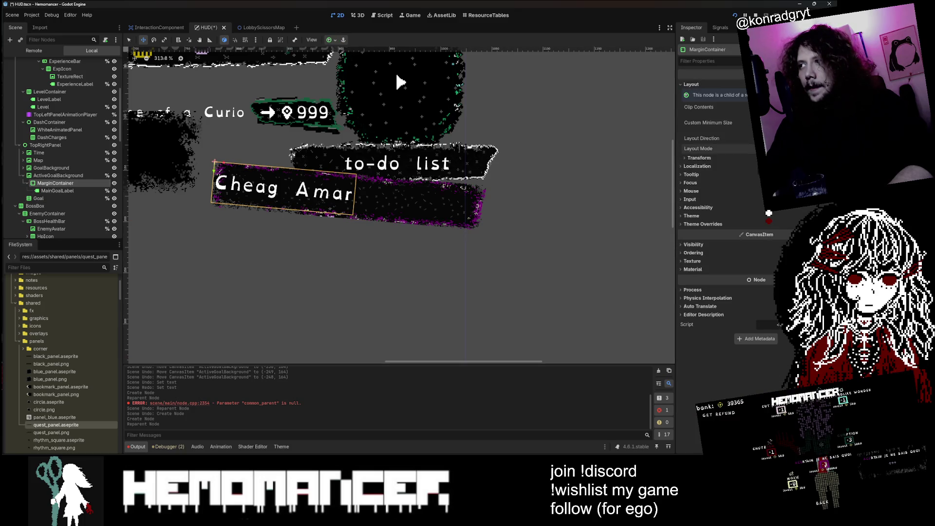
{"action": "left_click", "coordinate": [768, 213]}
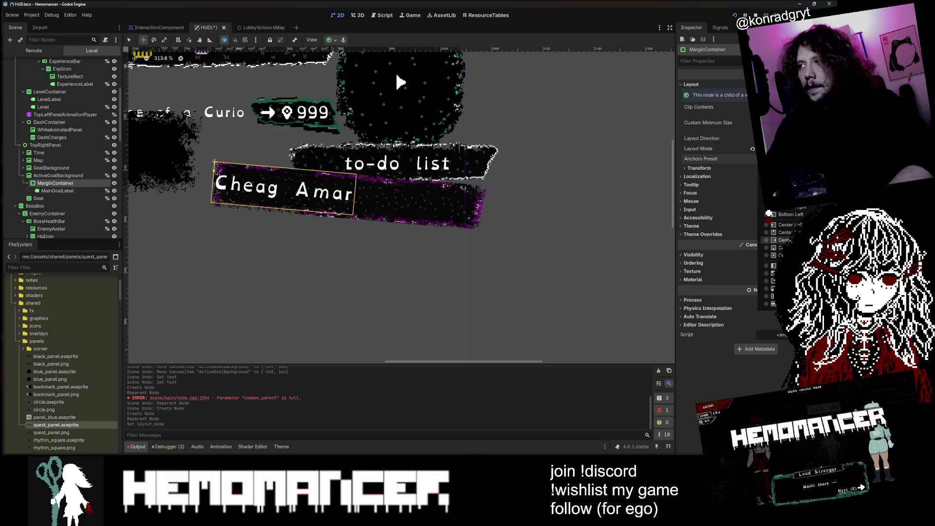
{"action": "left_click", "coordinate": [769, 207]}
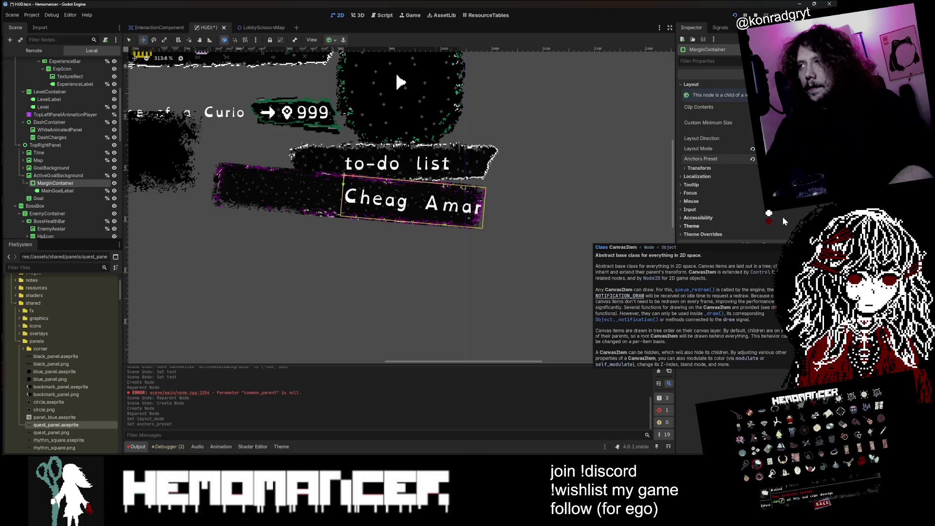
{"action": "left_click", "coordinate": [89, 177]}
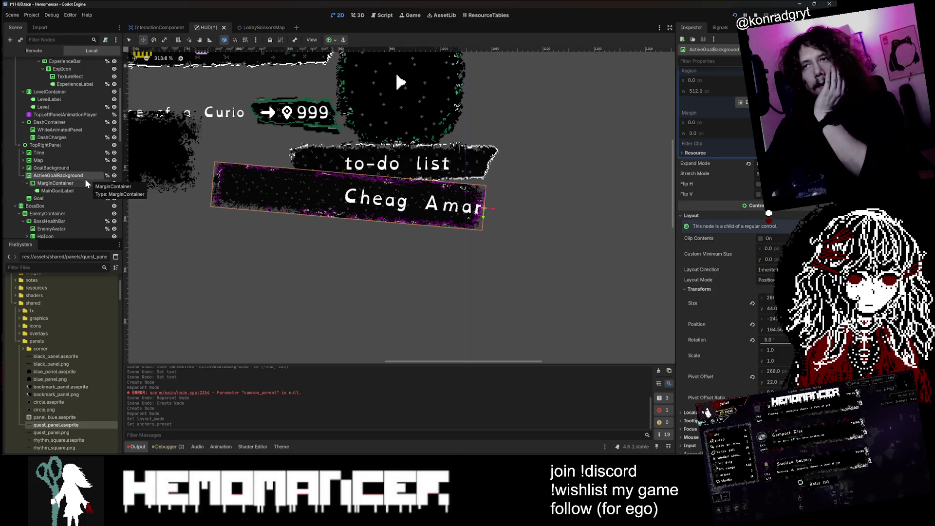
{"action": "left_click", "coordinate": [82, 185]}
{"action": "mouse_move", "coordinate": [81, 179]}
{"action": "left_mouse_down"}
{"action": "mouse_move", "coordinate": [81, 191]}
{"action": "mouse_move", "coordinate": [72, 174]}
{"action": "mouse_move", "coordinate": [68, 192]}
{"action": "mouse_move", "coordinate": [72, 182]}
{"action": "left_mouse_up"}
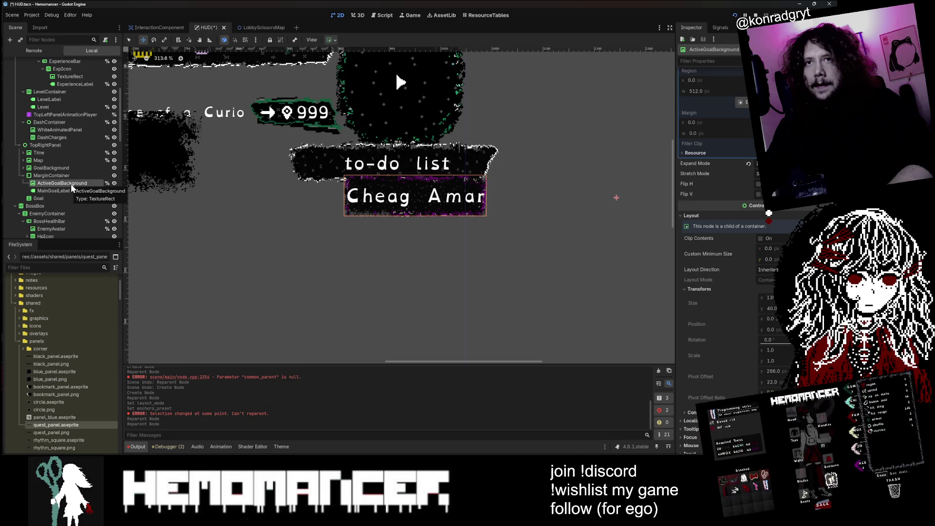
{"action": "left_click", "coordinate": [70, 176]}
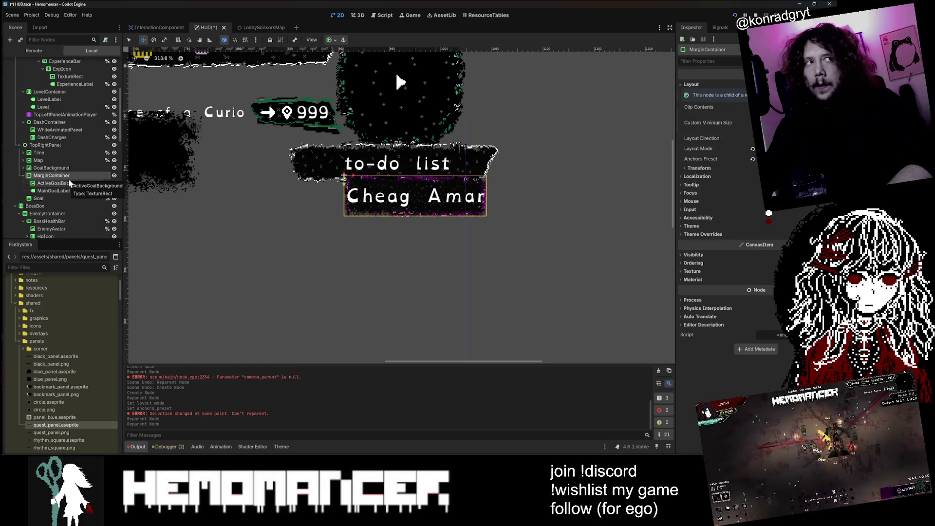
{"action": "scroll", "coordinate": [544, 155], "scroll_direction": "down", "scroll_amount": 1}
{"action": "scroll", "coordinate": [545, 155], "scroll_direction": "up", "scroll_amount": 1}
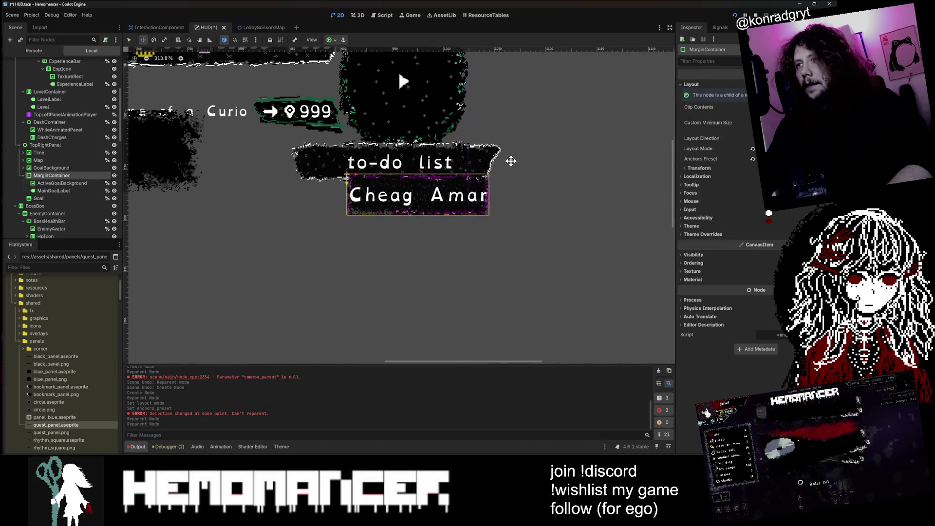
{"action": "left_click", "coordinate": [72, 182]}
{"action": "key", "text": "ctrl+z"}
{"action": "key", "text": "ctrl+z"}
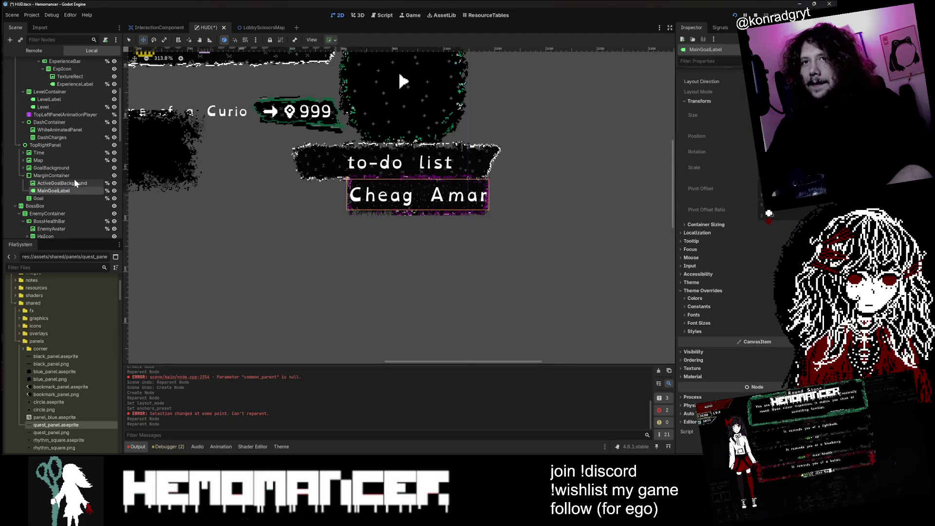
{"action": "scroll", "coordinate": [384, 197], "scroll_direction": "down", "scroll_amount": 1}
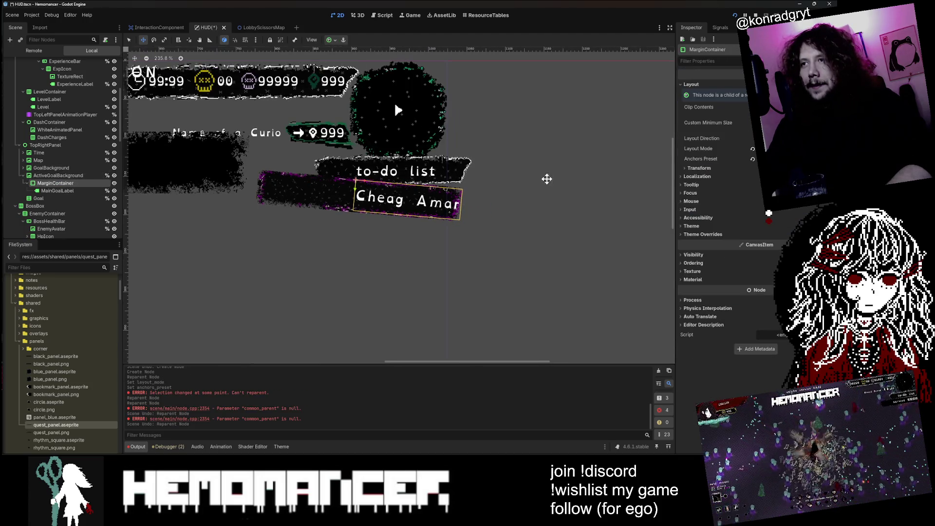
- Snip the quest panel area with Snipping Tool, then reparent ActiveGoalBackground under MarginContainer
{"action": "key", "text": "super"}
{"action": "type", "text": "snip"}
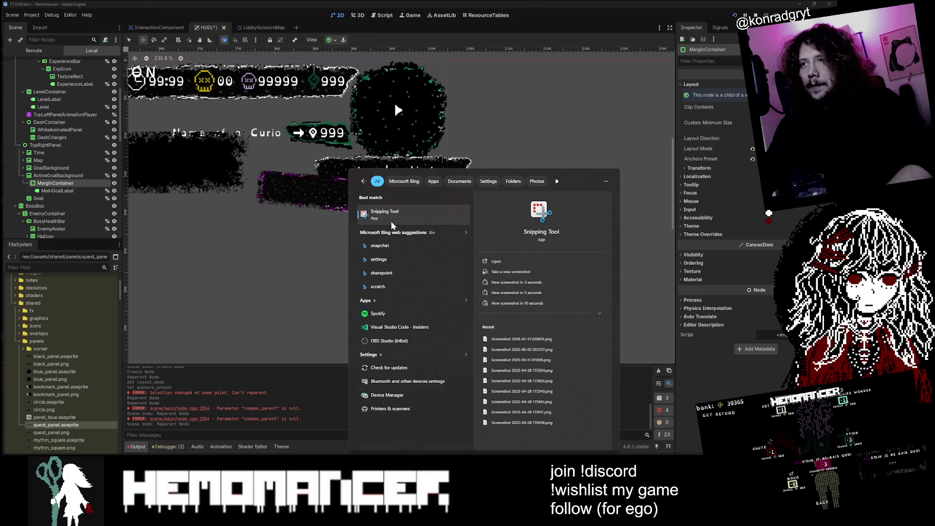
{"action": "key", "text": "Return"}
{"action": "left_click", "coordinate": [57, 67]}
{"action": "left_click_drag", "start_coordinate": [514, 262], "coordinate": [194, 46]}
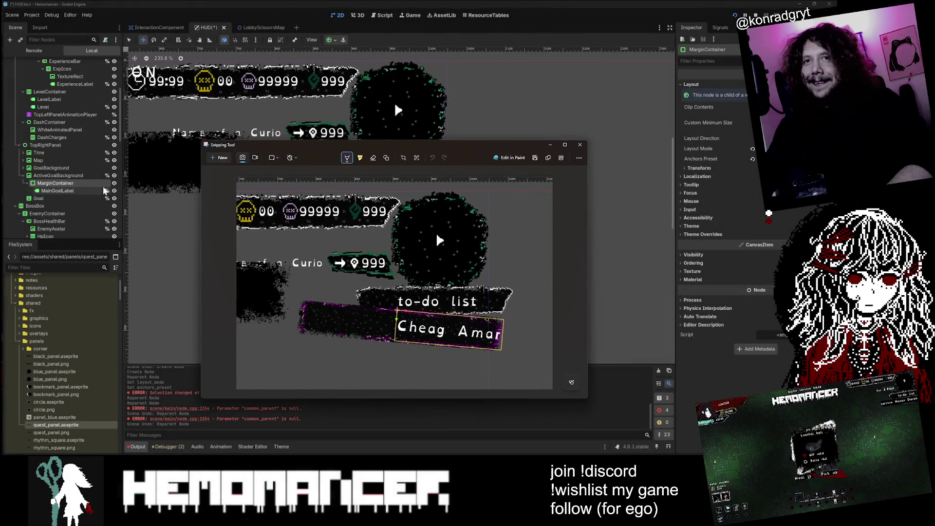
{"action": "mouse_move", "coordinate": [61, 184]}
{"action": "left_mouse_down"}
{"action": "mouse_move", "coordinate": [62, 172]}
{"action": "mouse_move", "coordinate": [64, 186]}
{"action": "left_mouse_up"}
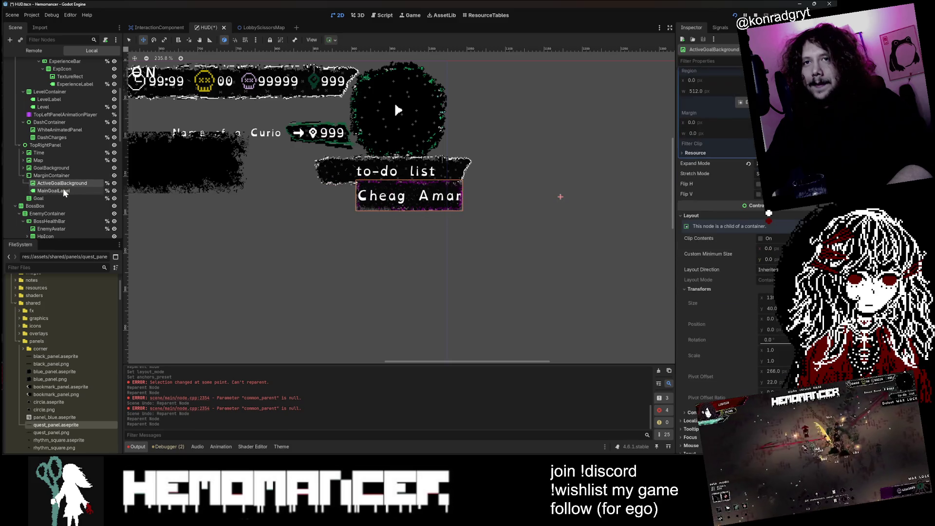
- Append filler 'wefwef…' to MainGoalLabel to test stretching, then undo back to 'Cheag Amar'
{"action": "left_click", "coordinate": [65, 182]}
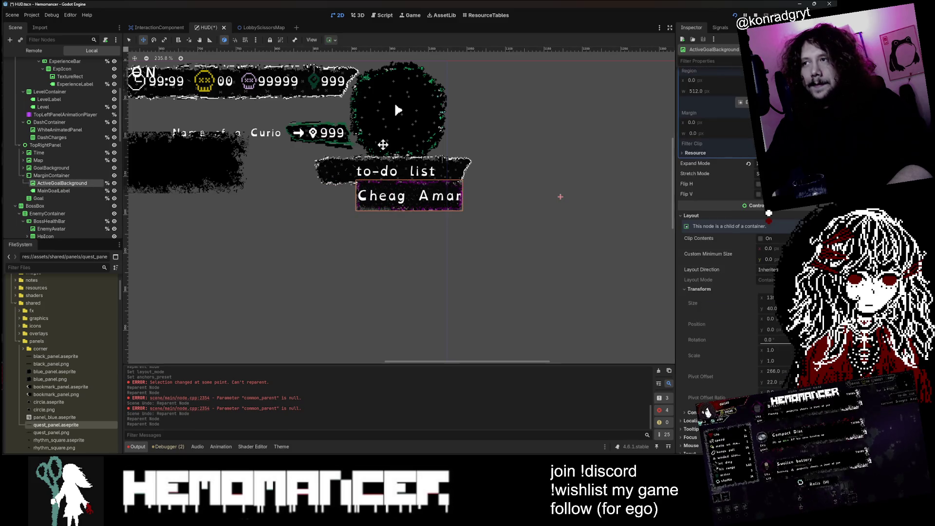
{"action": "left_click", "coordinate": [66, 191]}
{"action": "left_click", "coordinate": [67, 183]}
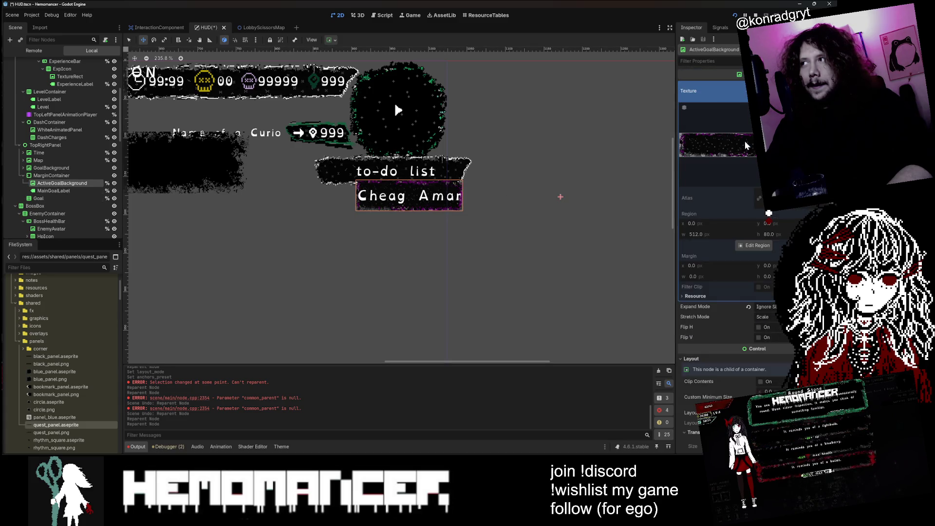
{"action": "left_click", "coordinate": [54, 190]}
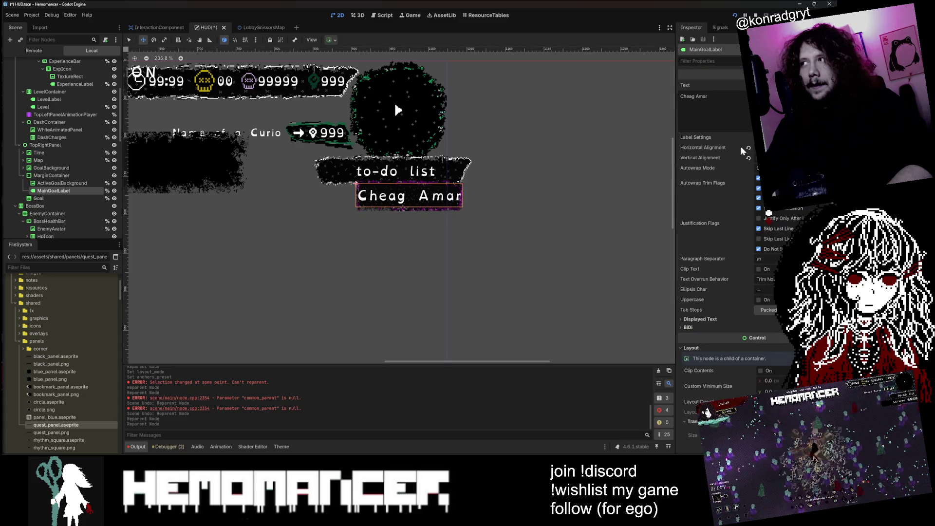
{"action": "type", "text": "wefwefwefwef"}
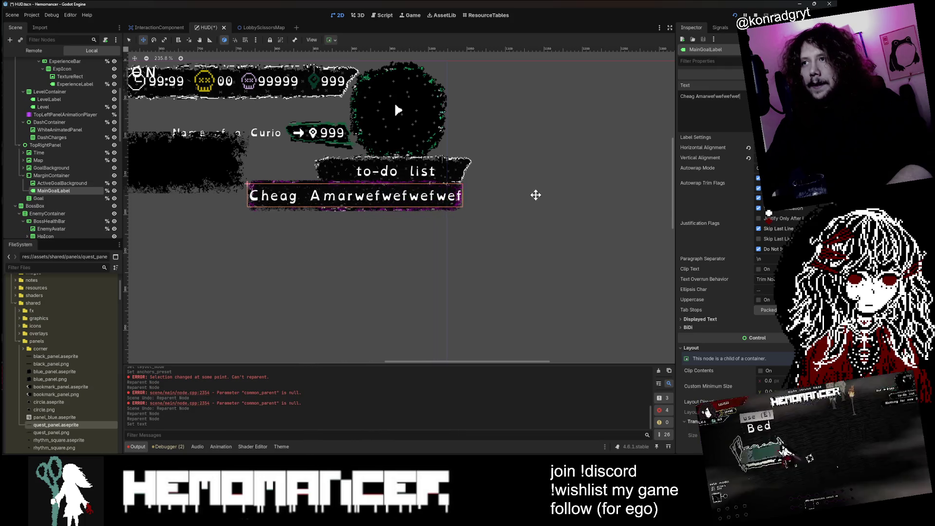
{"action": "type", "text": "wefwefwefwefwefewfw"}
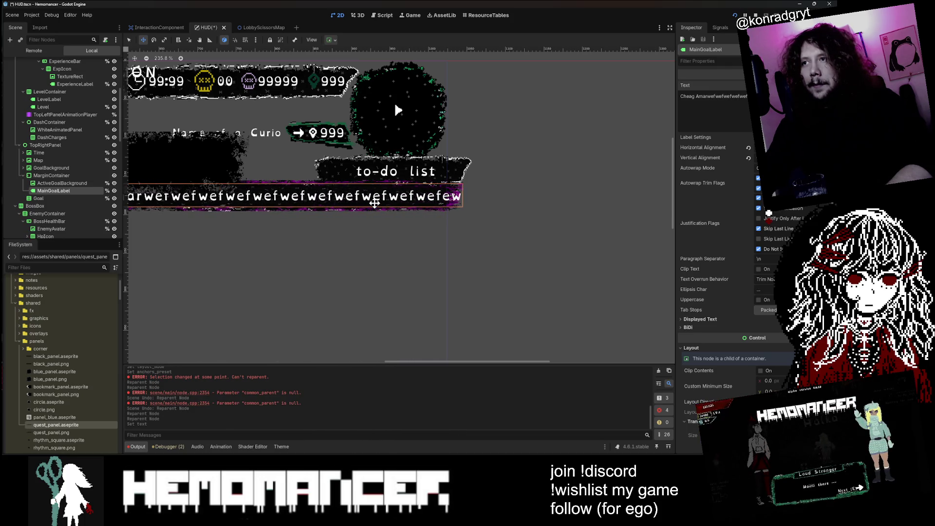
{"action": "scroll", "coordinate": [438, 171], "scroll_direction": "down", "scroll_amount": 4}
{"action": "scroll", "coordinate": [440, 172], "scroll_direction": "down", "scroll_amount": 3}
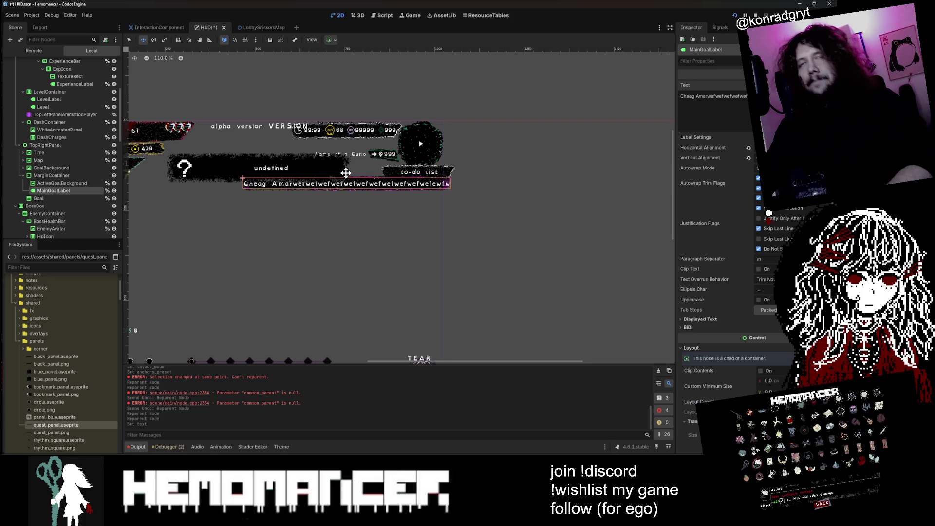
{"action": "key", "text": "ctrl+z"}
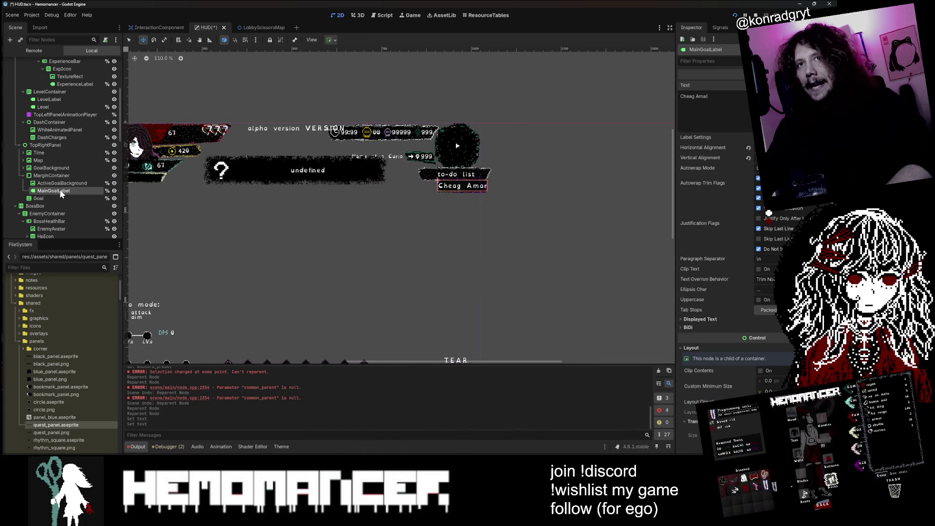
- Rotate the quest label's MarginContainer slightly clockwise
{"action": "scroll", "coordinate": [555, 250], "scroll_direction": "up", "scroll_amount": 2}
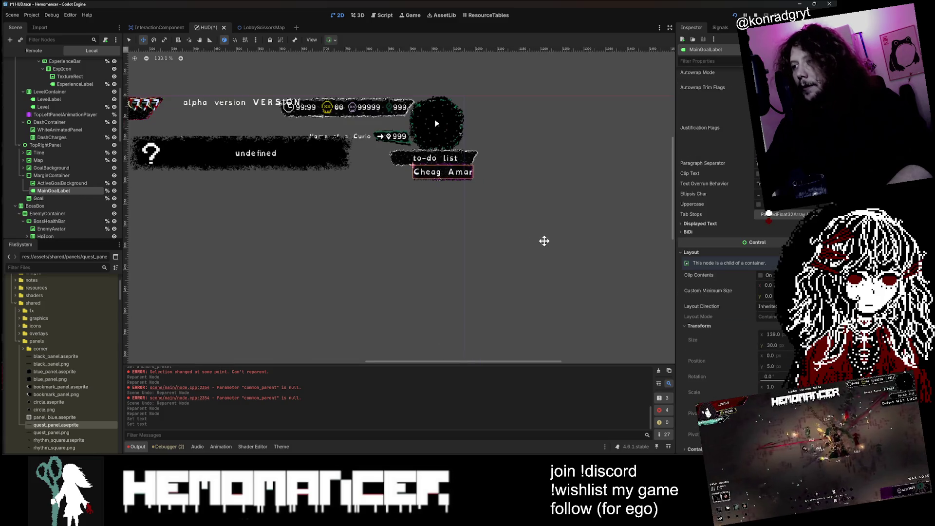
{"action": "left_click", "coordinate": [51, 175]}
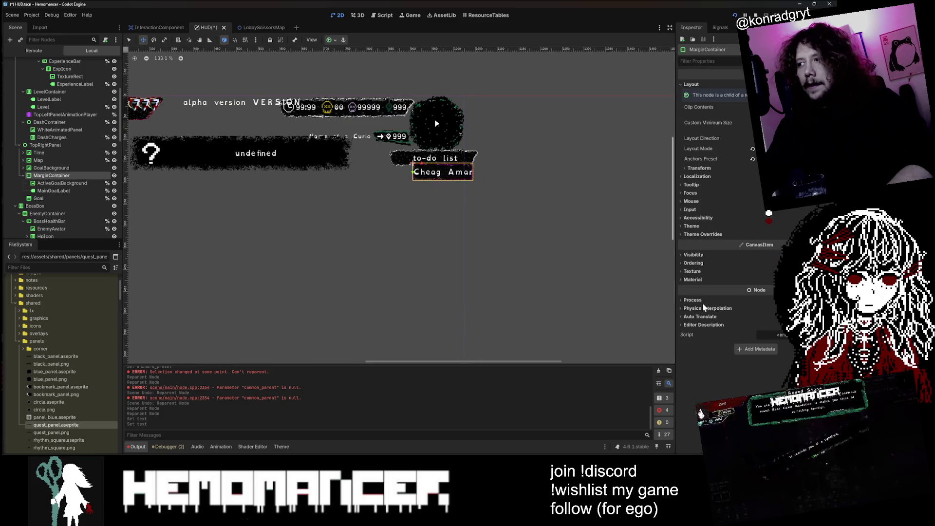
{"action": "left_click", "coordinate": [699, 168]}
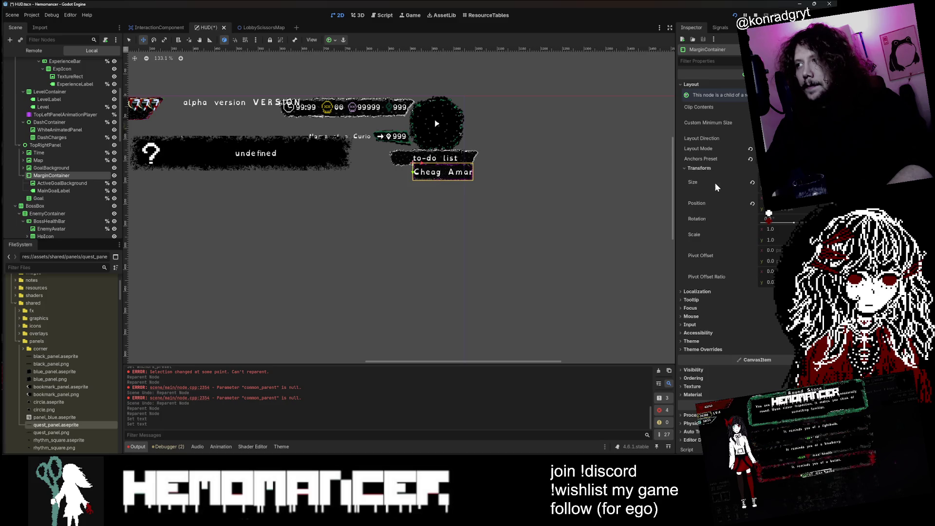
{"action": "left_click_drag", "start_coordinate": [797, 225], "coordinate": [793, 223]}
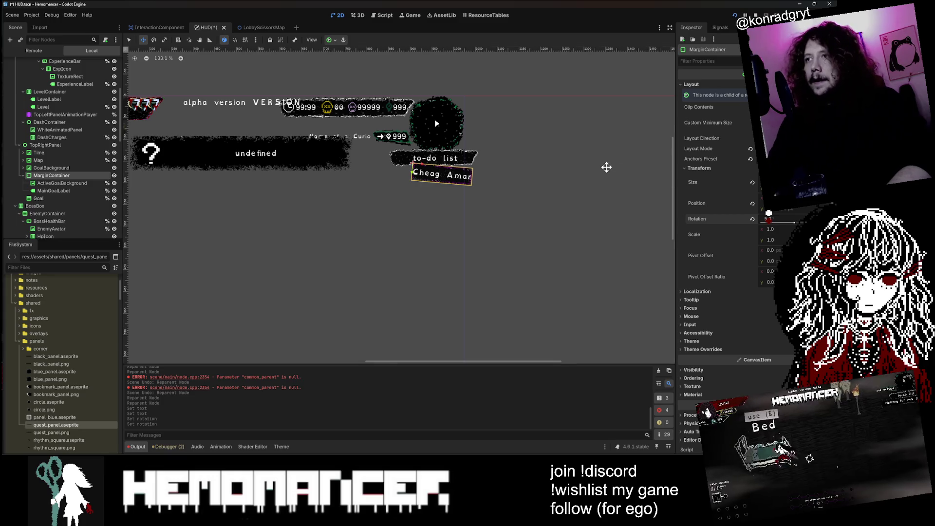
- Set the MarginContainer's Pivot Offset to x 139, y 20
{"action": "scroll", "coordinate": [611, 167], "scroll_direction": "up", "scroll_amount": 4}
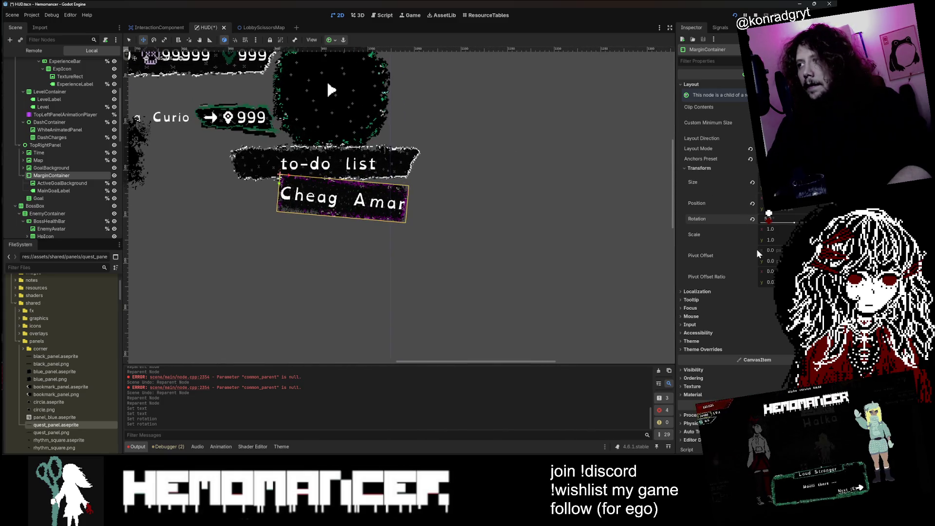
{"action": "left_click", "coordinate": [770, 251]}
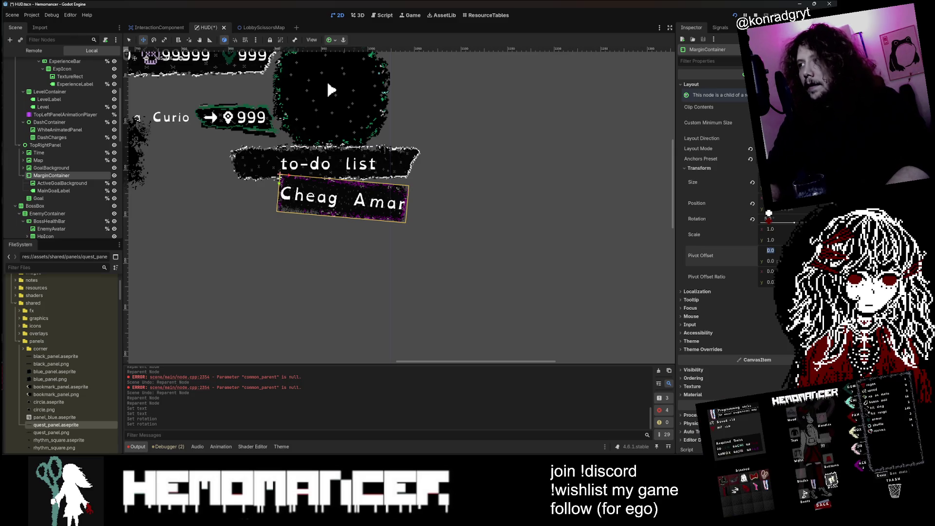
{"action": "type", "text": "139"}
{"action": "key", "text": "Return"}
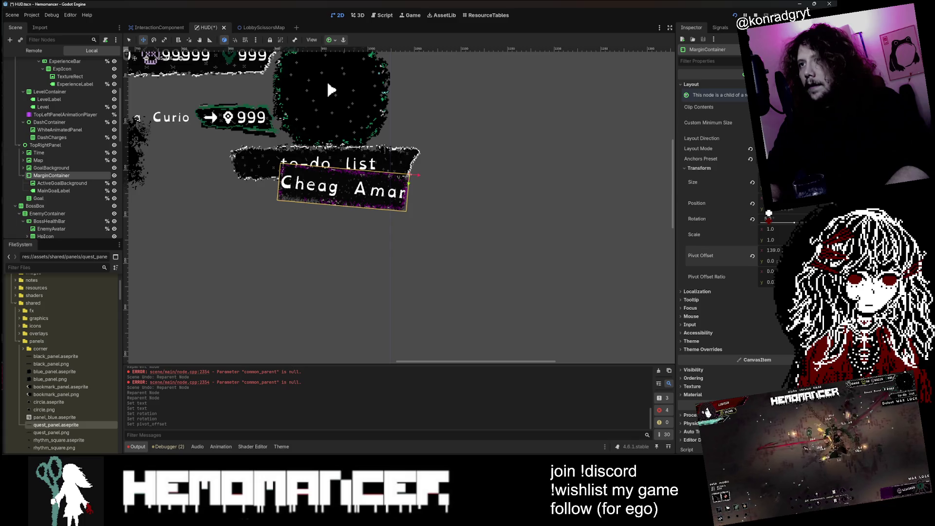
{"action": "left_click", "coordinate": [770, 261]}
{"action": "type", "text": "20"}
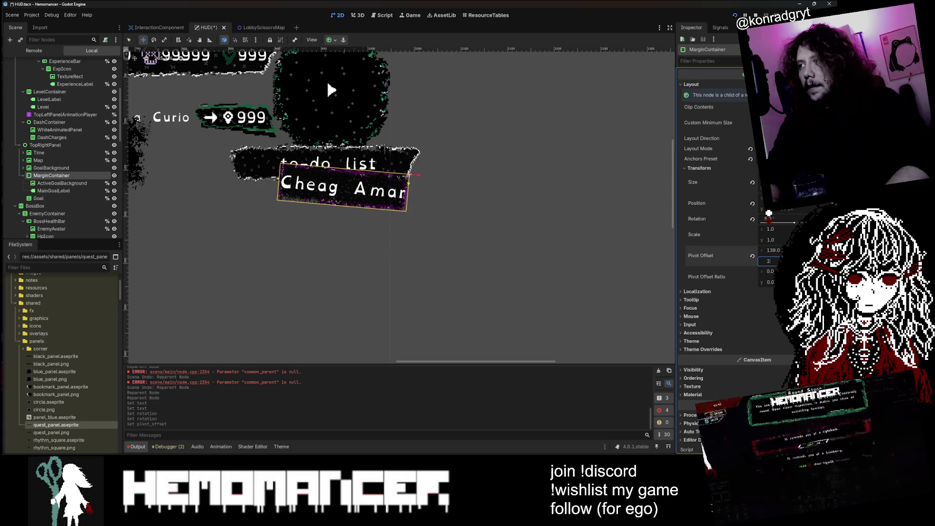
{"action": "key", "text": "Return"}
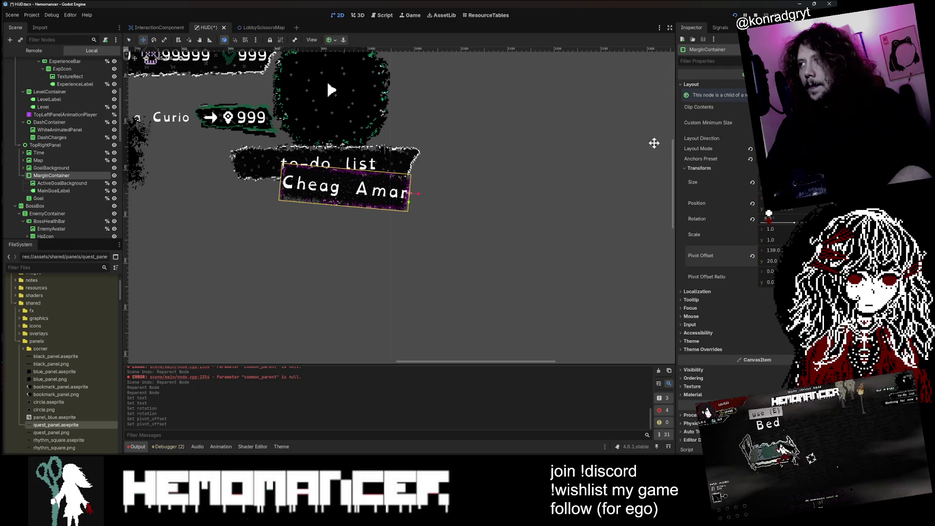
- Test MainGoalLabel with longer filler text, then revert it to 'Cheag Amar'
{"action": "left_click", "coordinate": [73, 191]}
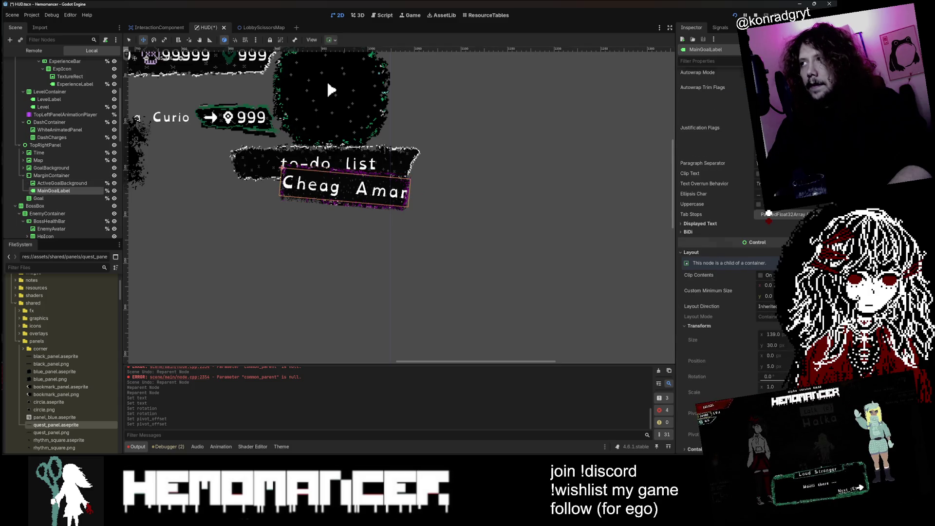
{"action": "scroll", "coordinate": [711, 146], "scroll_direction": "up", "scroll_amount": 5}
{"action": "left_click", "coordinate": [710, 97]}
{"action": "type", "text": "fwefwefwe"}
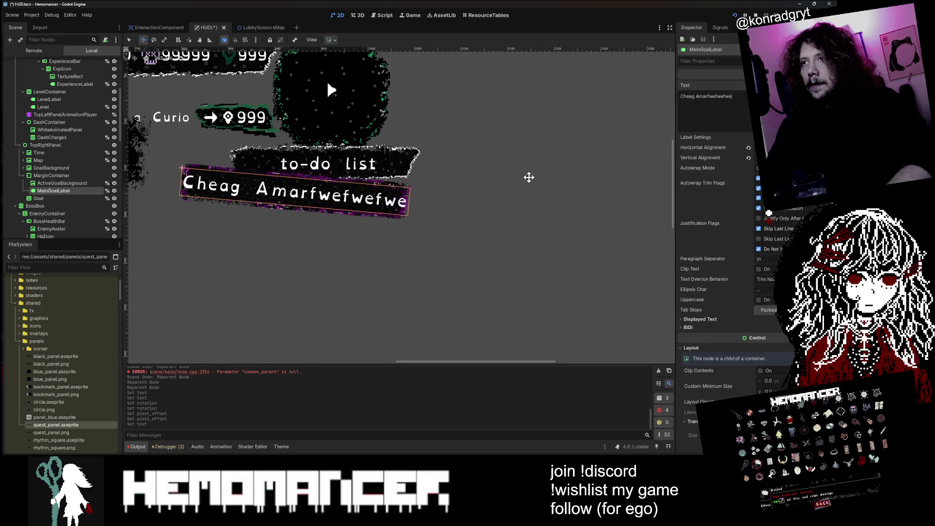
{"action": "type", "text": "fwefwefwe"}
{"action": "key", "text": "BackSpace"}
{"action": "key", "text": "BackSpace"}
{"action": "key", "text": "BackSpace"}
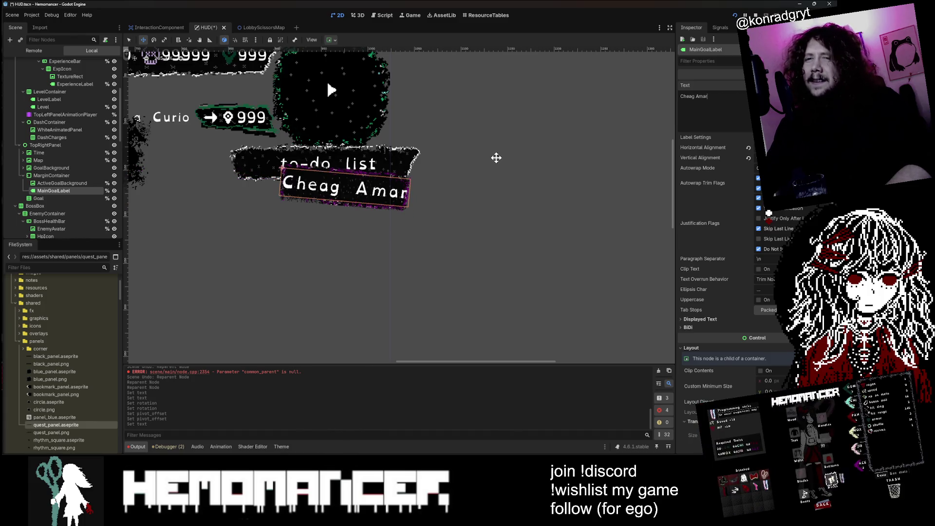
{"action": "left_click", "coordinate": [83, 176]}
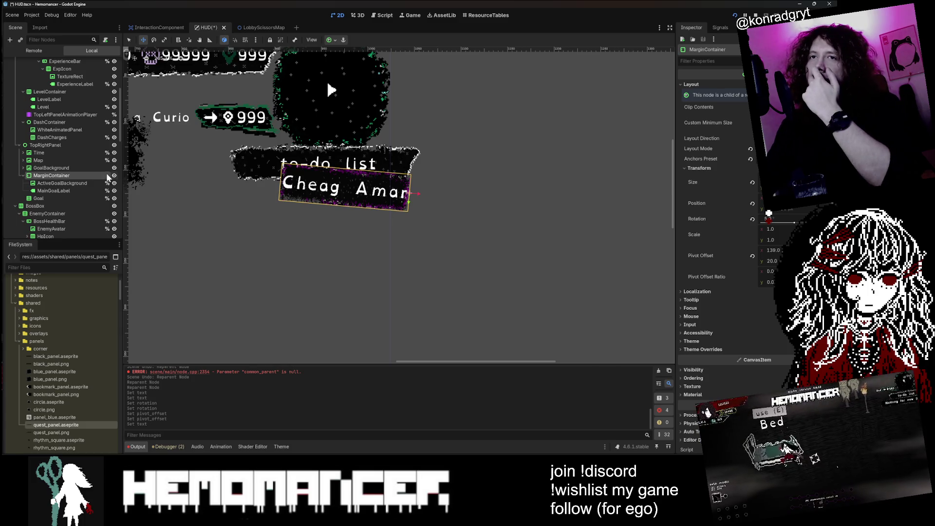
- Try a different expand mode on ActiveGoalBackground's texture, then undo it
{"action": "left_click", "coordinate": [81, 183]}
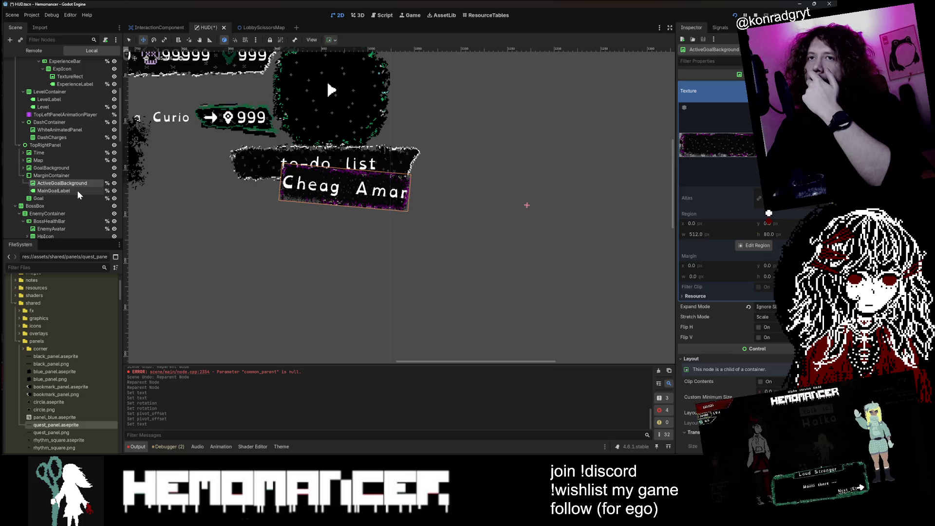
{"action": "scroll", "coordinate": [729, 275], "scroll_direction": "down", "scroll_amount": 5}
{"action": "scroll", "coordinate": [729, 275], "scroll_direction": "up", "scroll_amount": 5}
{"action": "scroll", "coordinate": [729, 275], "scroll_direction": "down", "scroll_amount": 3}
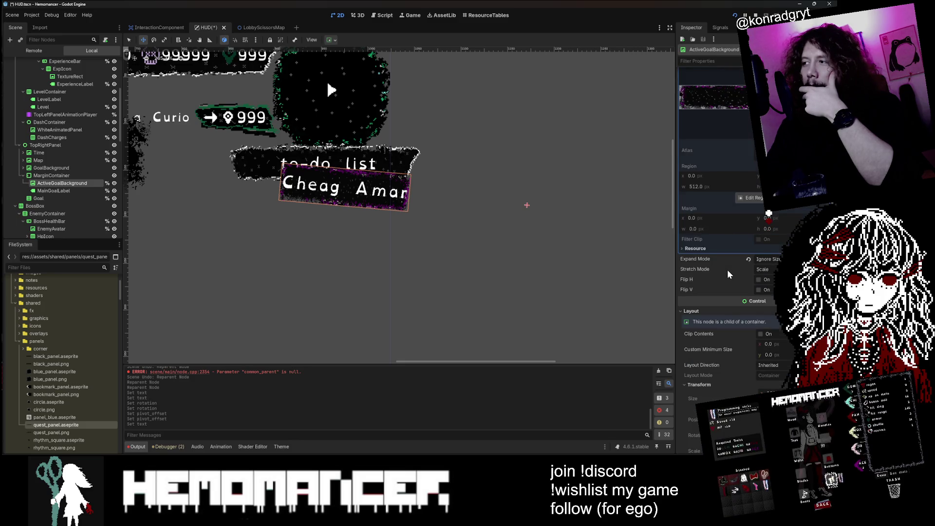
{"action": "scroll", "coordinate": [729, 275], "scroll_direction": "down", "scroll_amount": 4}
{"action": "left_click", "coordinate": [747, 163]}
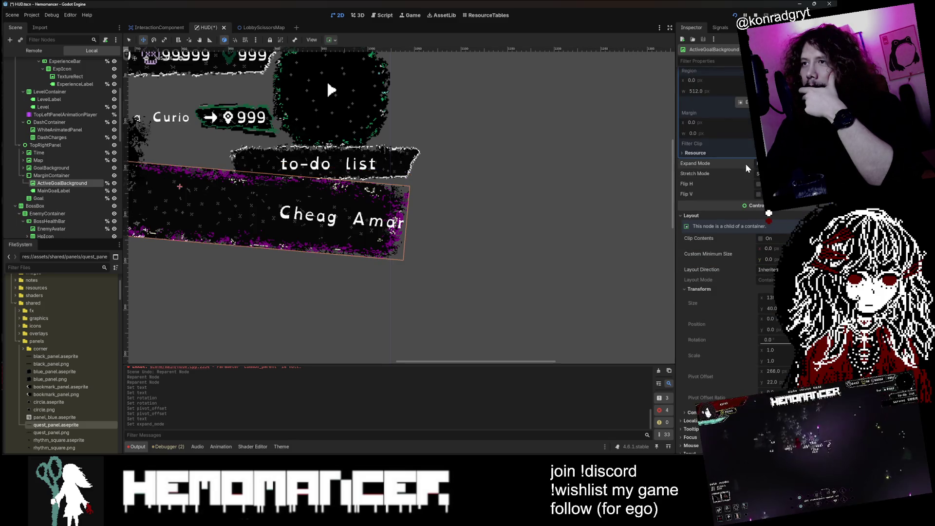
{"action": "scroll", "coordinate": [462, 163], "scroll_direction": "down", "scroll_amount": 5}
{"action": "key", "text": "ctrl+z"}
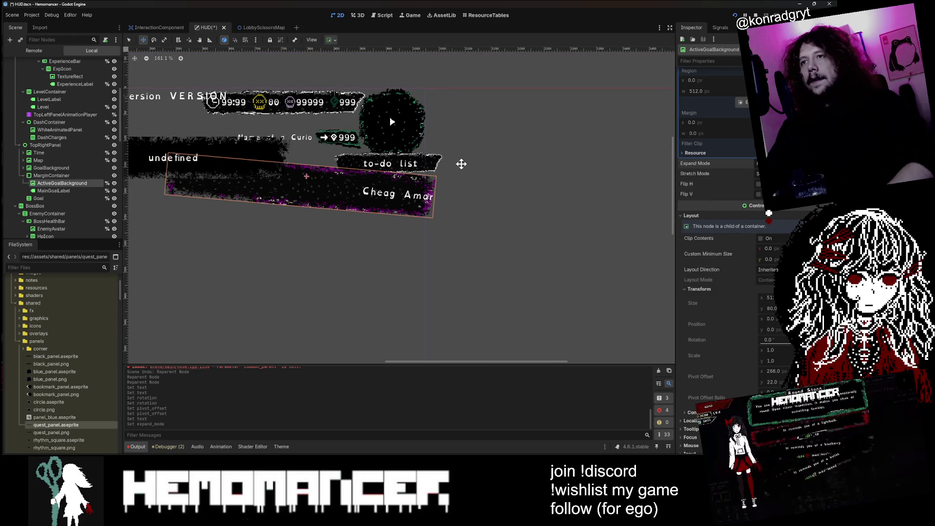
- Try dragging the background panel on the canvas and inspect the Goal node's bounds
{"action": "scroll", "coordinate": [763, 221], "scroll_direction": "up", "scroll_amount": 3}
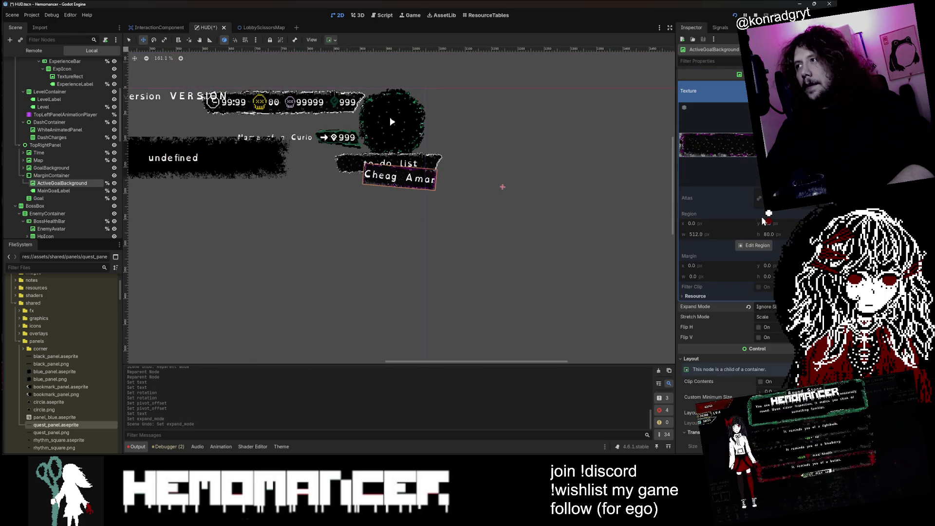
{"action": "scroll", "coordinate": [762, 200], "scroll_direction": "down", "scroll_amount": 4}
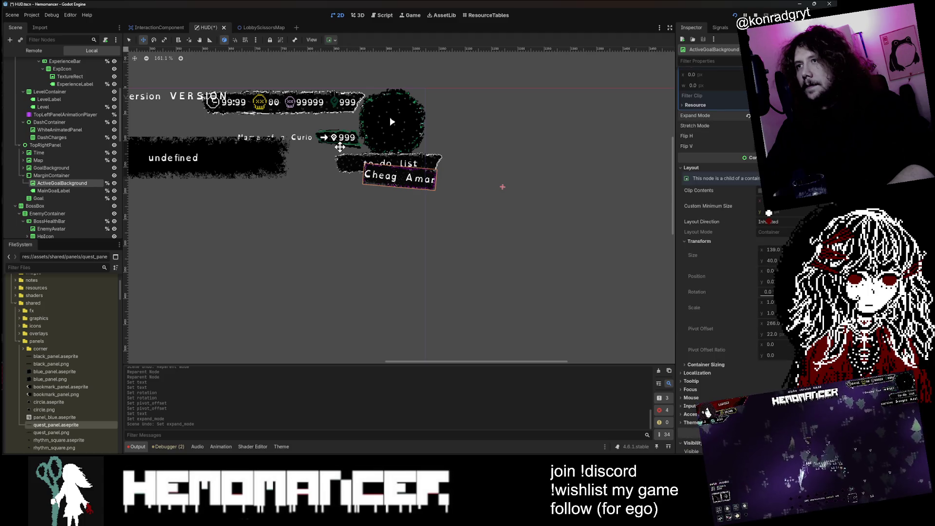
{"action": "scroll", "coordinate": [498, 183], "scroll_direction": "up", "scroll_amount": 1}
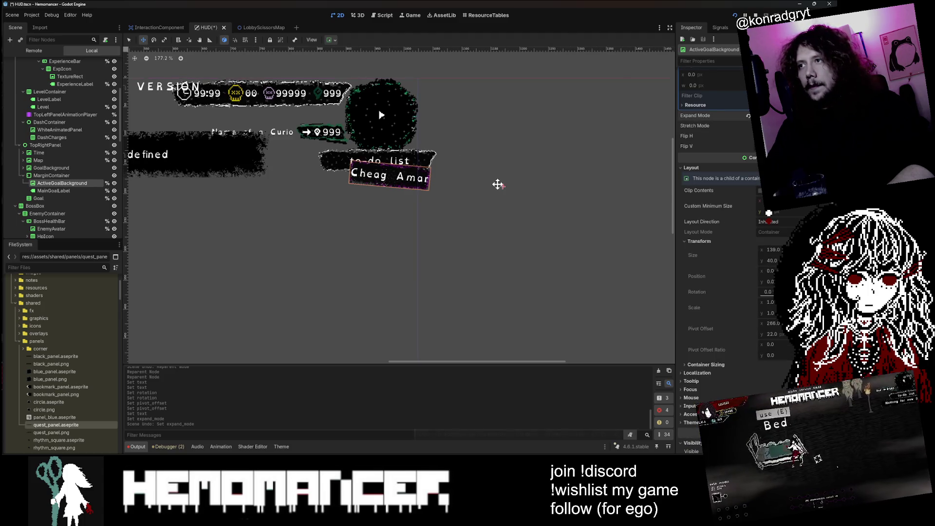
{"action": "left_click", "coordinate": [497, 191]}
{"action": "left_click_drag", "start_coordinate": [497, 190], "coordinate": [502, 189]}
{"action": "left_click", "coordinate": [49, 176]}
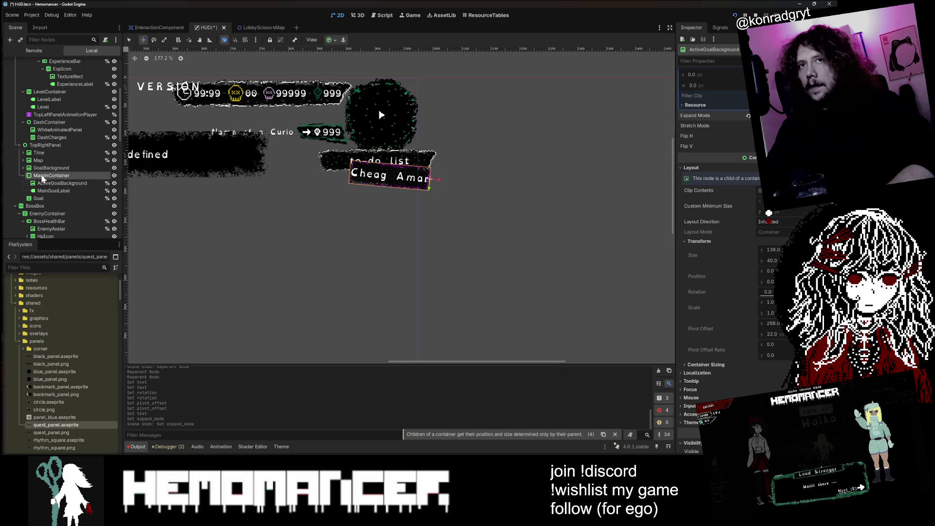
{"action": "left_click", "coordinate": [44, 197]}
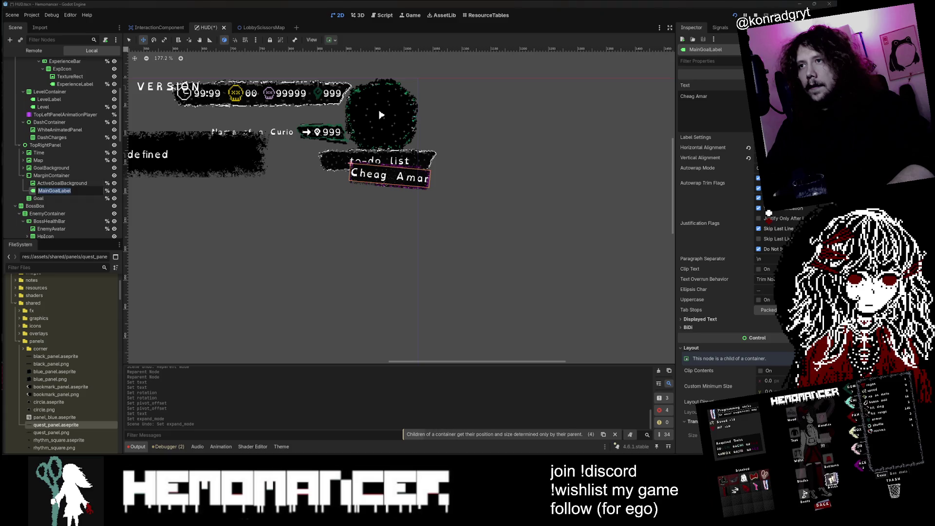
{"action": "left_click", "coordinate": [51, 196]}
{"action": "scroll", "coordinate": [229, 186], "scroll_direction": "down", "scroll_amount": 3}
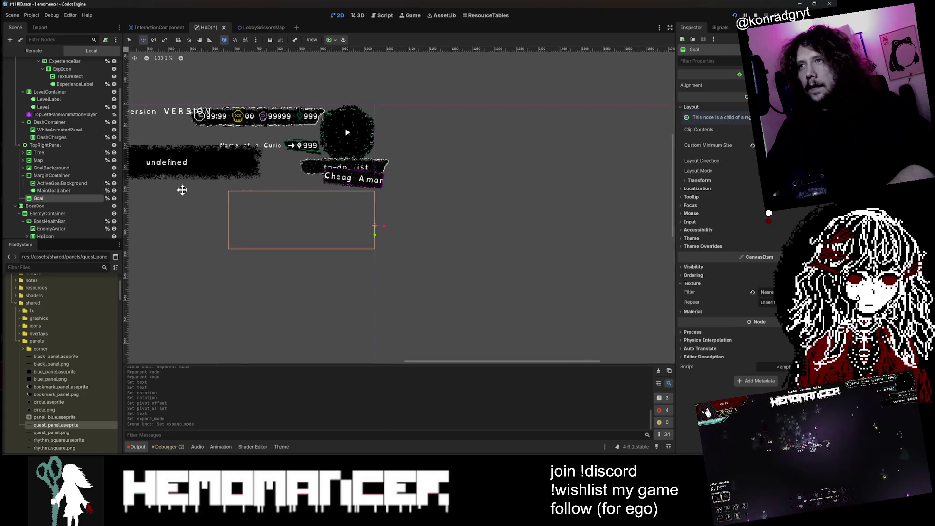
- Raise the quest label's MarginContainer three pixels to position -118, 167
{"action": "left_click", "coordinate": [89, 178]}
{"action": "scroll", "coordinate": [269, 112], "scroll_direction": "up", "scroll_amount": 5}
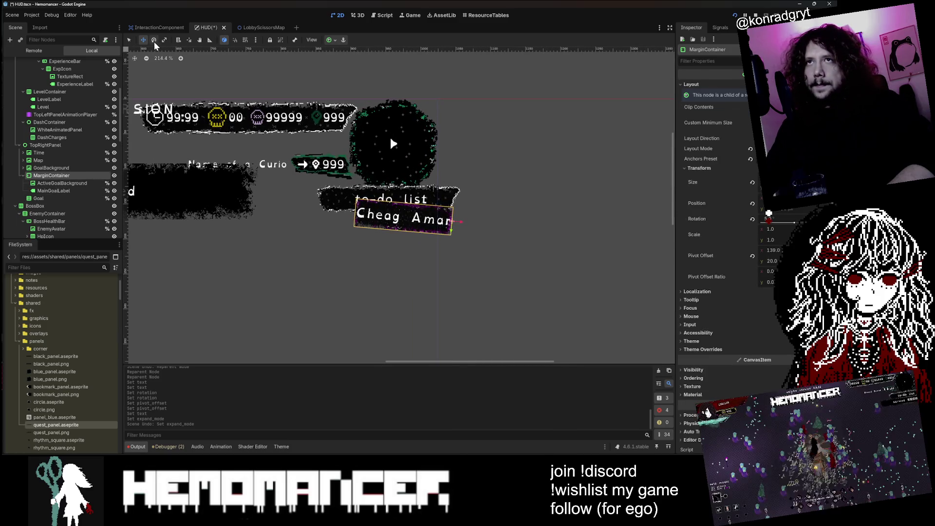
{"action": "key", "text": "Up"}
{"action": "key", "text": "Up"}
{"action": "key", "text": "Up"}
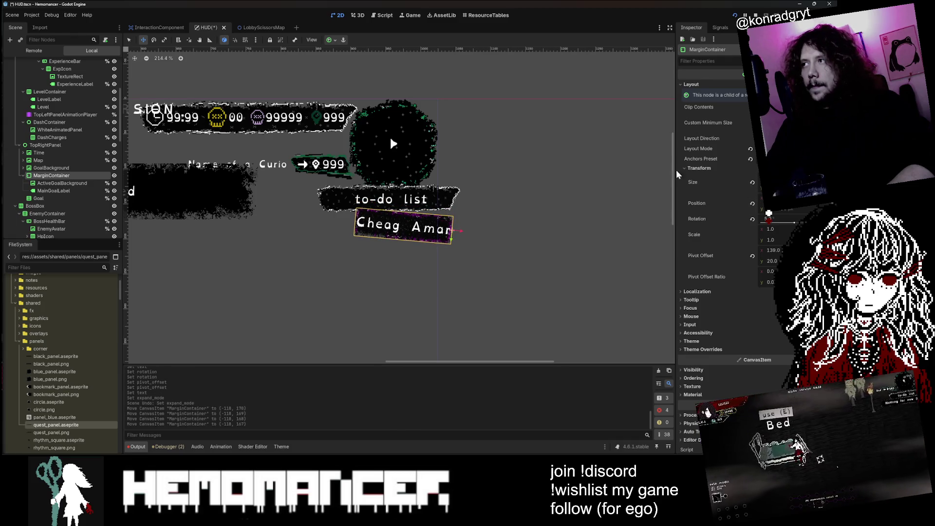
{"action": "left_click", "coordinate": [69, 183]}
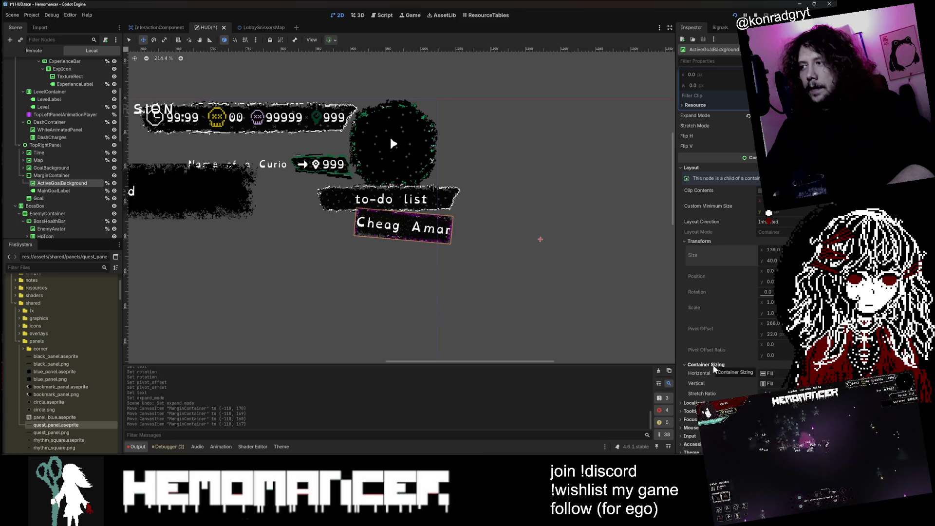
- Try background minimum widths of 500, 100 and 200 px, settling on 250 px
{"action": "scroll", "coordinate": [708, 346], "scroll_direction": "up", "scroll_amount": 3}
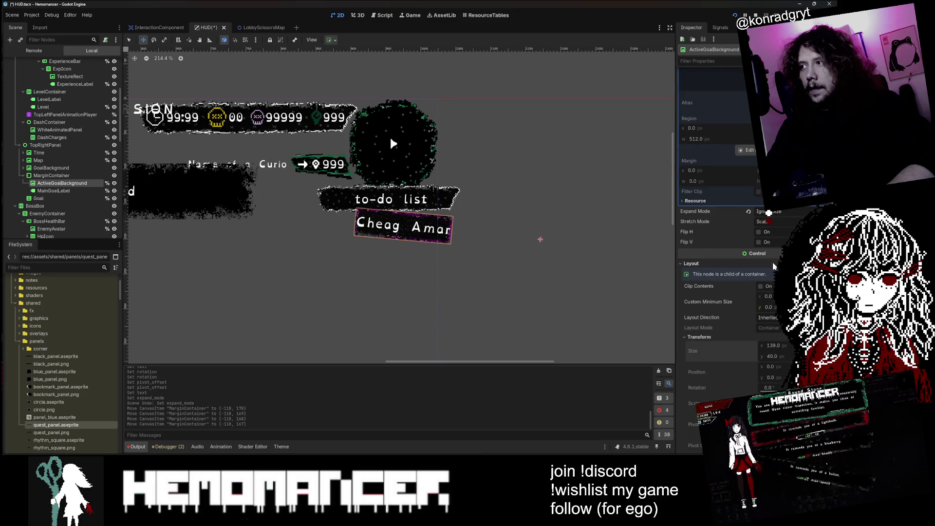
{"action": "left_click", "coordinate": [768, 296]}
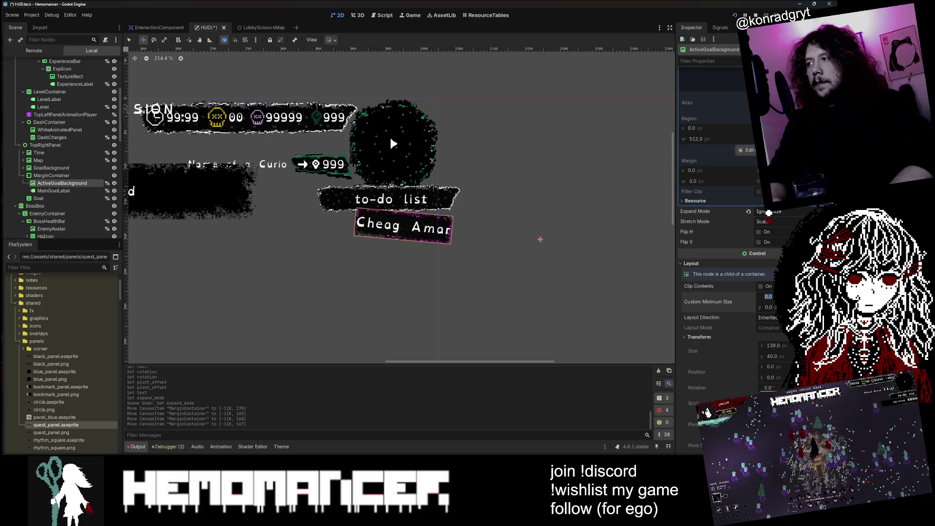
{"action": "type", "text": "500"}
{"action": "key", "text": "Return"}
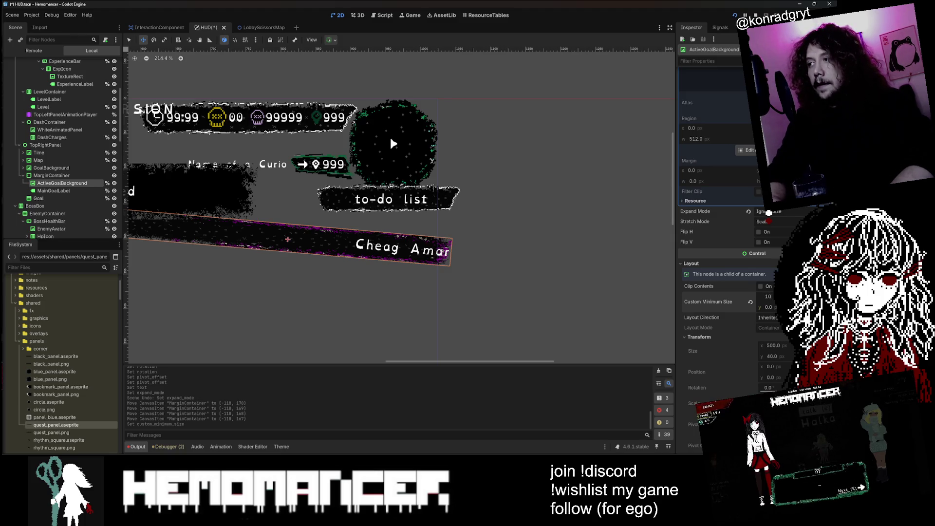
{"action": "type", "text": "0"}
{"action": "key", "text": "Return"}
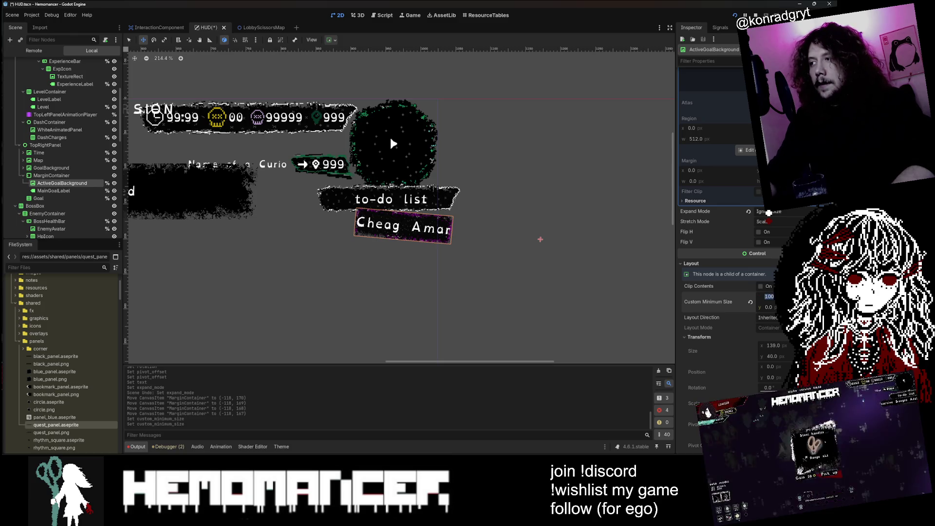
{"action": "type", "text": "0"}
{"action": "key", "text": "Return"}
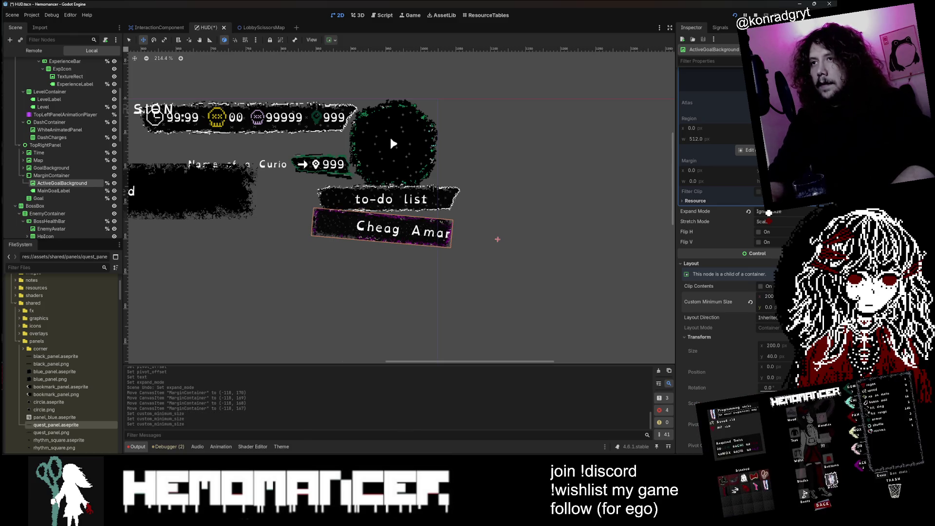
{"action": "type", "text": "250"}
{"action": "key", "text": "Return"}
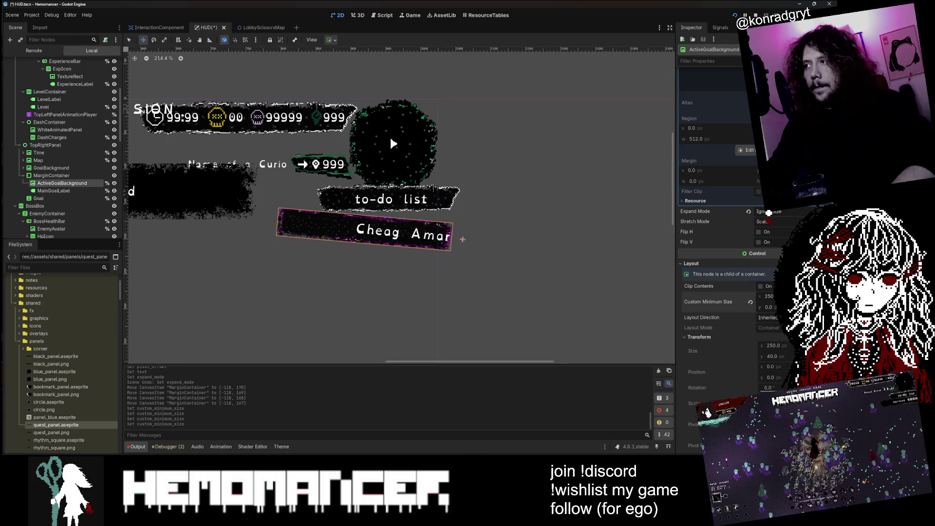
- Briefly try a 300 px width, return to 250, and nudge the MarginContainer upward
{"action": "type", "text": "00"}
{"action": "key", "text": "Return"}
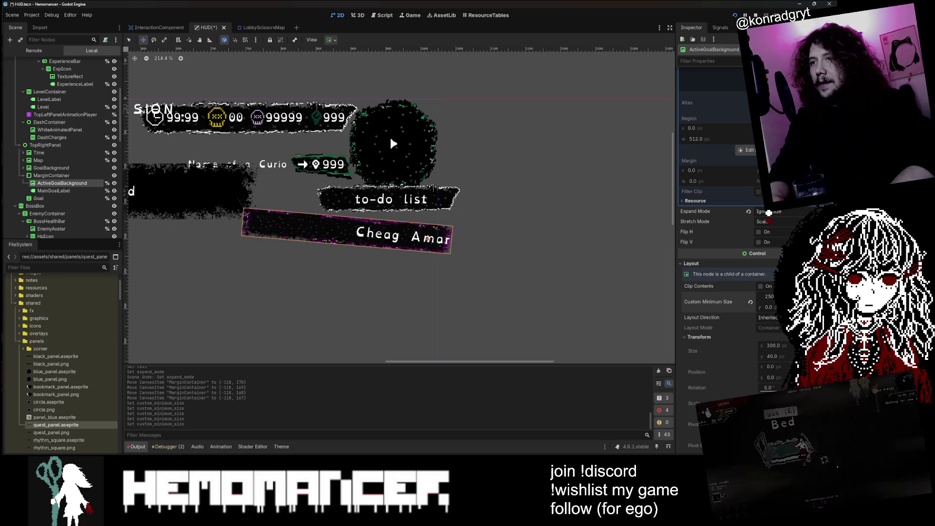
{"action": "type", "text": "0"}
{"action": "key", "text": "Return"}
{"action": "left_click", "coordinate": [265, 157]}
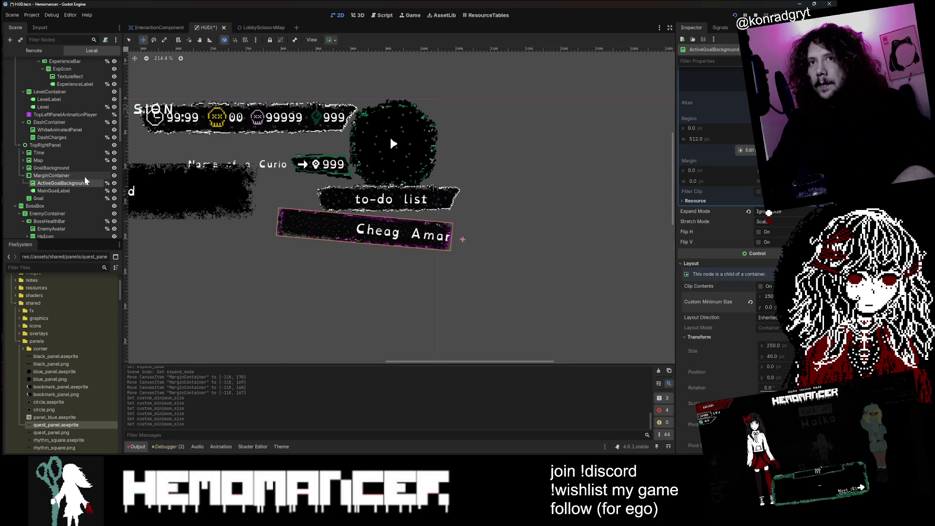
{"action": "key", "text": "Up"}
{"action": "key", "text": "Up"}
{"action": "key", "text": "Up"}
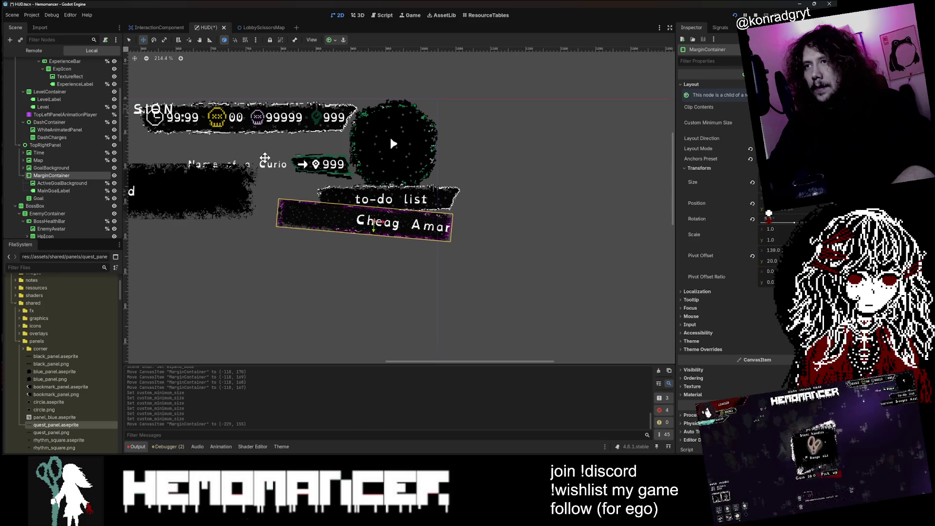
- Nudge the MarginContainer down a pixel and enable a 16 px Margin Right theme override
{"action": "key", "text": "Down"}
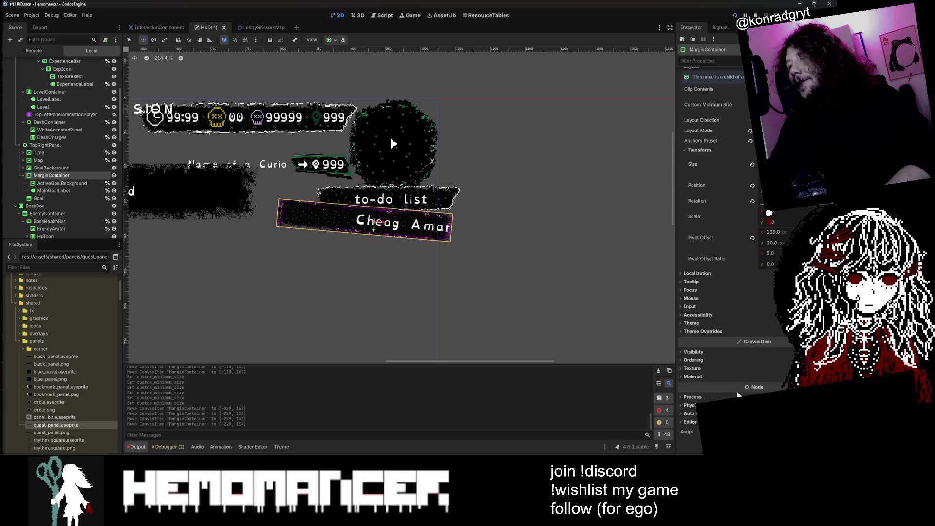
{"action": "scroll", "coordinate": [451, 231], "scroll_direction": "up", "scroll_amount": 5}
{"action": "scroll", "coordinate": [452, 232], "scroll_direction": "up", "scroll_amount": 6}
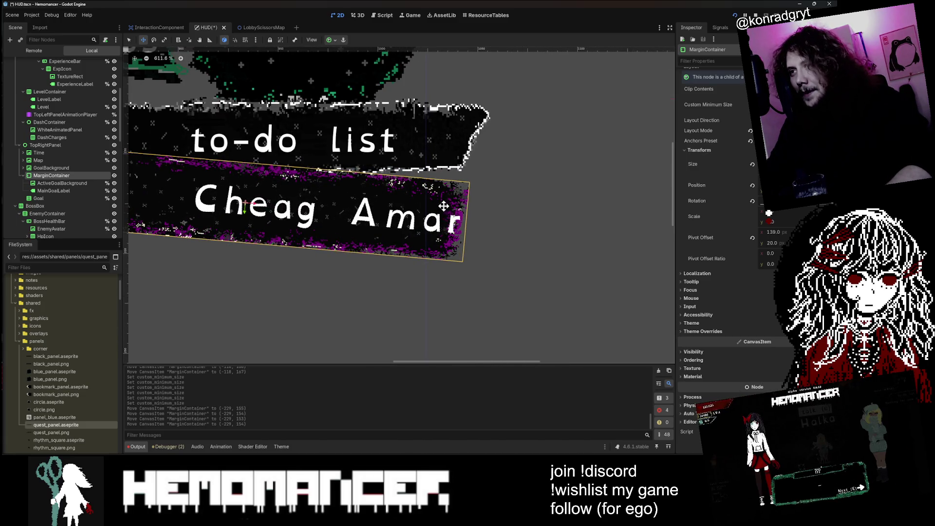
{"action": "left_click", "coordinate": [729, 324]}
{"action": "left_click", "coordinate": [728, 324]}
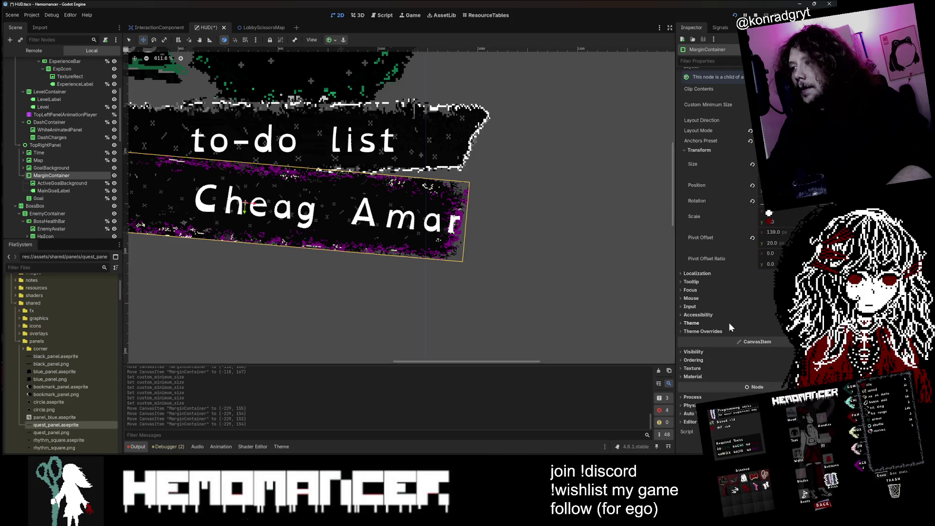
{"action": "left_click", "coordinate": [725, 331]}
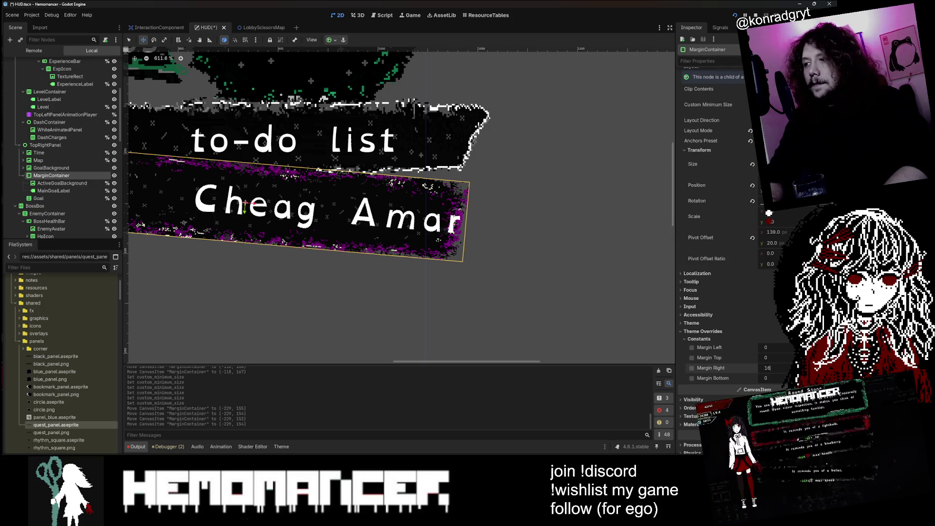
{"action": "left_click", "coordinate": [691, 368]}
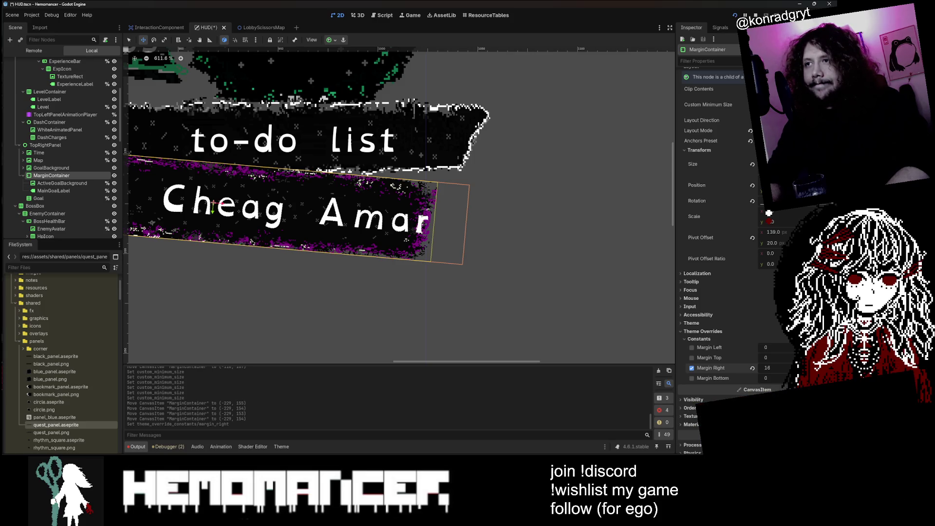
- Undo the margin override and the earlier position, pivot, rotation, text and reparent changes
{"action": "scroll", "coordinate": [542, 287], "scroll_direction": "down", "scroll_amount": 2}
{"action": "key", "text": "ctrl+z"}
{"action": "key", "text": "ctrl+z"}
{"action": "key", "text": "ctrl+z"}
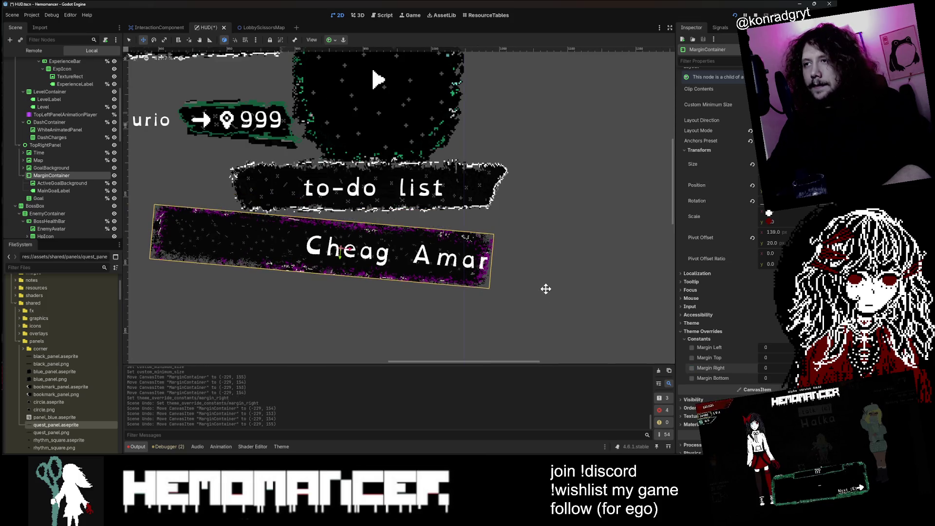
{"action": "key", "text": "ctrl+z"}
{"action": "key", "text": "ctrl+z"}
{"action": "key", "text": "ctrl+z"}
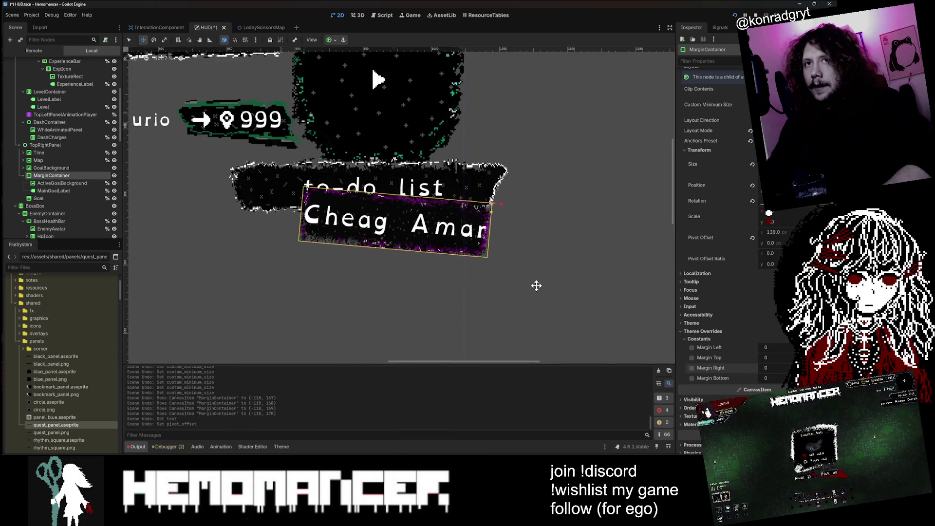
{"action": "key", "text": "ctrl+z"}
{"action": "key", "text": "ctrl+z"}
{"action": "key", "text": "ctrl+z"}
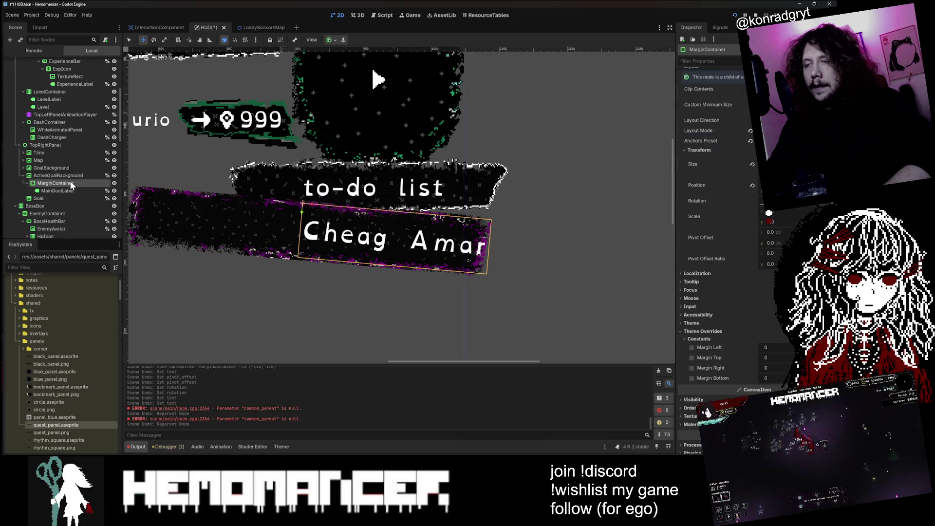
- Set the MarginContainer's Margin Right override to 16, then 20, finally 24 px
{"action": "left_click", "coordinate": [779, 368]}
{"action": "type", "text": "6"}
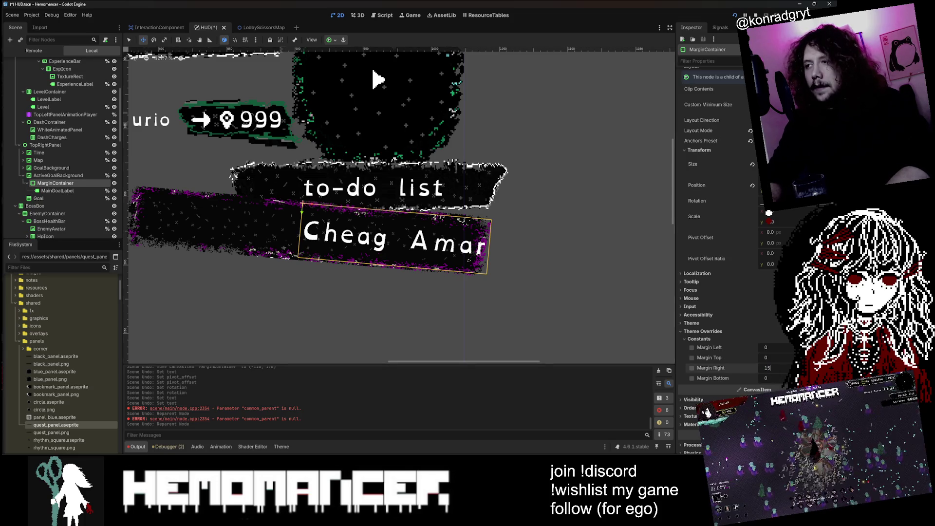
{"action": "key", "text": "Return"}
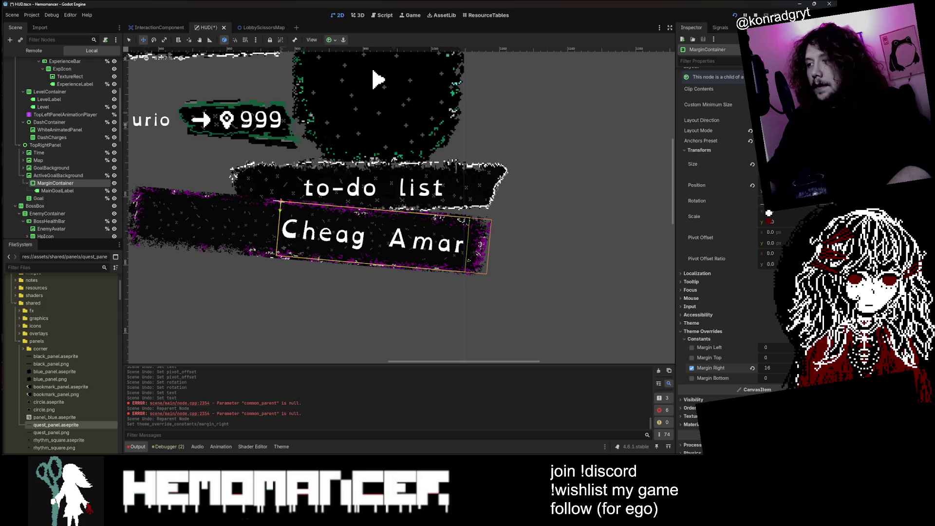
{"action": "type", "text": "20"}
{"action": "key", "text": "Return"}
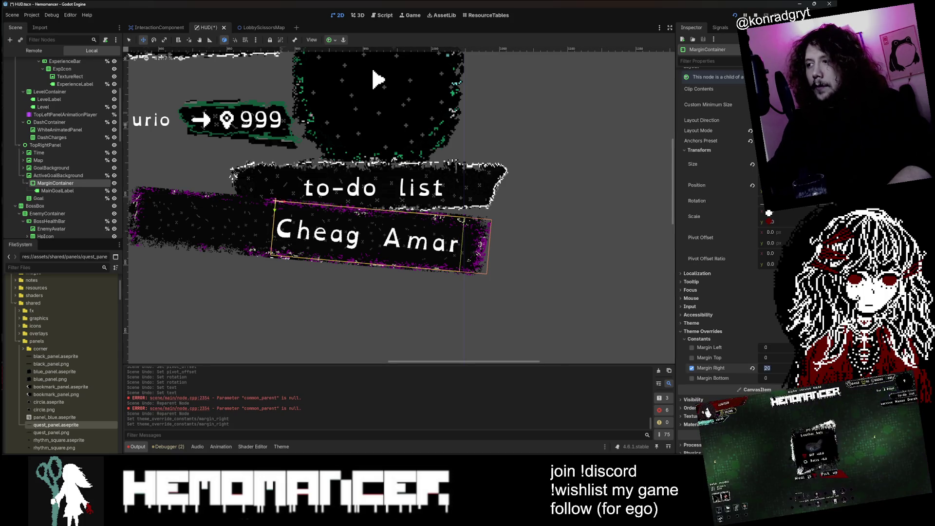
{"action": "type", "text": "24"}
{"action": "key", "text": "Return"}
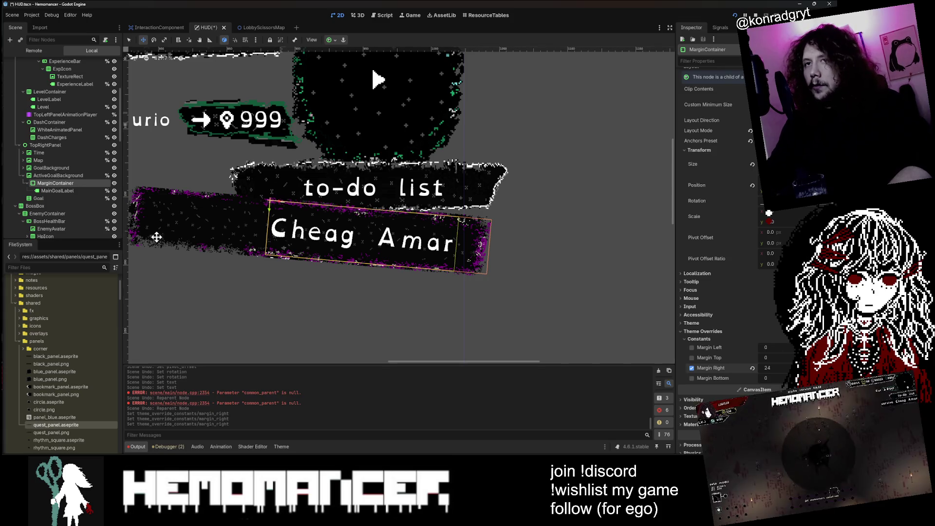
- Save HUD.tscn and run the game with F5
{"action": "scroll", "coordinate": [79, 183], "scroll_direction": "down", "scroll_amount": 5}
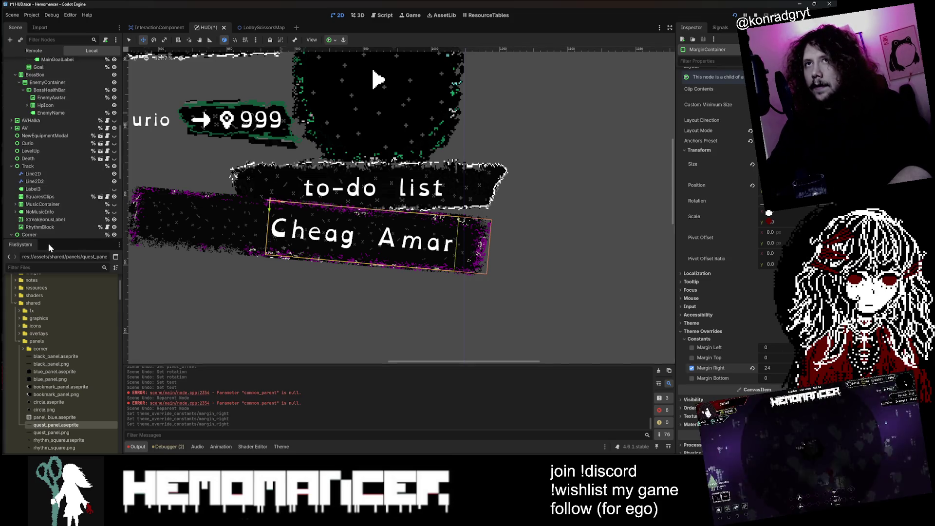
{"action": "scroll", "coordinate": [53, 195], "scroll_direction": "up", "scroll_amount": 10}
{"action": "left_click", "coordinate": [130, 40]}
{"action": "scroll", "coordinate": [565, 190], "scroll_direction": "down", "scroll_amount": 5}
{"action": "key", "text": "ctrl+s"}
{"action": "scroll", "coordinate": [534, 220], "scroll_direction": "up", "scroll_amount": 4}
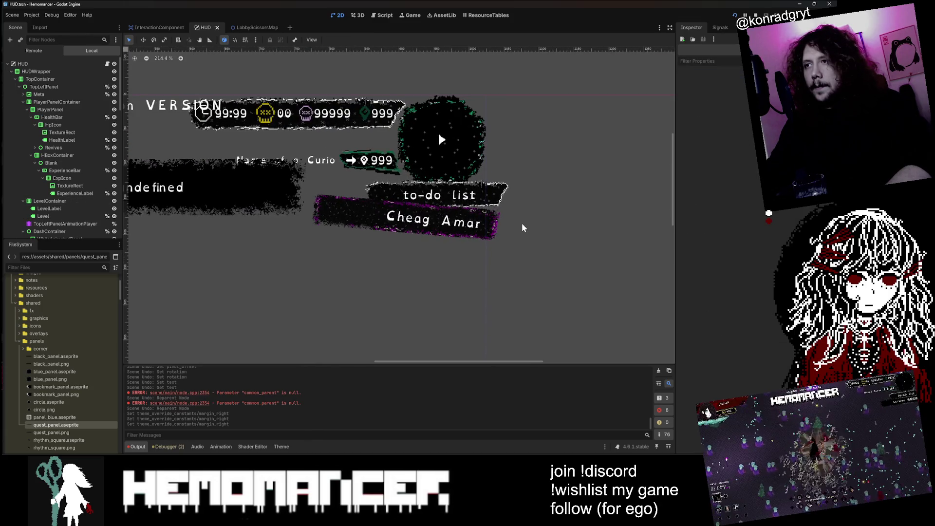
{"action": "key", "text": "F5"}
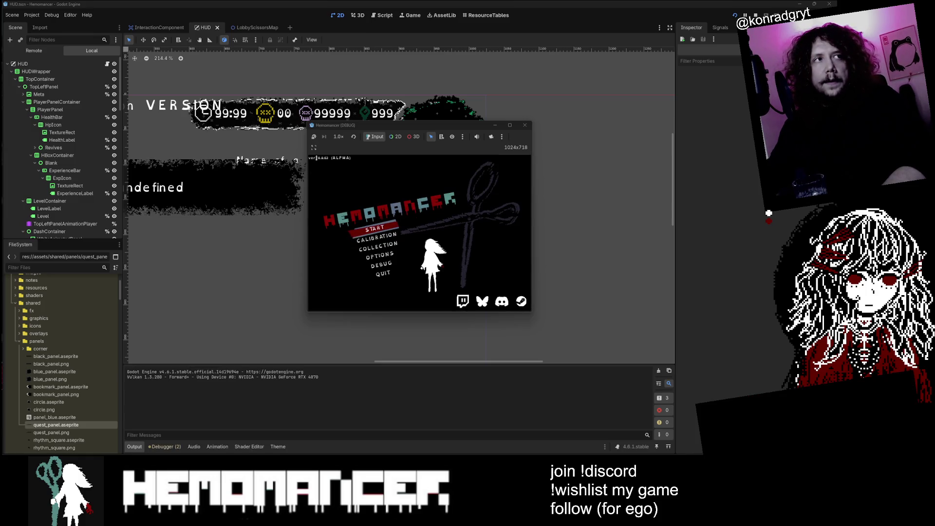
- Enlarge the game window, start from the main menu and walk left toward Halka
{"action": "mouse_move", "coordinate": [308, 312]}
{"action": "left_mouse_down"}
{"action": "mouse_move", "coordinate": [260, 359]}
{"action": "mouse_move", "coordinate": [168, 409]}
{"action": "mouse_move", "coordinate": [12, 454]}
{"action": "left_mouse_up"}
{"action": "left_click_drag", "start_coordinate": [531, 152], "coordinate": [770, 151]}
{"action": "left_click", "coordinate": [283, 222]}
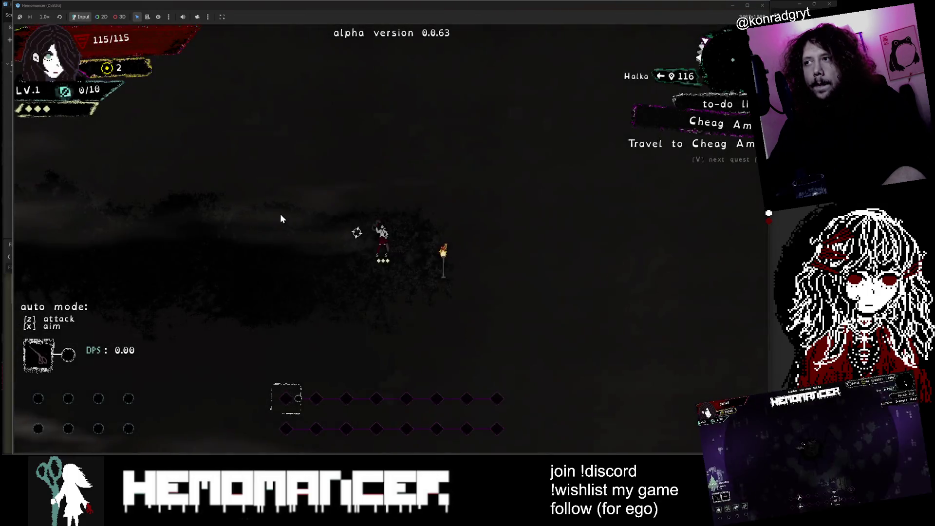
{"action": "key", "text": "a"}
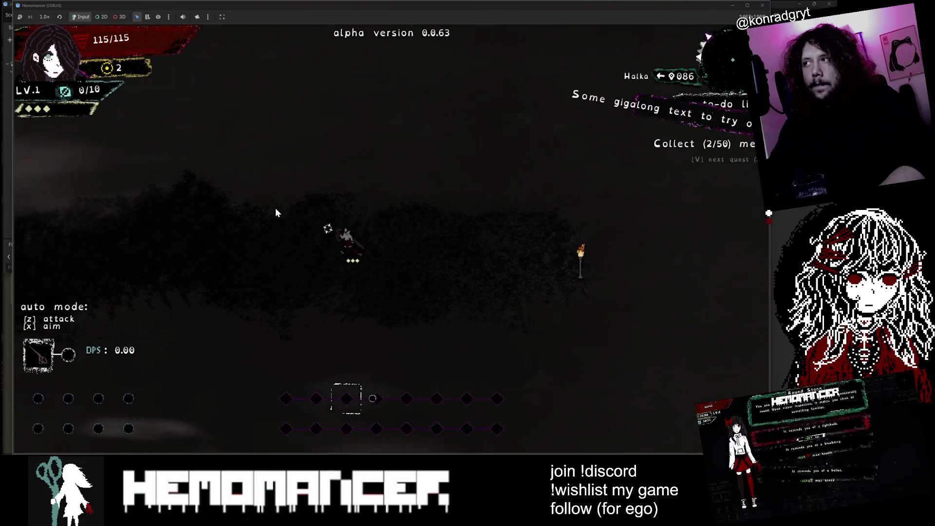
{"action": "key", "text": "a"}
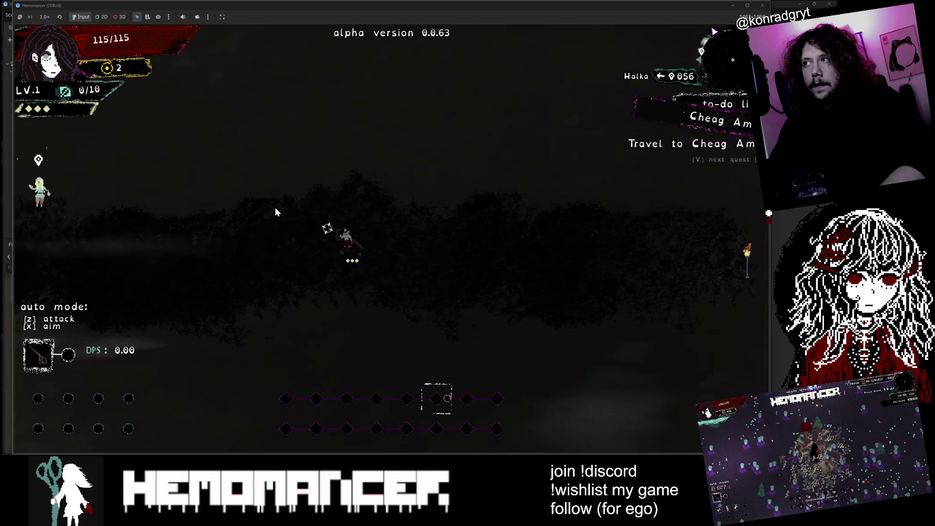
{"action": "key", "text": "a"}
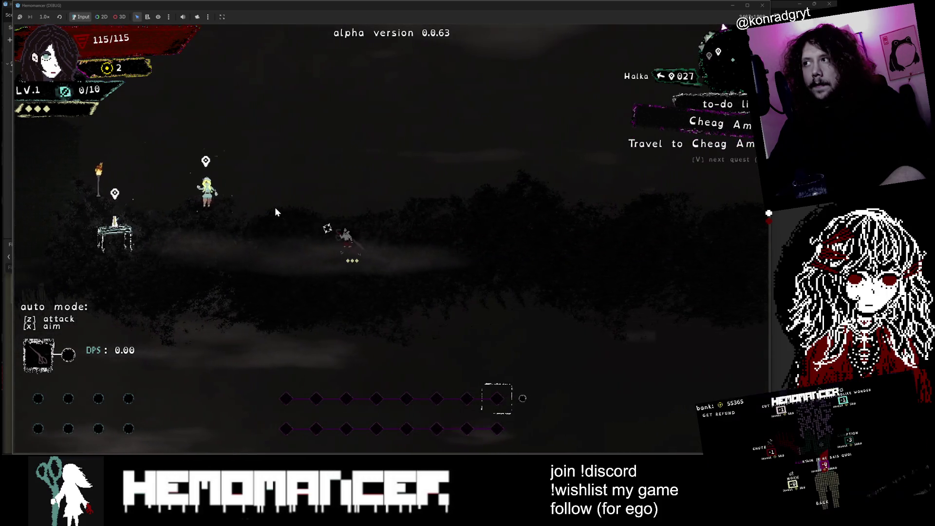
{"action": "key", "text": "a"}
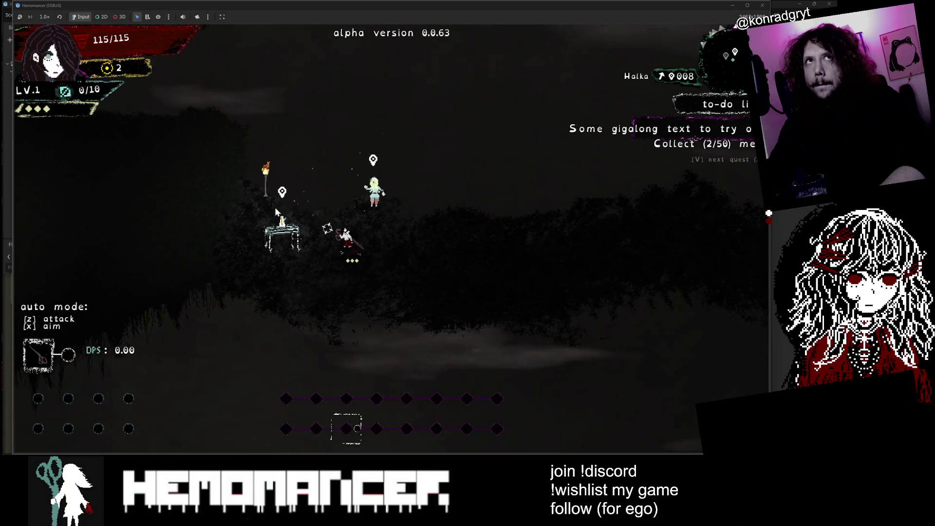
- Walk past the shrine and wardrobe cycling quests, then stop the game with F8
{"action": "left_click_drag", "start_coordinate": [769, 144], "coordinate": [713, 144]}
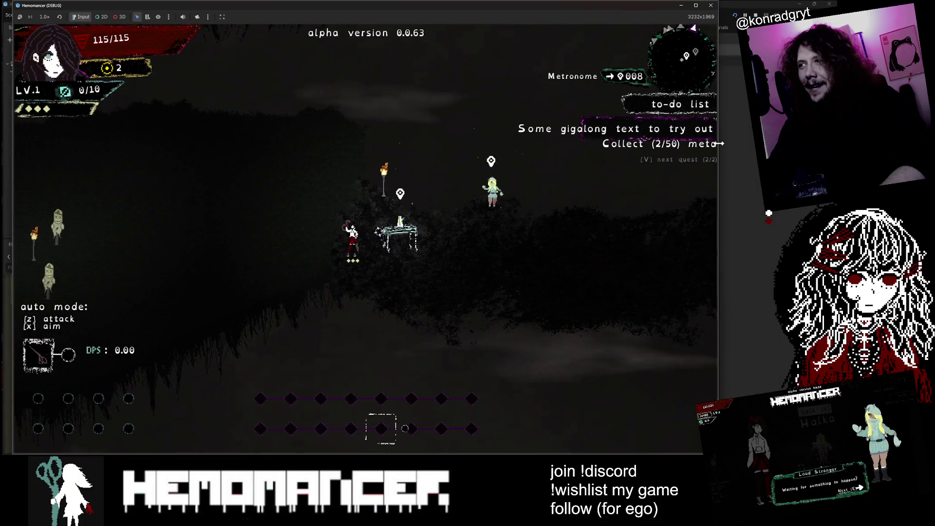
{"action": "key", "text": "w"}
{"action": "key", "text": "a"}
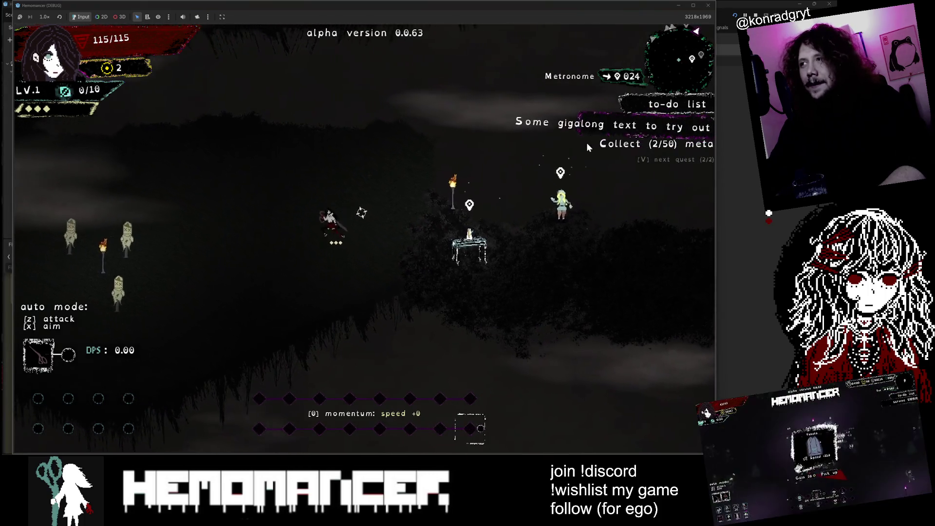
{"action": "key", "text": "a"}
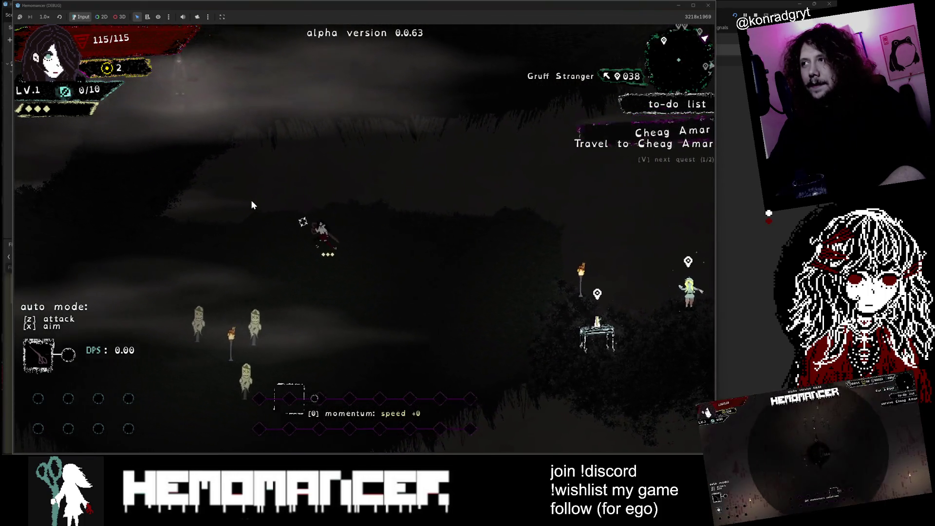
{"action": "key", "text": "w"}
{"action": "key", "text": "a"}
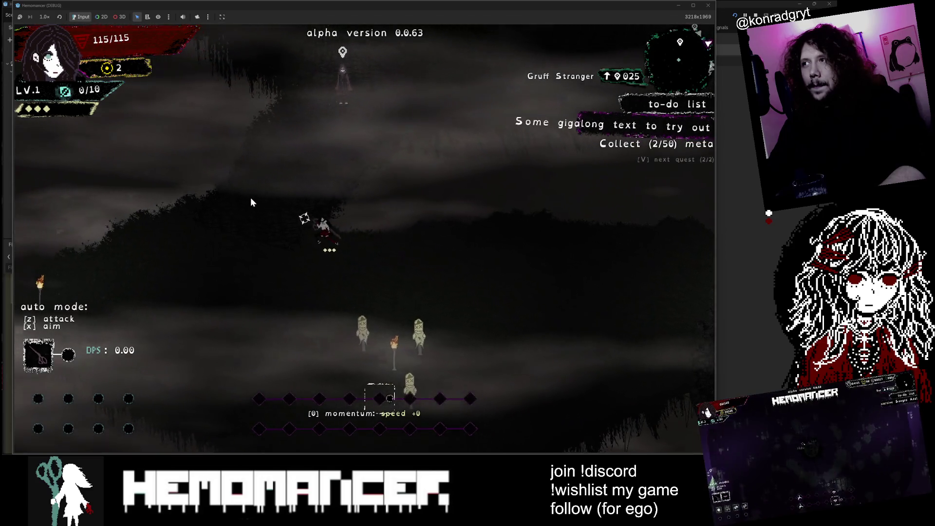
{"action": "key", "text": "w"}
{"action": "key", "text": "d"}
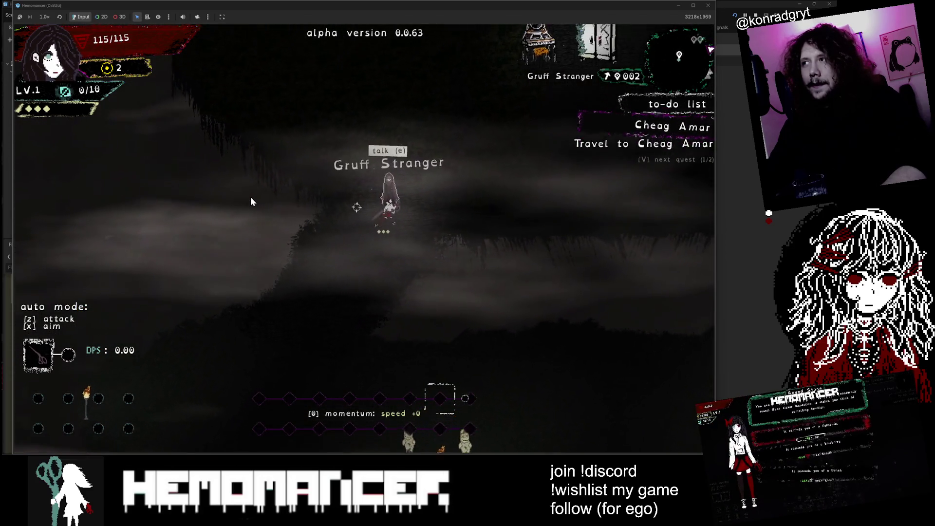
{"action": "key", "text": "w"}
{"action": "key", "text": "d"}
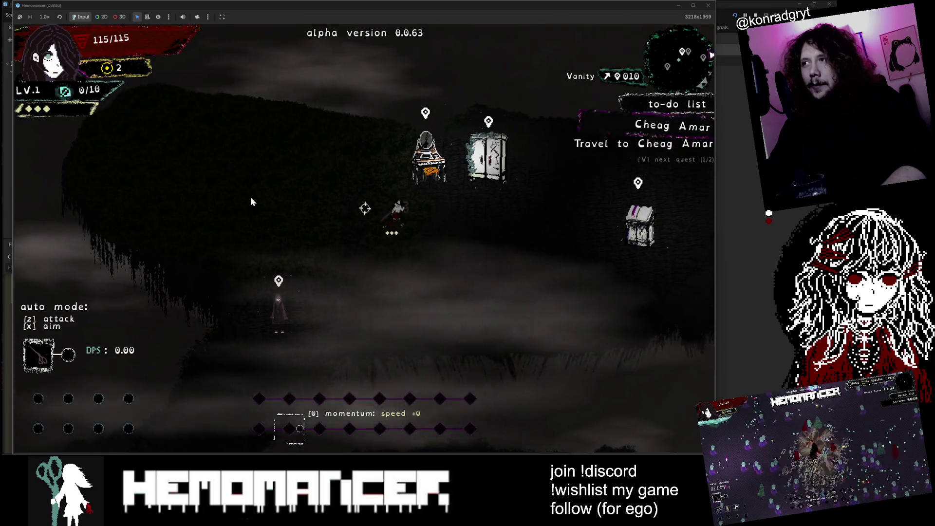
{"action": "key", "text": "w"}
{"action": "key", "text": "d"}
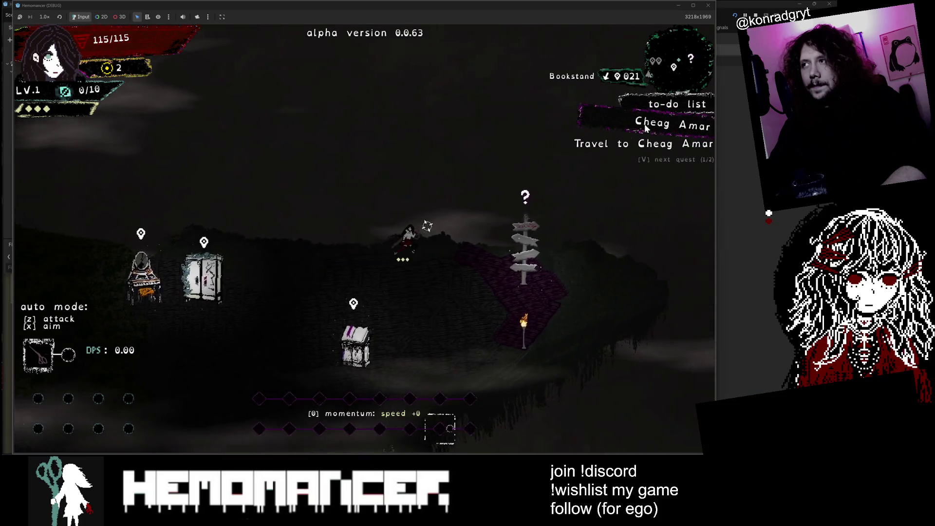
{"action": "key", "text": "a"}
{"action": "key", "text": "a"}
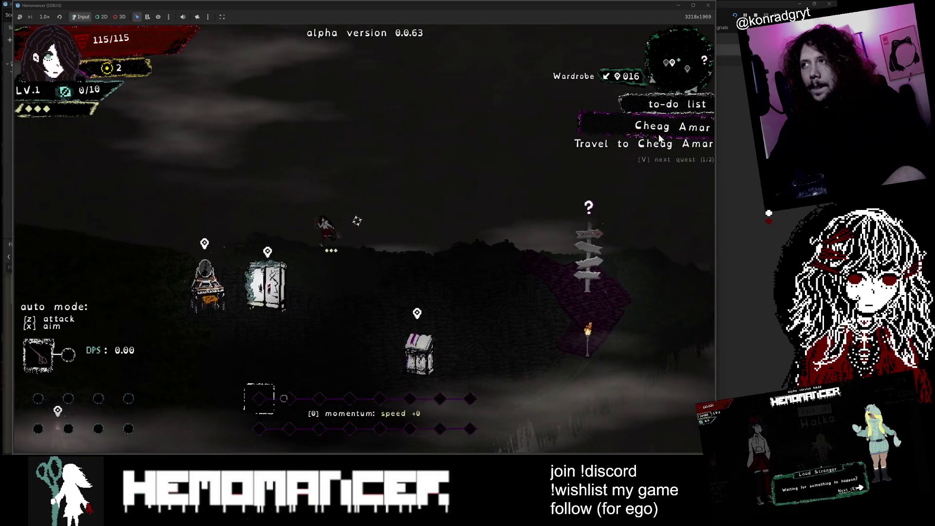
{"action": "key", "text": "d"}
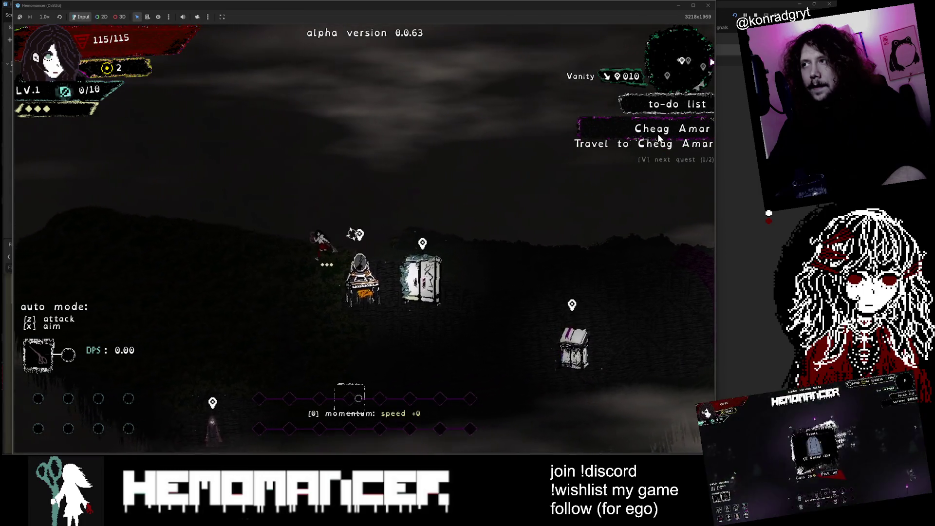
{"action": "key", "text": "F8"}
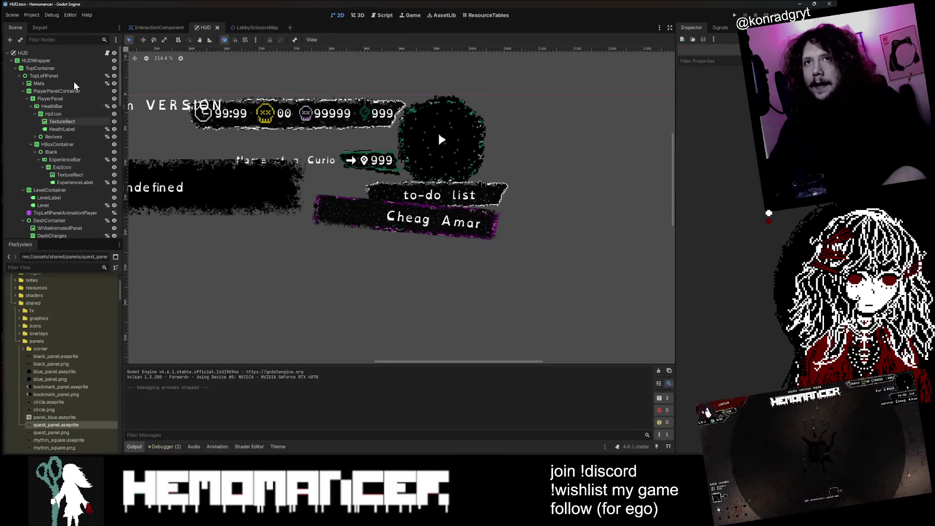
- In hud.gd, add %MainGoalLabel.visible = false at the start of cycle_active_quest and save
{"action": "left_click", "coordinate": [106, 53]}
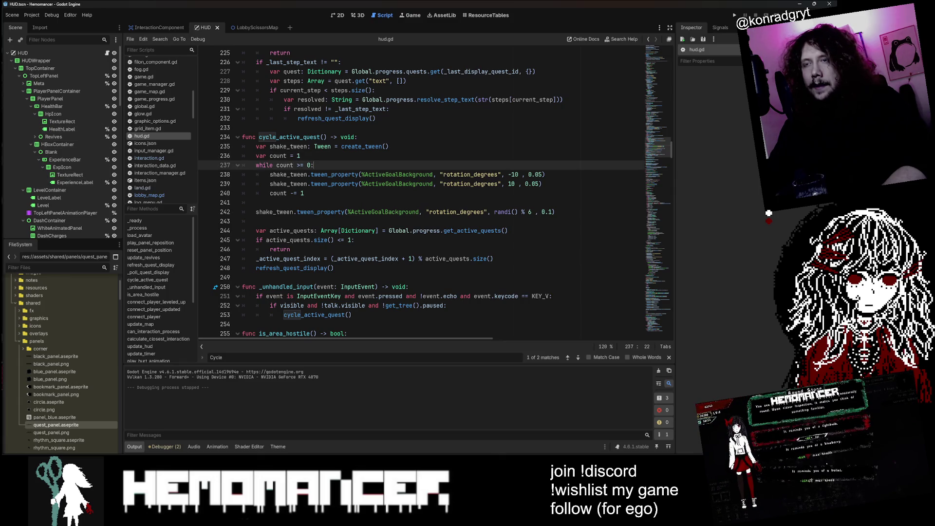
{"action": "scroll", "coordinate": [57, 170], "scroll_direction": "down", "scroll_amount": 5}
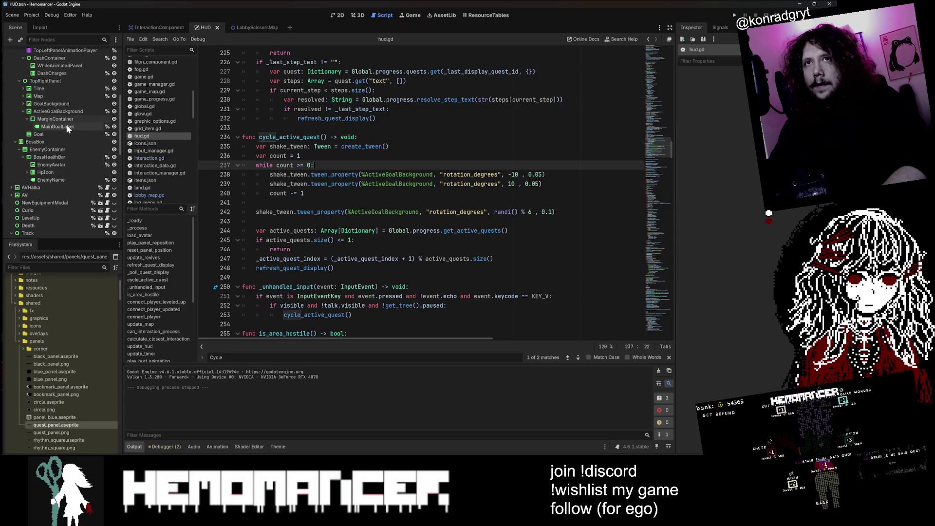
{"action": "left_click", "coordinate": [67, 125]}
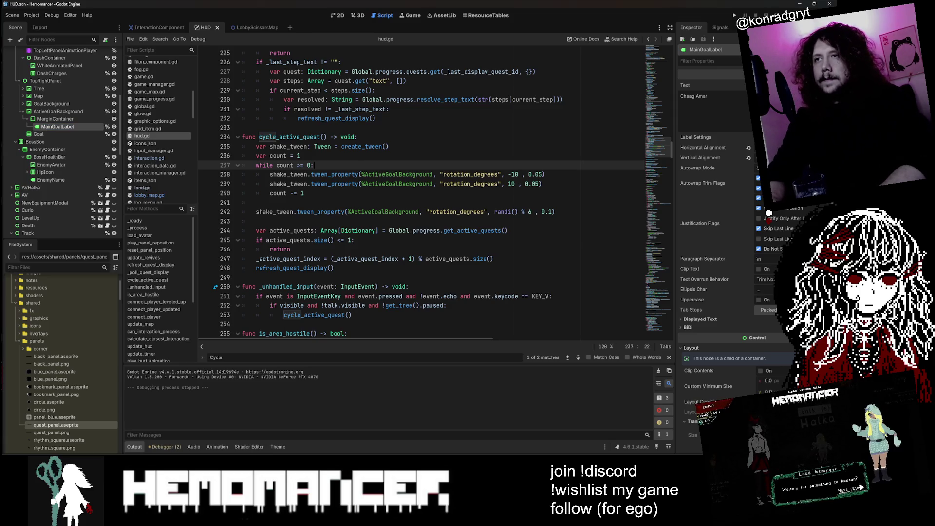
{"action": "key", "text": "Up"}
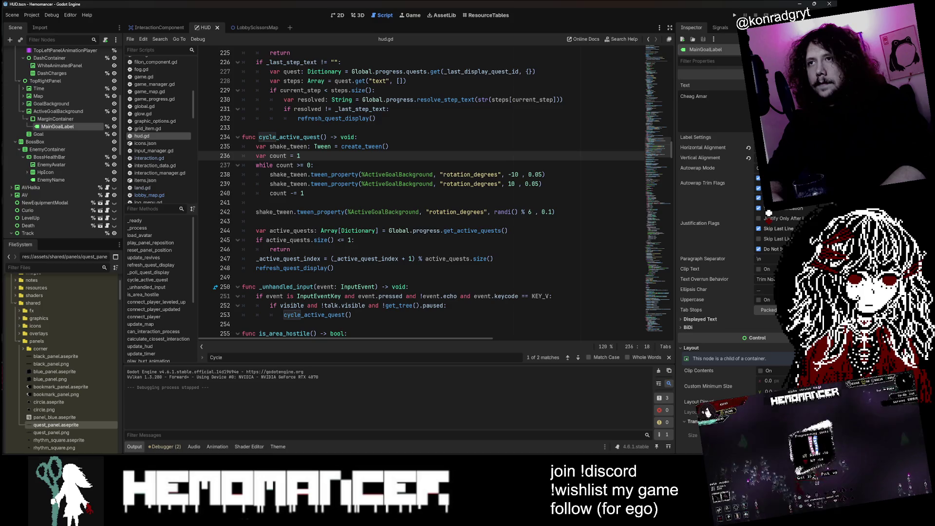
{"action": "key", "text": "Up"}
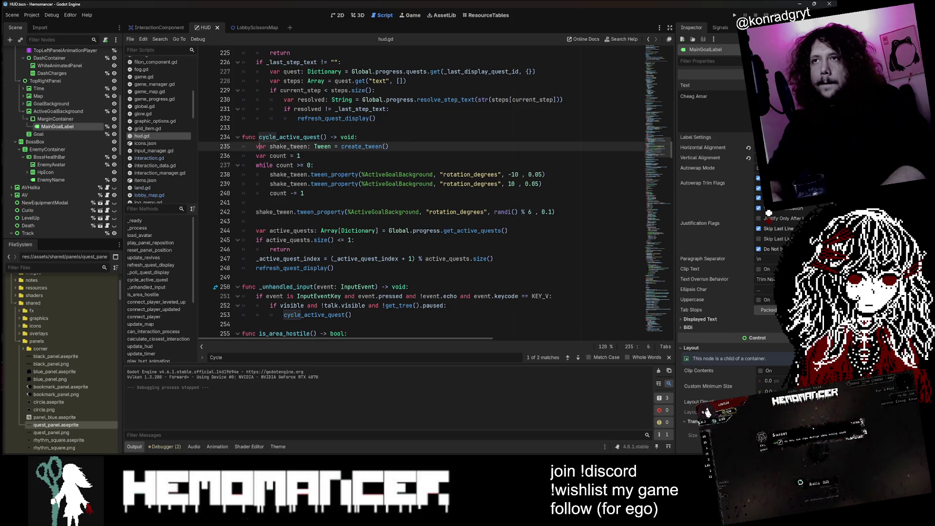
{"action": "key", "text": "ctrl+shift+Return"}
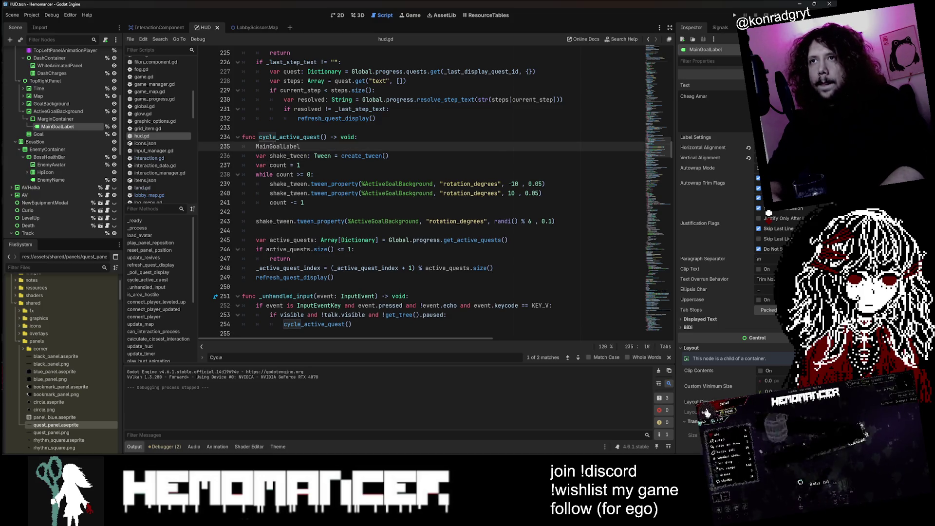
{"action": "key", "text": "Home"}
{"action": "key", "text": "End"}
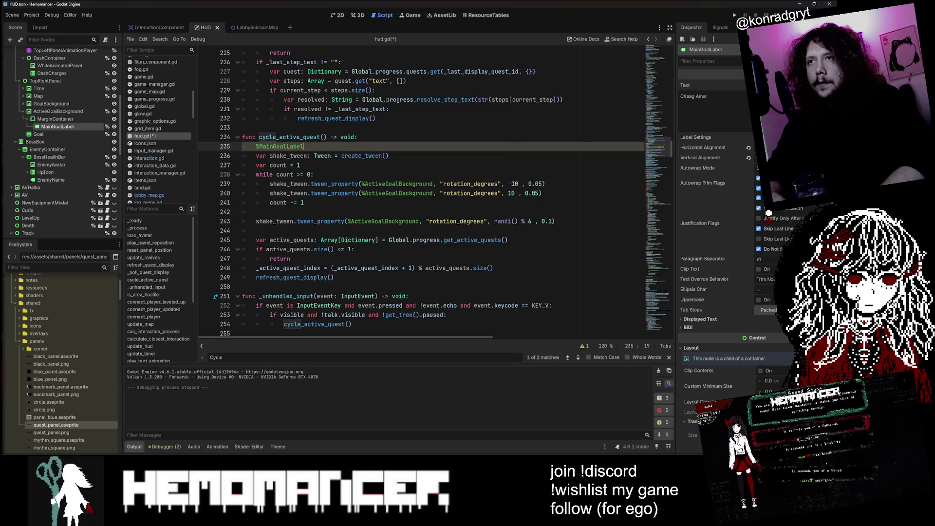
{"action": "type", "text": ".visib"}
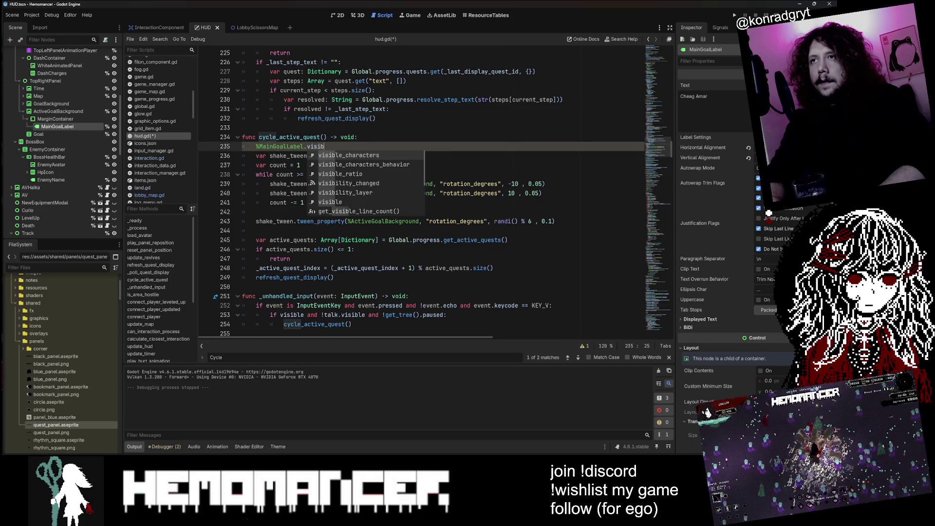
{"action": "type", "text": "le = false"}
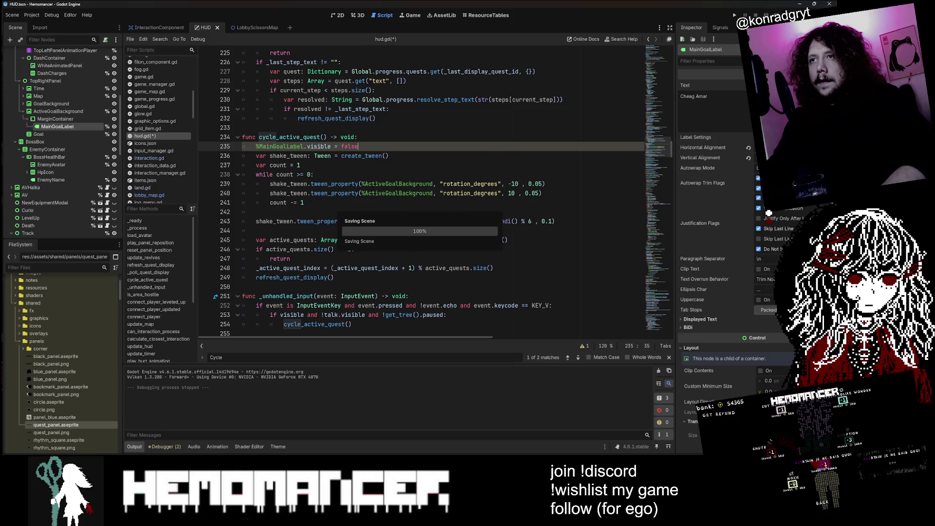
{"action": "key", "text": "ctrl+s"}
{"action": "key", "text": "shift+Up"}
- Copy the label-hiding line and paste it after the shake loop, before the final rotation tween
{"action": "key", "text": "ctrl+c"}
{"action": "key", "text": "Down"}
{"action": "key", "text": "Down"}
{"action": "key", "text": "Down"}
{"action": "key", "text": "ctrl+v"}
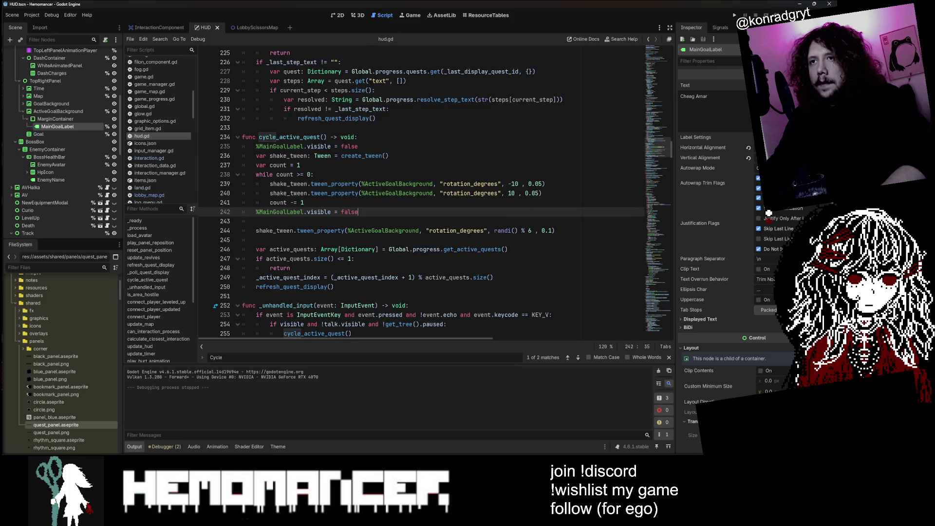
{"action": "key", "text": "ctrl+x"}
{"action": "key", "text": "Down"}
{"action": "key", "text": "Down"}
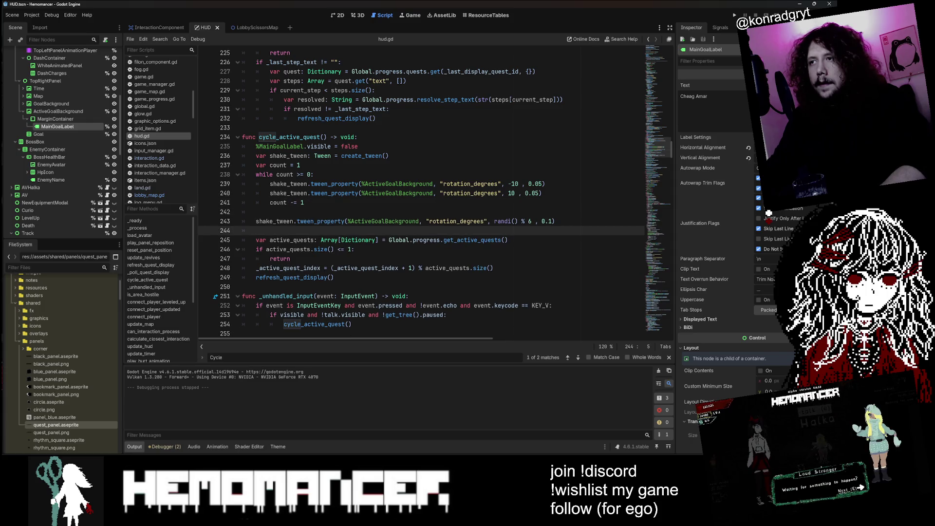
{"action": "key", "text": "Up"}
{"action": "key", "text": "Up"}
{"action": "key", "text": "Return"}
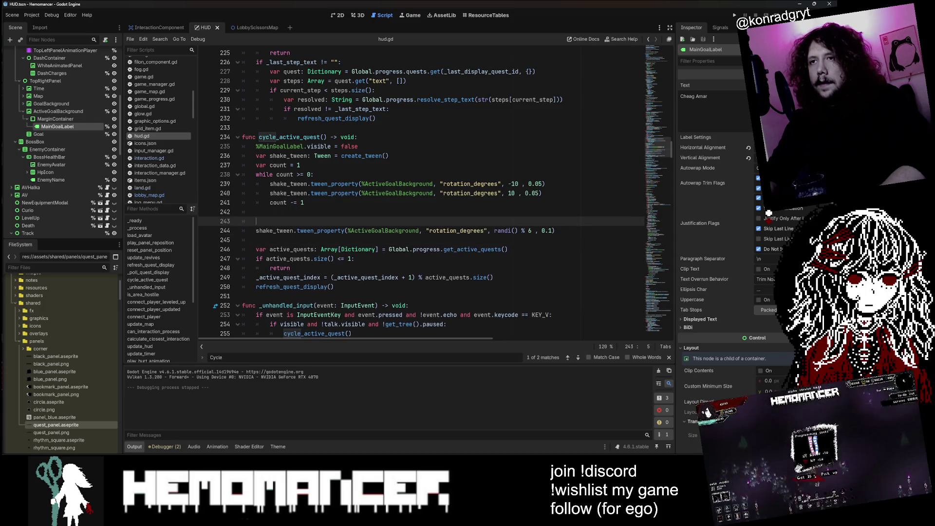
{"action": "key", "text": "ctrl+v"}
{"action": "key", "text": "Up"}
{"action": "key", "text": "ctrl+shift+k"}
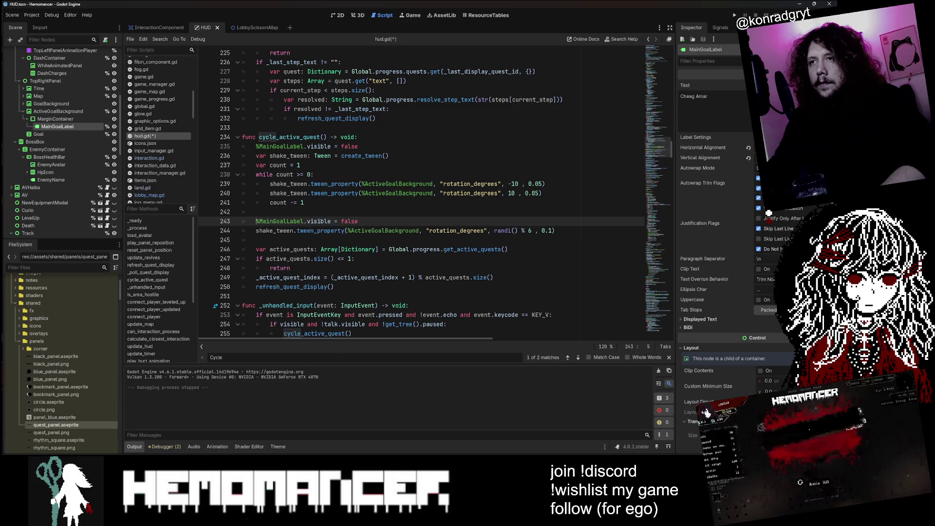
- Change the pasted line to visible = true, save, and run the game with F5
{"action": "type", "text": "ue"}
{"action": "key", "text": "ctrl+s"}
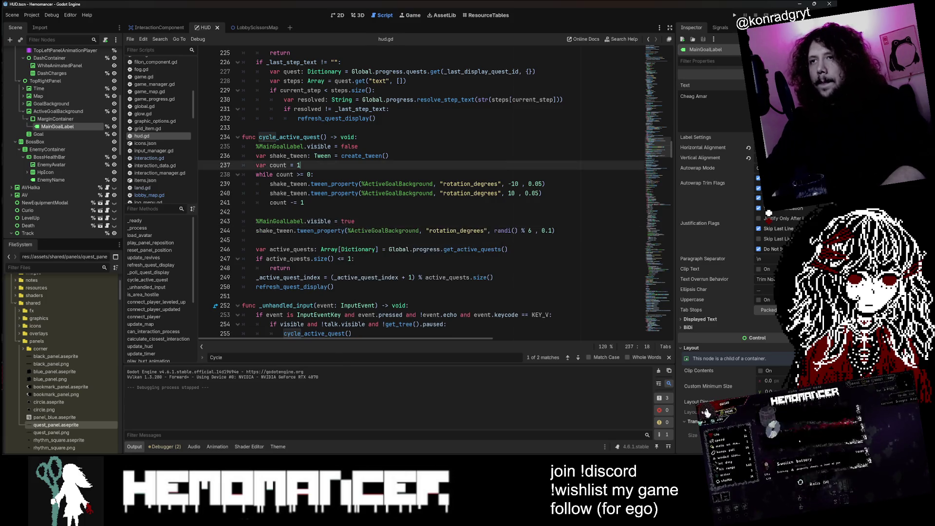
{"action": "key", "text": "Up"}
{"action": "key", "text": "Up"}
{"action": "key", "text": "F5"}
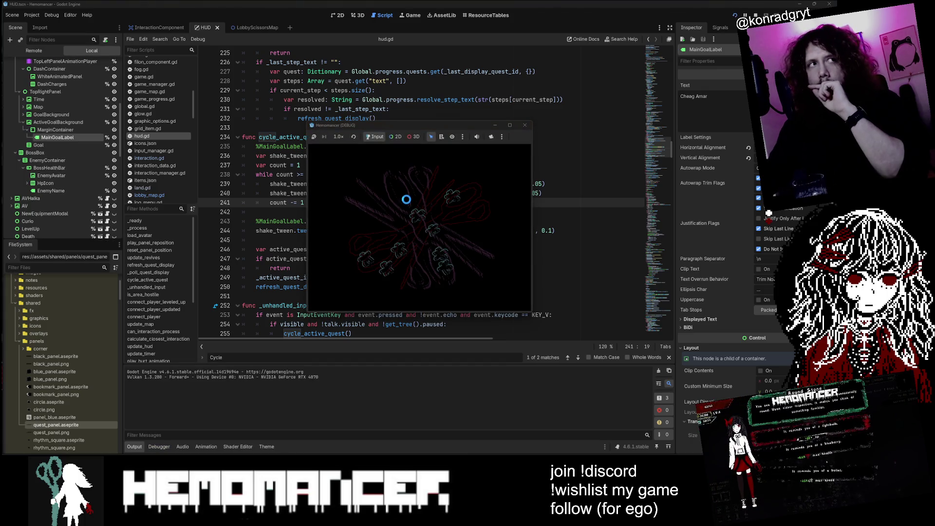
- Start a game, enlarge its window, and cycle quests with V between Cheag Amar and the gigalong text, then close it
{"action": "left_click", "coordinate": [385, 226]}
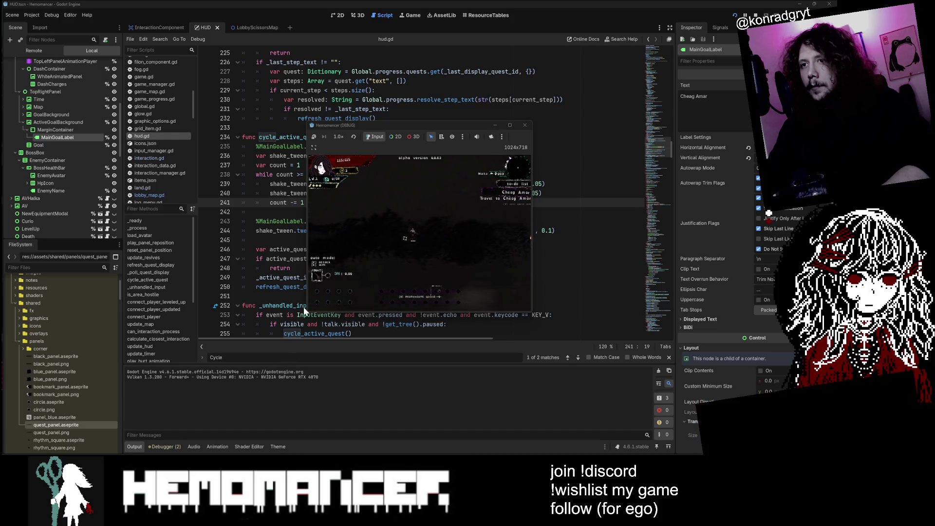
{"action": "left_click_drag", "start_coordinate": [306, 310], "coordinate": [2, 455]}
{"action": "key", "text": "v"}
{"action": "key", "text": "v"}
{"action": "key", "text": "v"}
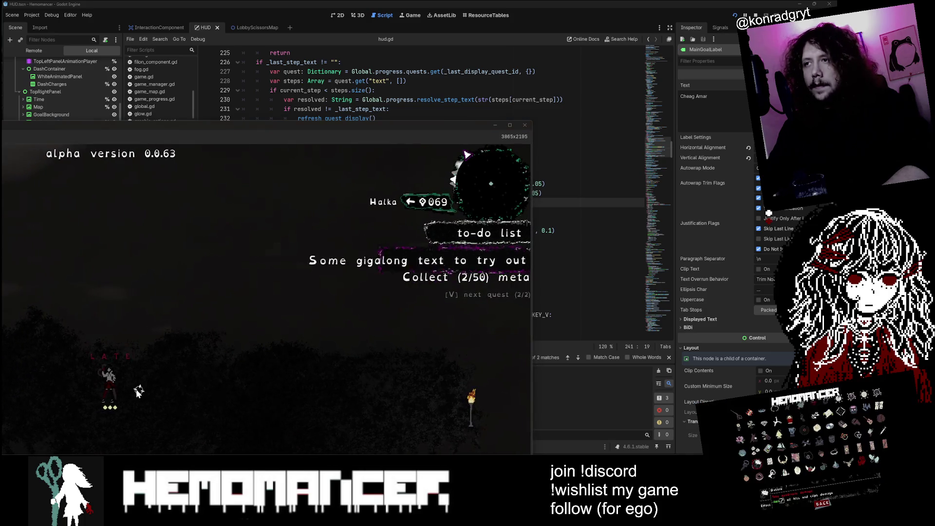
{"action": "key", "text": "v"}
{"action": "key", "text": "v"}
{"action": "key", "text": "v"}
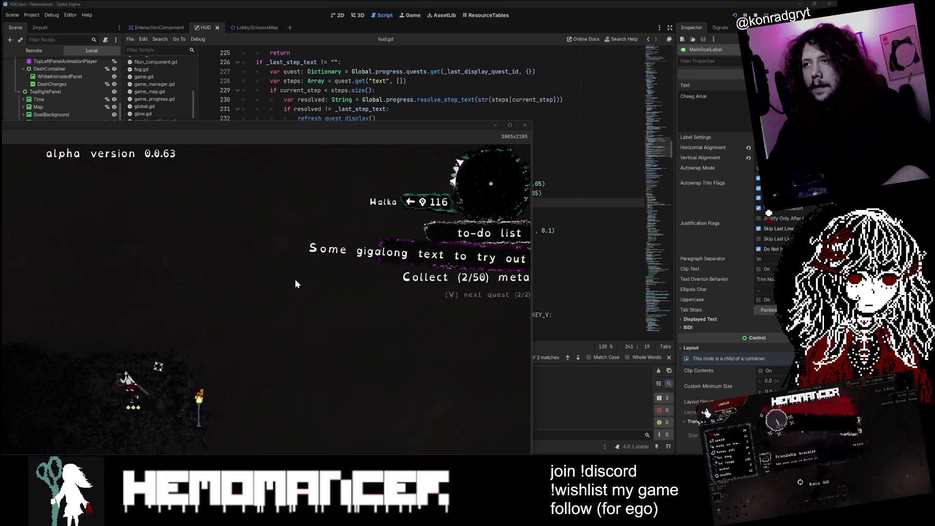
{"action": "key", "text": "v"}
{"action": "key", "text": "v"}
{"action": "key", "text": "v"}
{"action": "key", "text": "v"}
{"action": "key", "text": "v"}
{"action": "key", "text": "v"}
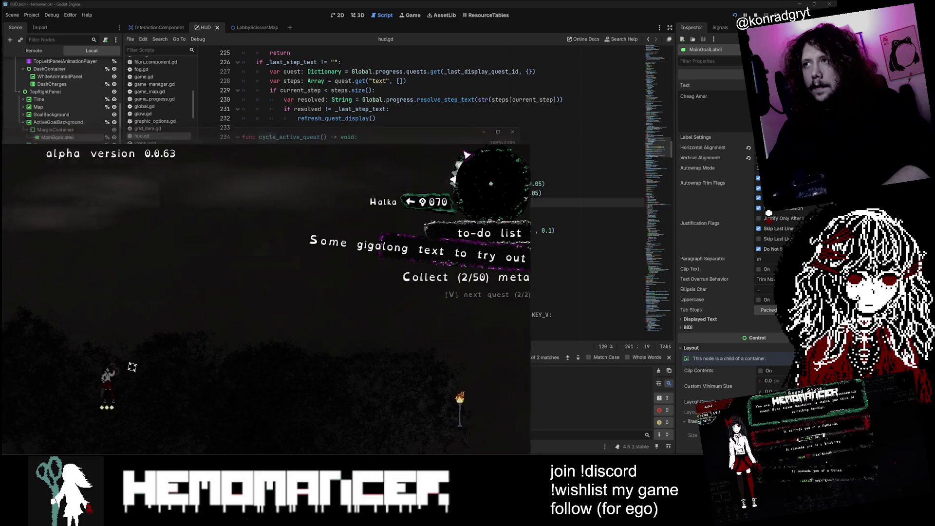
{"action": "left_click", "coordinate": [524, 125]}
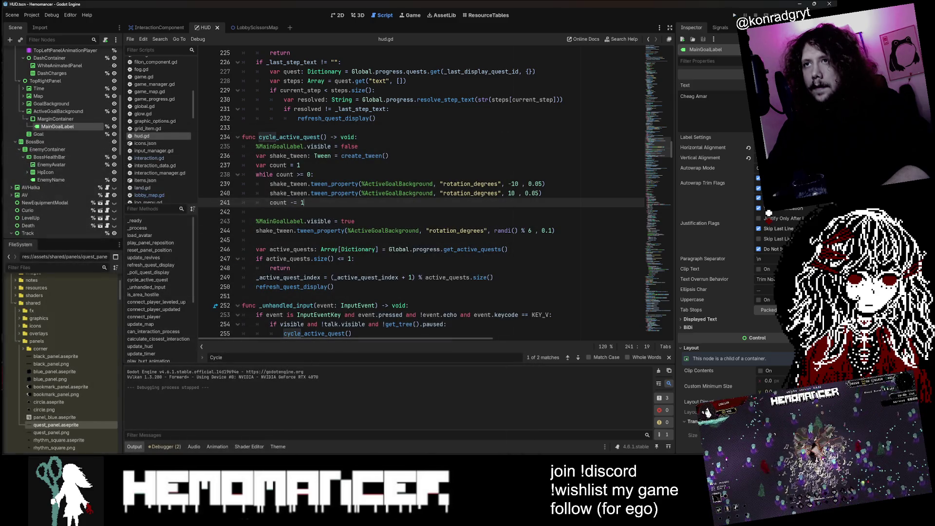
- Remove the %MainGoalLabel.visible = true line after the shake loop with Ctrl+Shift+K
{"action": "left_click_drag", "start_coordinate": [255, 146], "coordinate": [388, 156]}
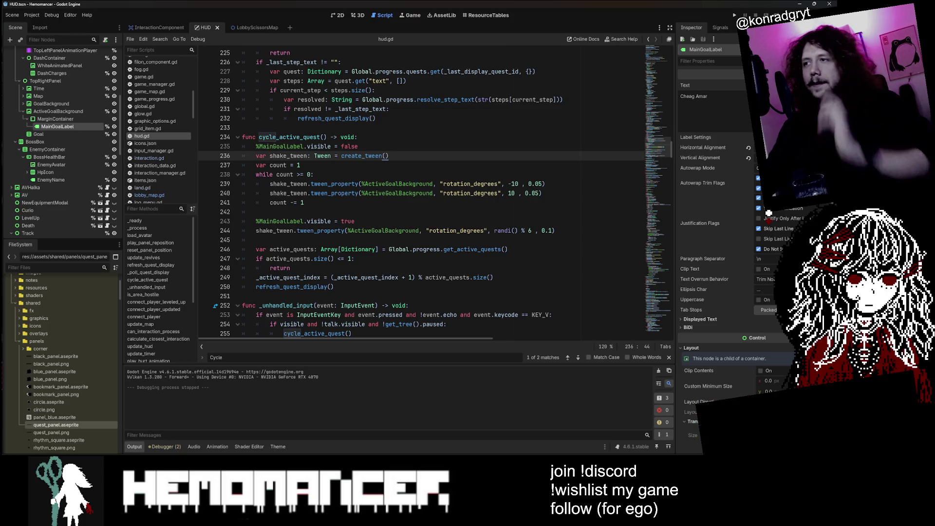
{"action": "key", "text": "Down"}
{"action": "key", "text": "Down"}
{"action": "key", "text": "Down"}
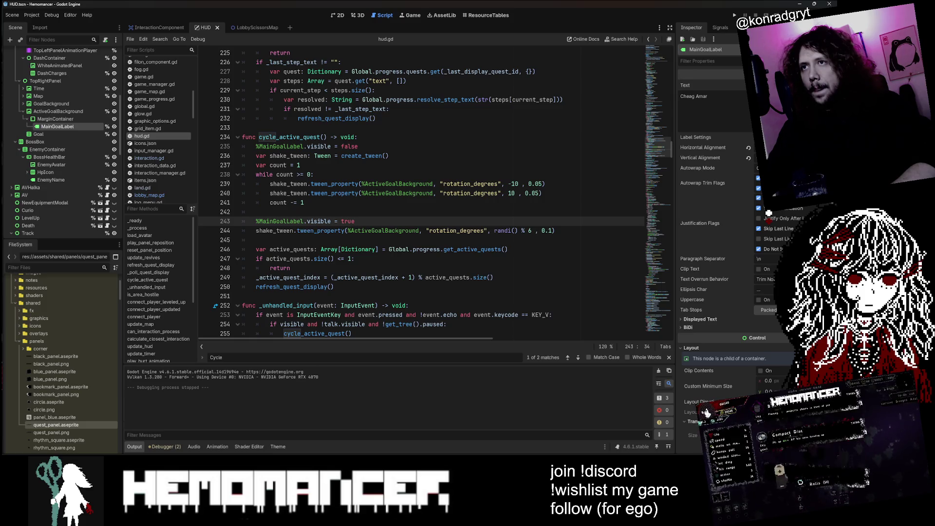
{"action": "key", "text": "ctrl+shift+k"}
{"action": "key", "text": "Up"}
{"action": "key", "text": "Up"}
{"action": "key", "text": "Up"}
{"action": "key", "text": "End"}
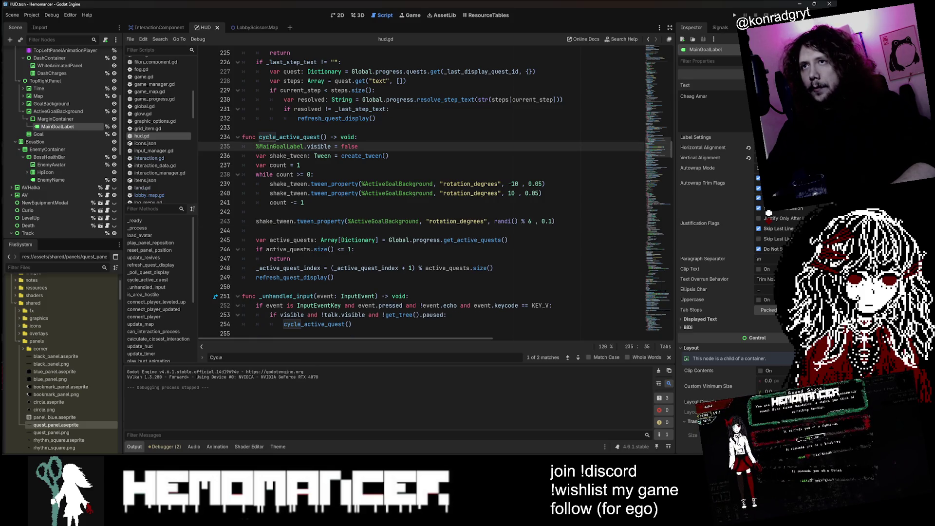
- Run the game, enlarge its window, start a new game to check the label, then close it
{"action": "key", "text": "Down"}
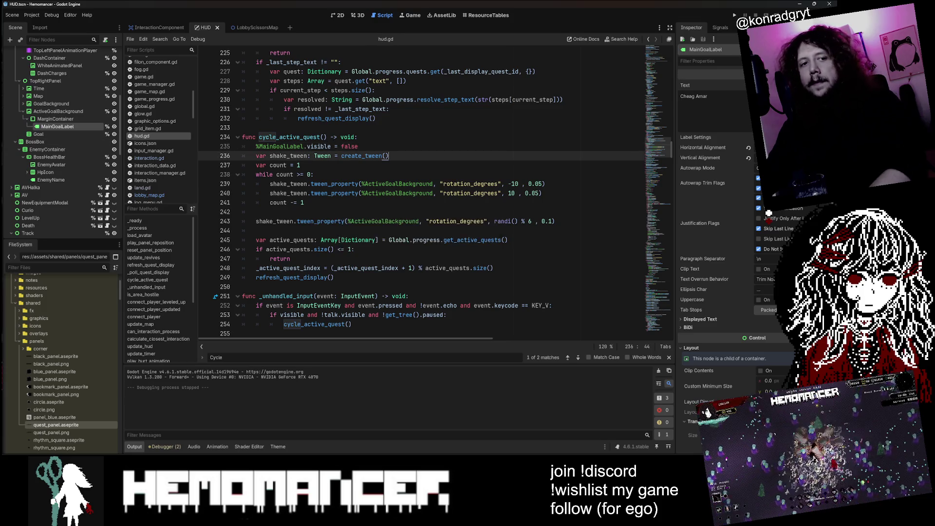
{"action": "key", "text": "F5"}
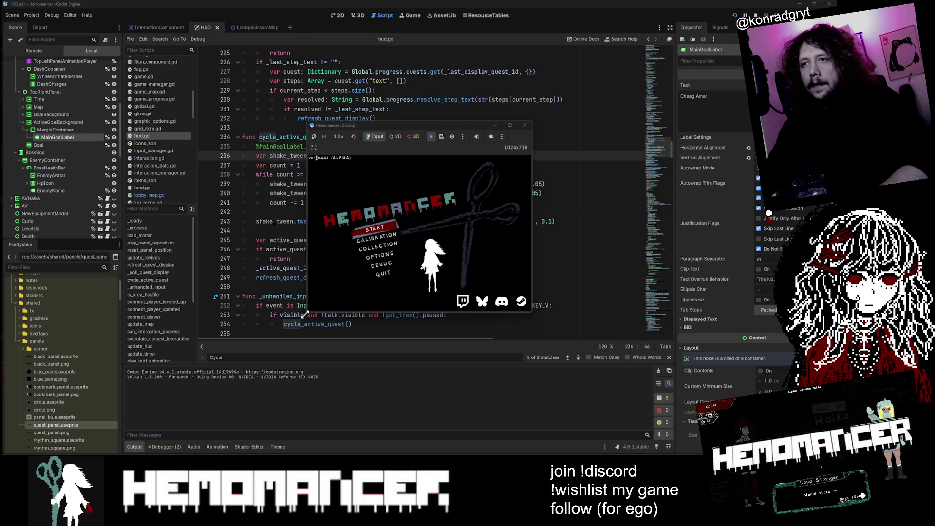
{"action": "left_click_drag", "start_coordinate": [306, 314], "coordinate": [82, 425]}
{"action": "left_click", "coordinate": [219, 278]}
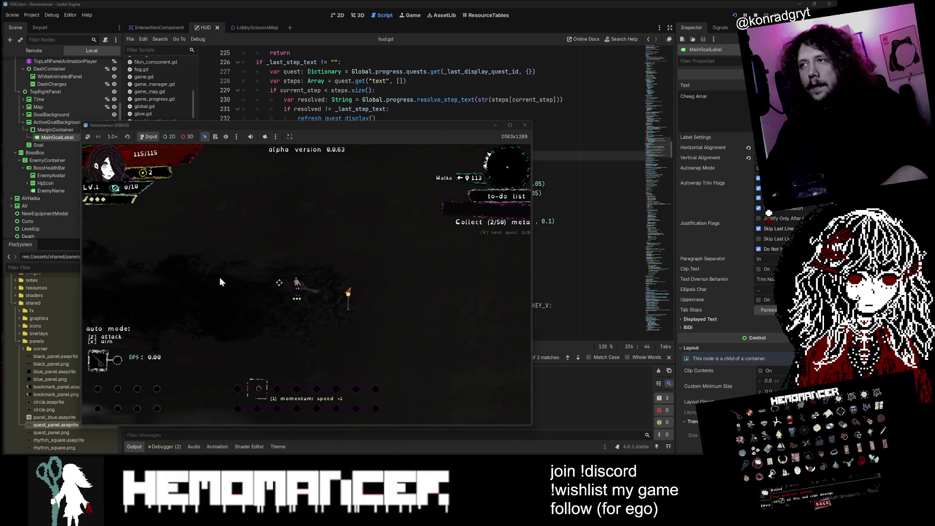
{"action": "left_click", "coordinate": [524, 125]}
- Delete the leftover MainGoalLabel.visible = true line from cycle_active_quest
{"action": "key", "text": "Down"}
{"action": "key", "text": "Down"}
{"action": "key", "text": "Down"}
{"action": "key", "text": "shift+Up"}
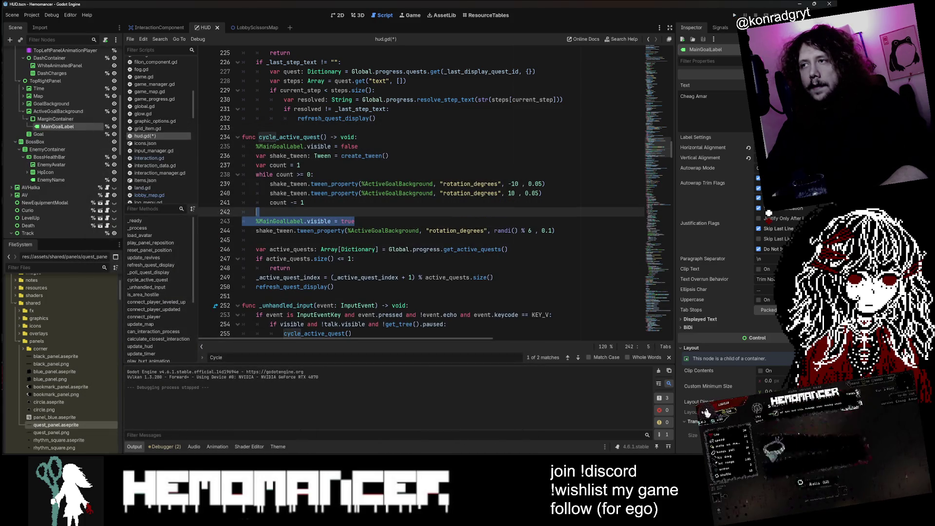
{"action": "key", "text": "Delete"}
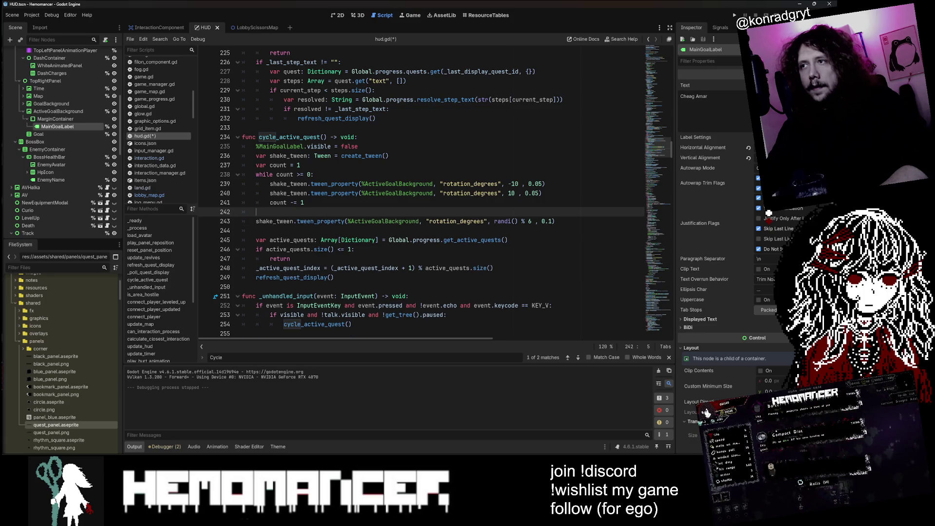
- Duplicate the final tween line as a 0.1 s tween setting "visibility" to true, save, and run
{"action": "left_click", "coordinate": [555, 221]}
{"action": "key", "text": "ctrl+shift+d"}
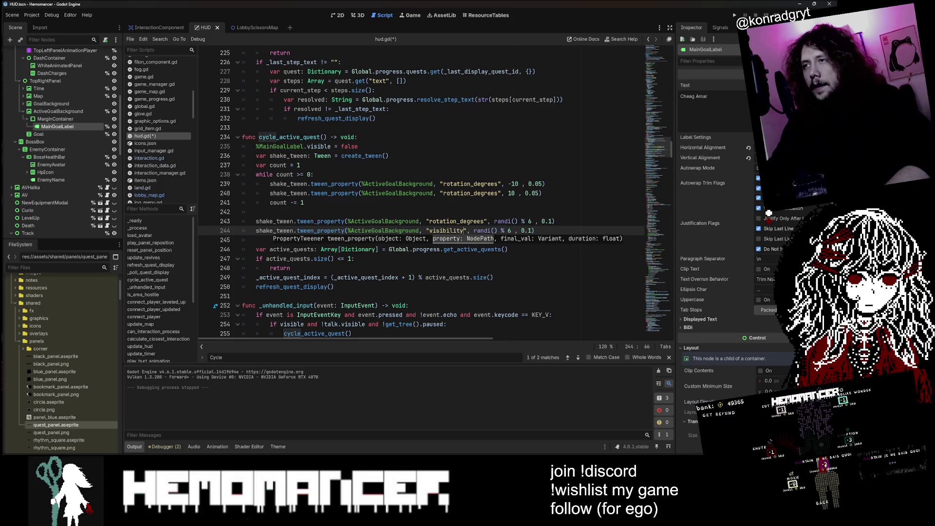
{"action": "left_click", "coordinate": [521, 221]}
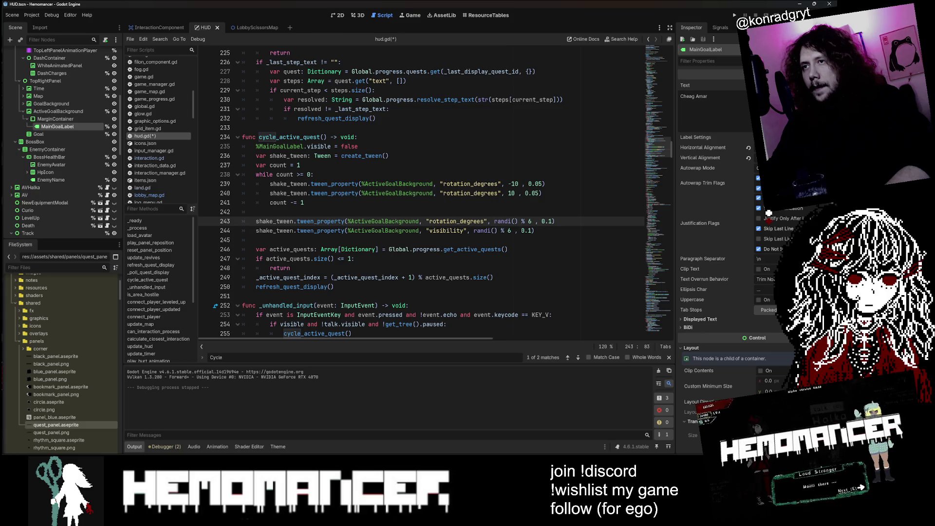
{"action": "left_click_drag", "start_coordinate": [510, 231], "coordinate": [484, 230]}
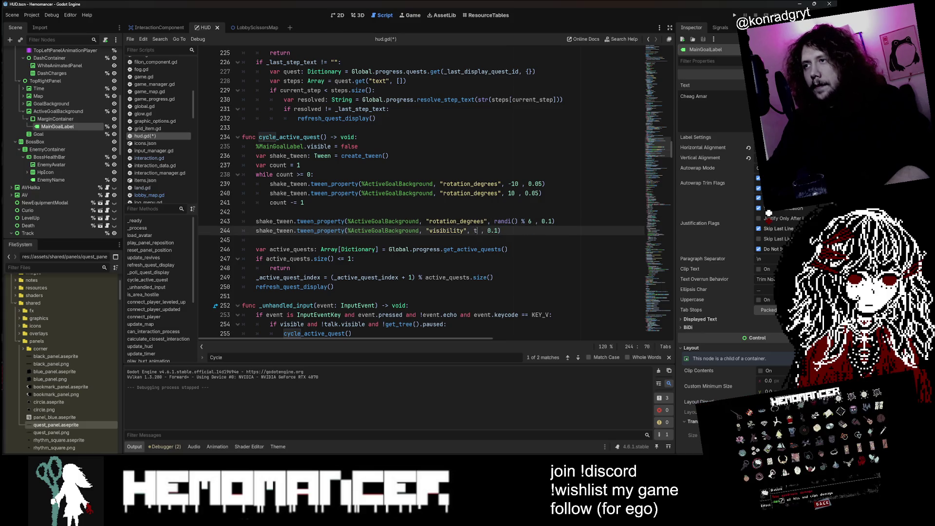
{"action": "type", "text": "rue"}
{"action": "key", "text": "Right"}
{"action": "key", "text": "Right"}
{"action": "key", "text": "ctrl+s"}
{"action": "key", "text": "Left"}
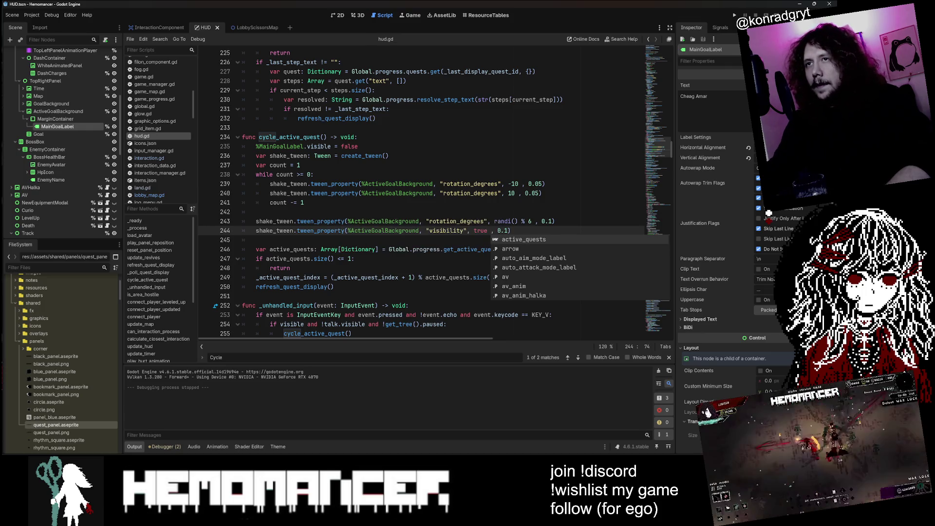
{"action": "left_click", "coordinate": [463, 155]}
{"action": "key", "text": "F5"}
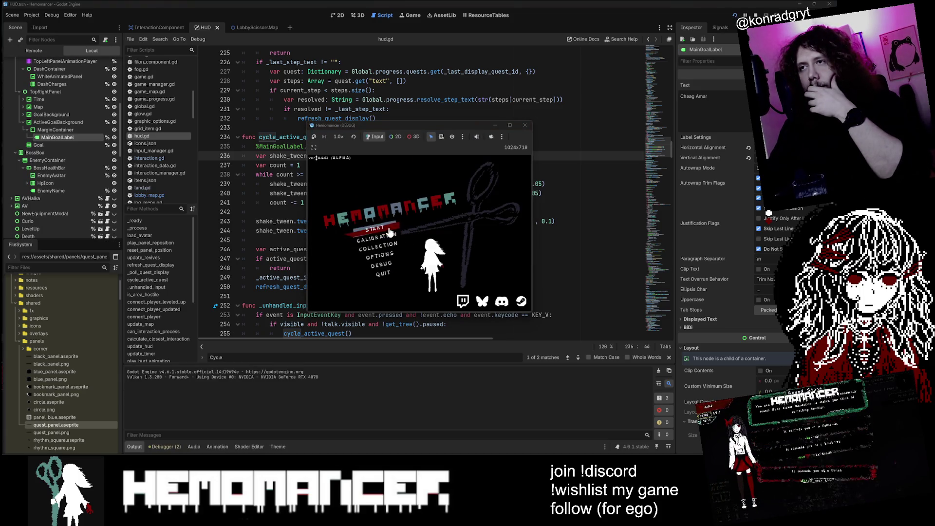
- After a quick test run, retarget the visibility tween on line 244 to MainGoalLabel
{"action": "left_click", "coordinate": [389, 229]}
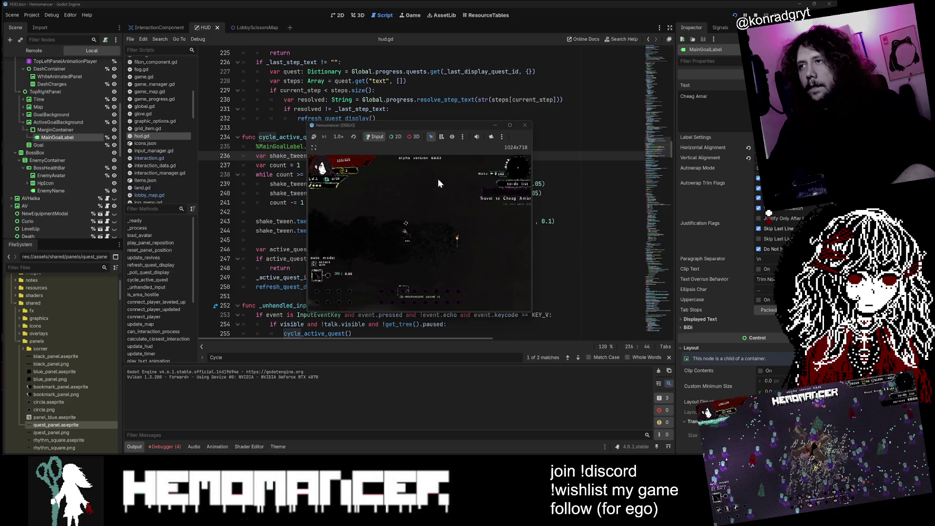
{"action": "left_click", "coordinate": [524, 125]}
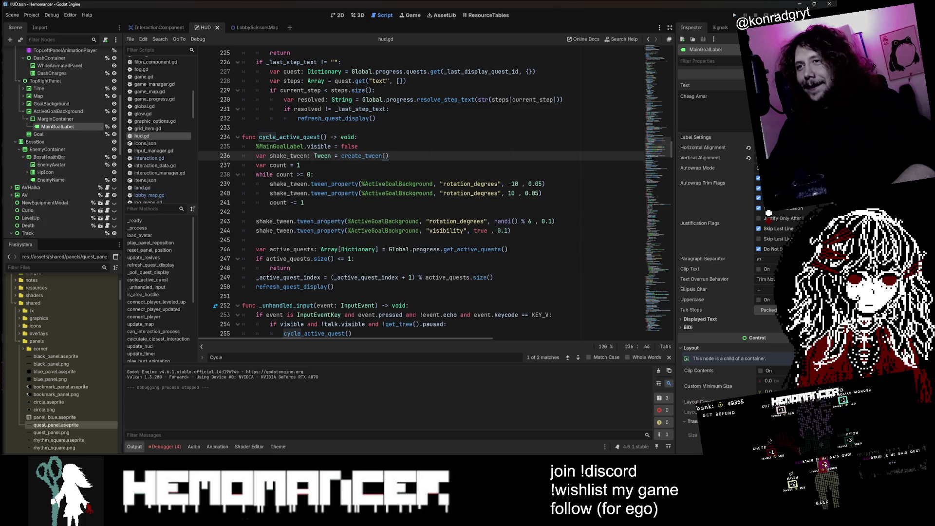
{"action": "left_click", "coordinate": [63, 127]}
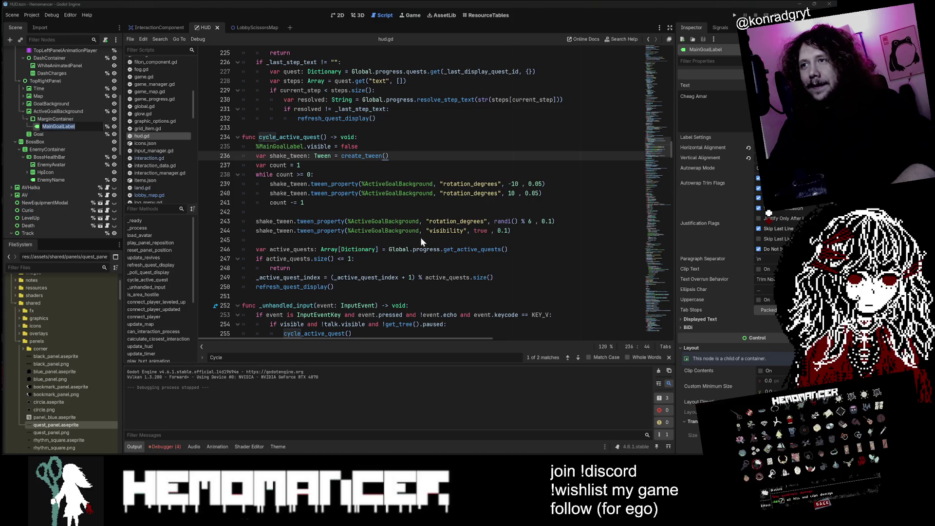
{"action": "left_click", "coordinate": [385, 231]}
- Relaunch, start a new game and walk left watching the quest panel, then select 'visibility' on line 244
{"action": "left_click", "coordinate": [392, 193]}
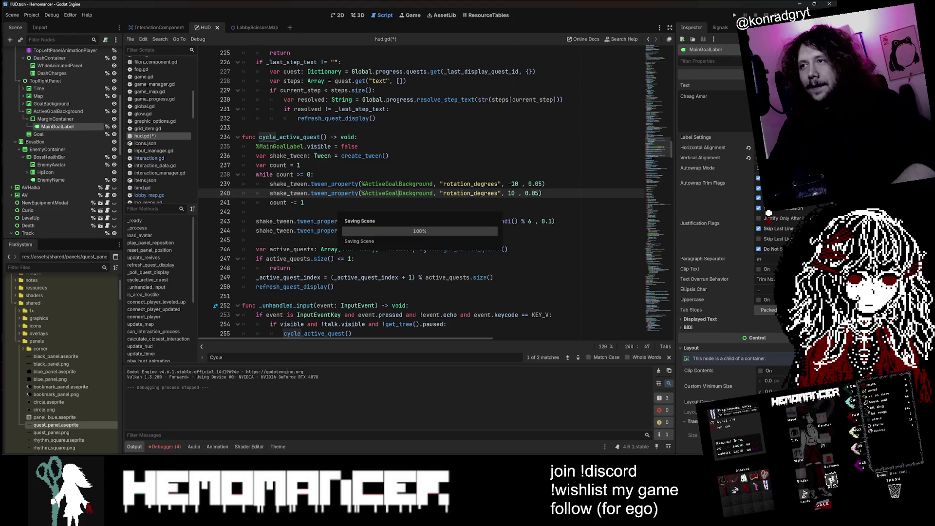
{"action": "left_click", "coordinate": [396, 175]}
{"action": "key", "text": "F5"}
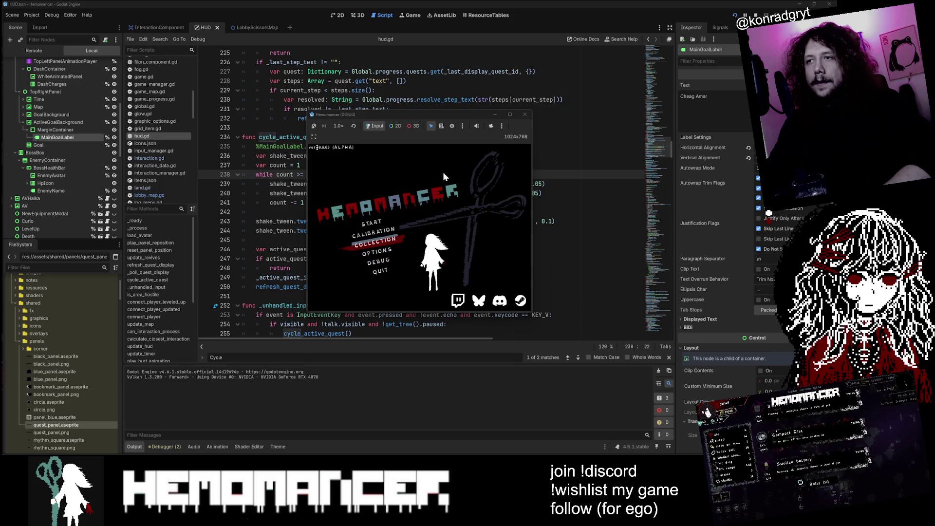
{"action": "mouse_move", "coordinate": [308, 311]}
{"action": "left_mouse_down"}
{"action": "mouse_move", "coordinate": [42, 447]}
{"action": "mouse_move", "coordinate": [10, 448]}
{"action": "left_mouse_up"}
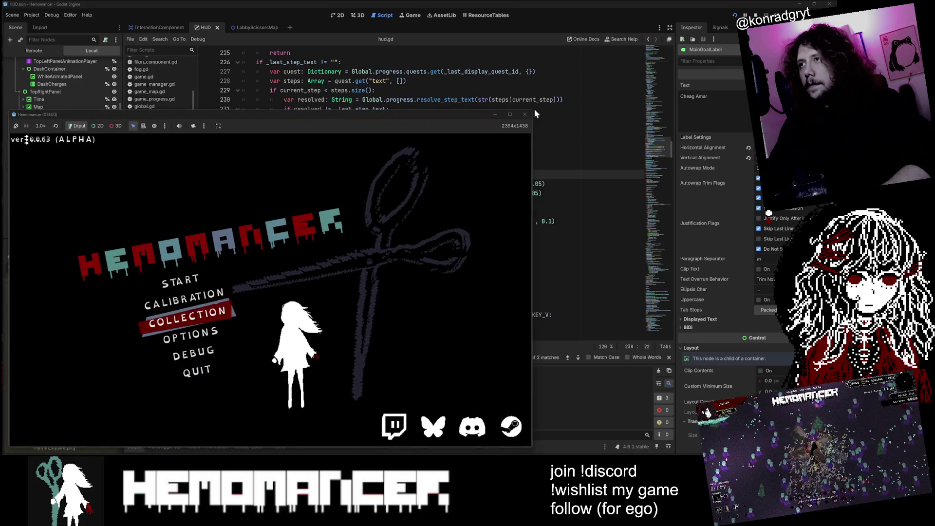
{"action": "left_click_drag", "start_coordinate": [532, 110], "coordinate": [734, 14]}
{"action": "key", "text": "Up"}
{"action": "key", "text": "Up"}
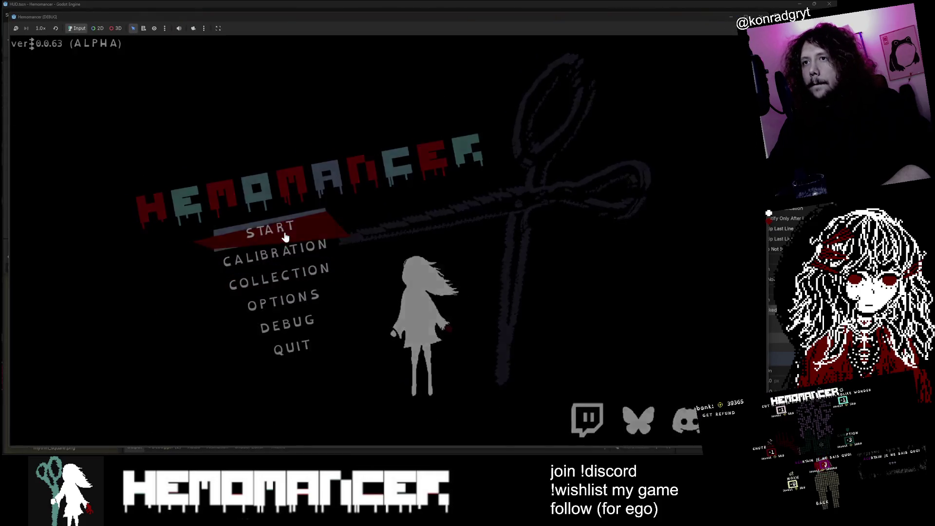
{"action": "key", "text": "Return"}
{"action": "key", "text": "a"}
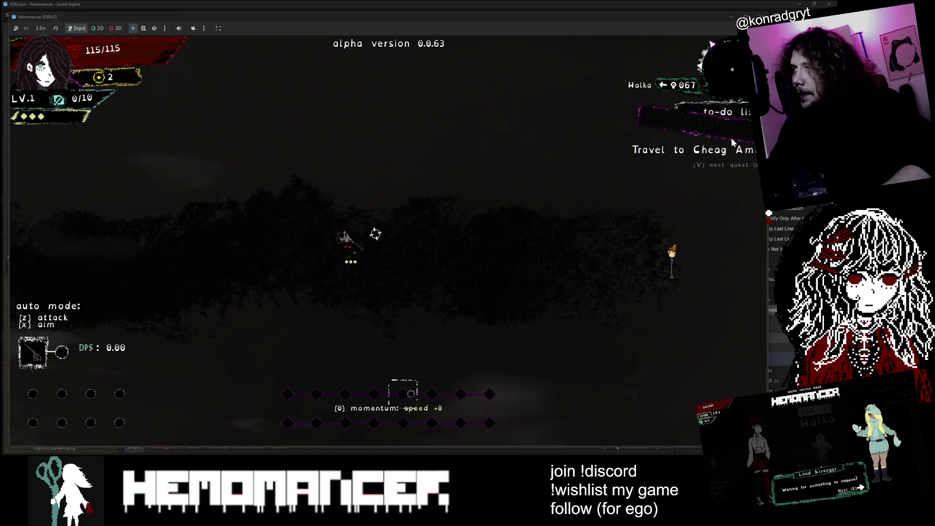
{"action": "key", "text": "a"}
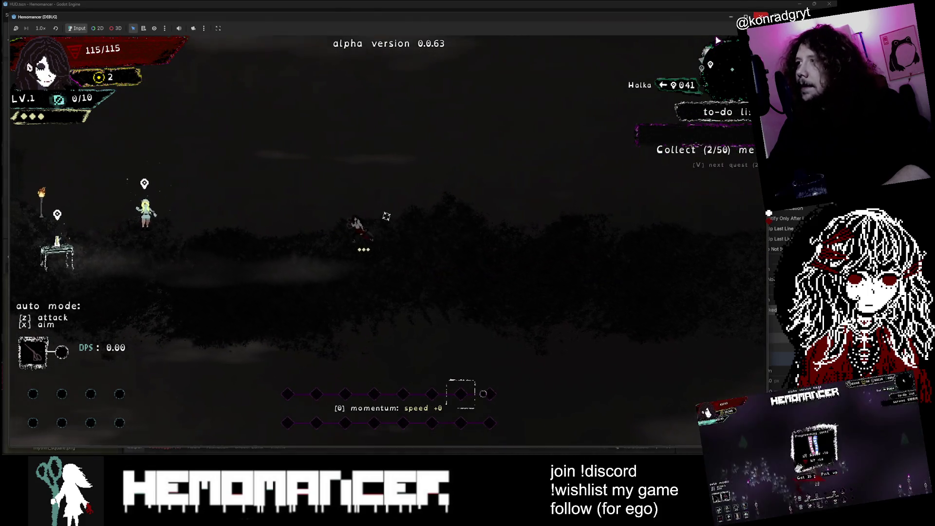
{"action": "key", "text": "F8"}
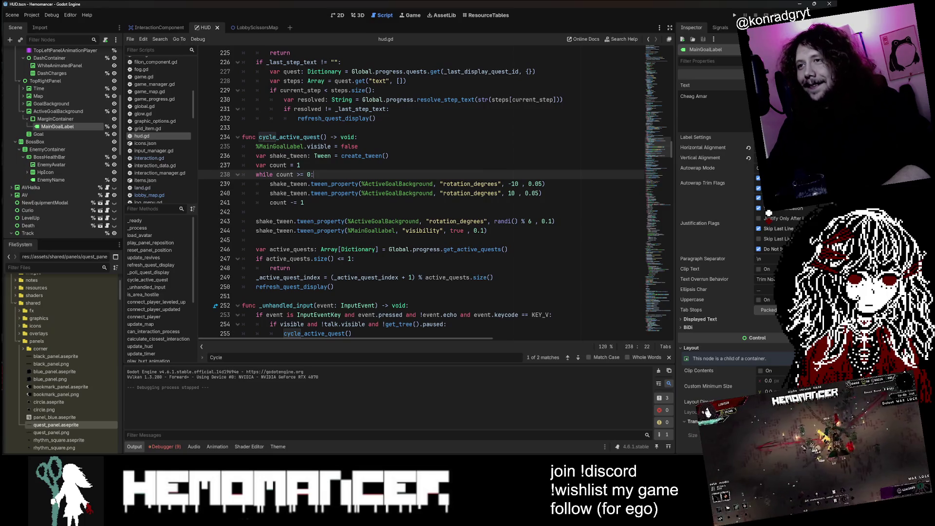
{"action": "double_click", "coordinate": [423, 230]}
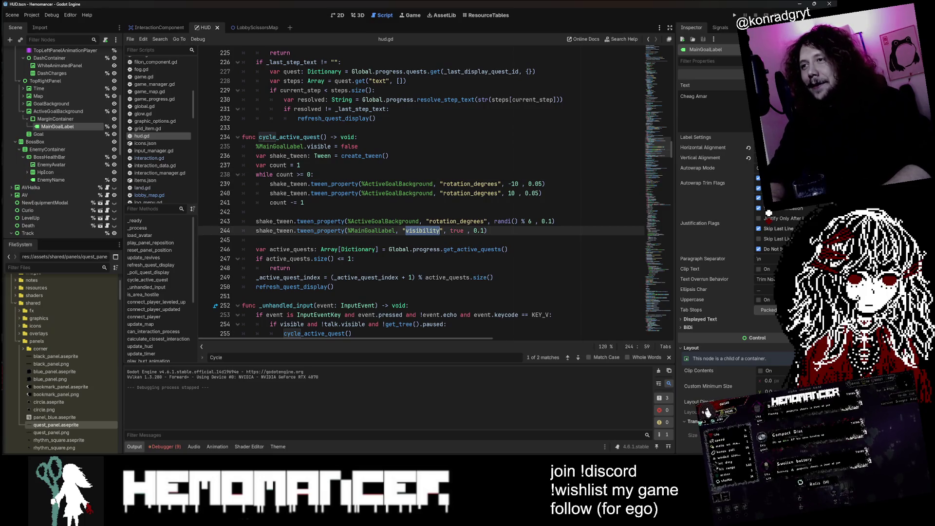
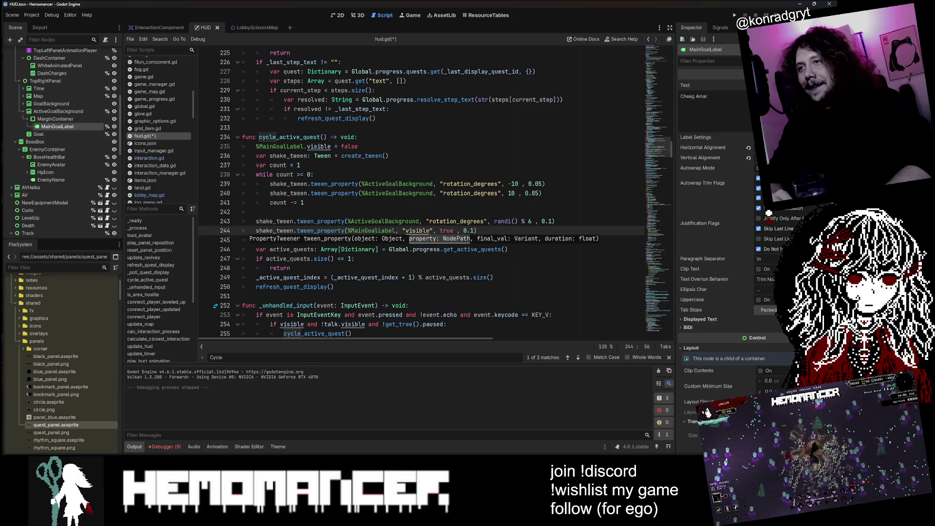
- Retype the "visible" property on line 244 of hud.gd, picking it from autocomplete
{"action": "key", "text": "ctrl+s"}
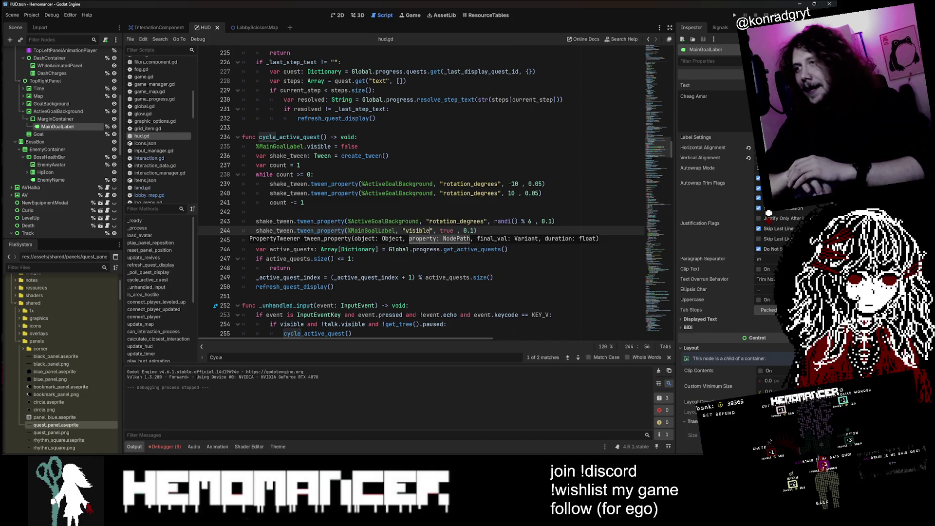
{"action": "mouse_move", "coordinate": [425, 231]}
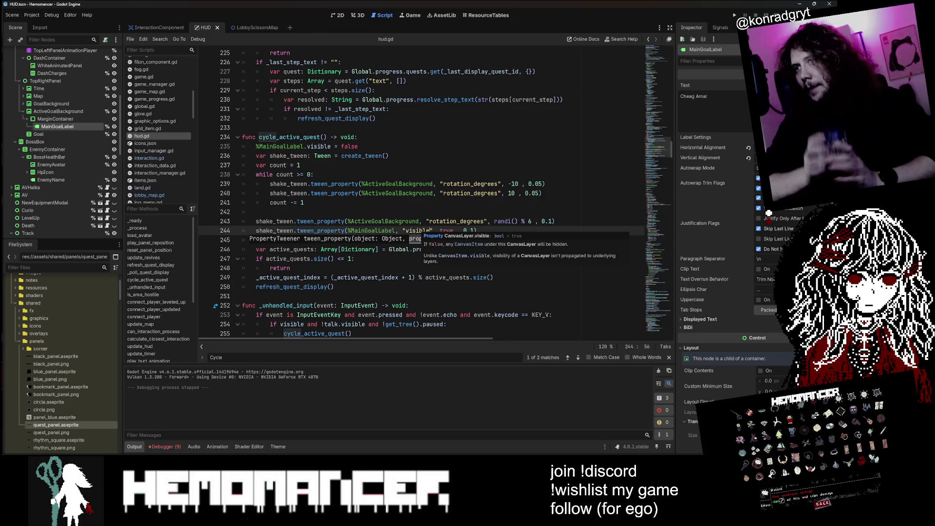
{"action": "key", "text": "Escape"}
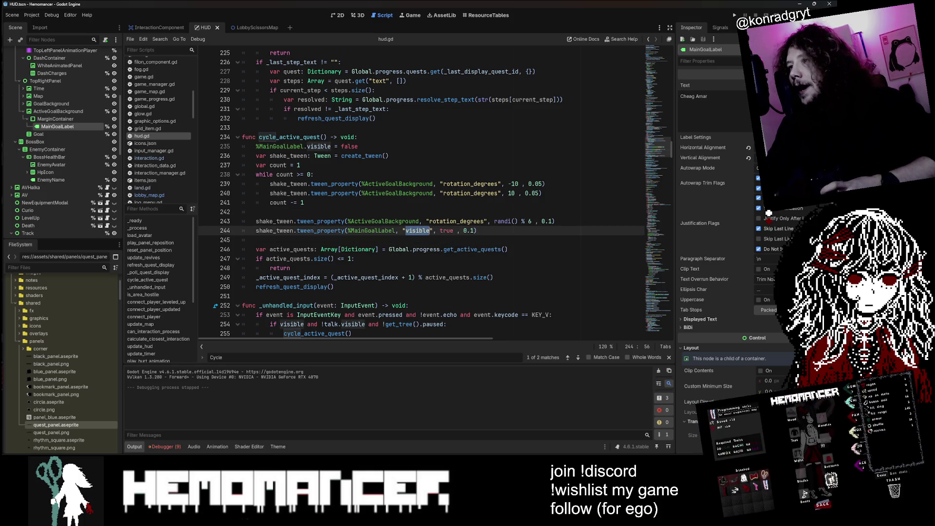
{"action": "type", "text": "v"}
{"action": "key", "text": "Escape"}
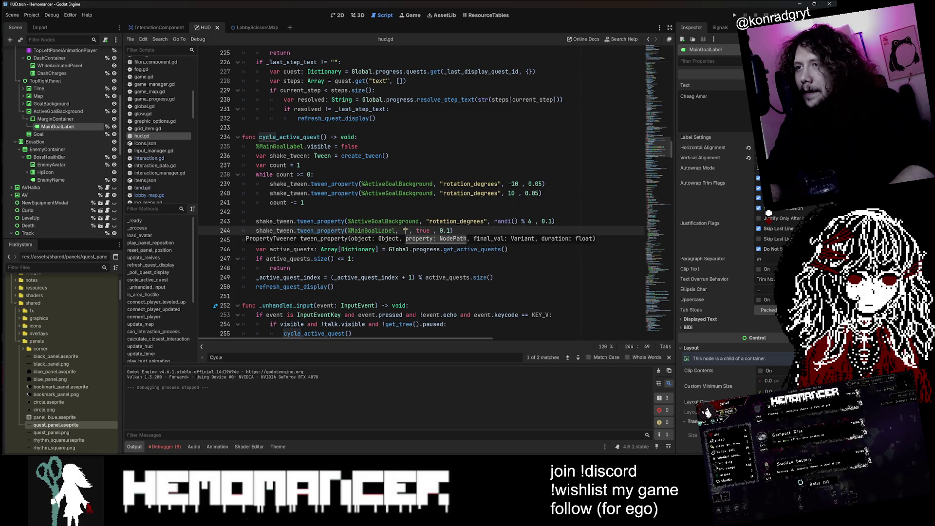
{"action": "type", "text": "v"}
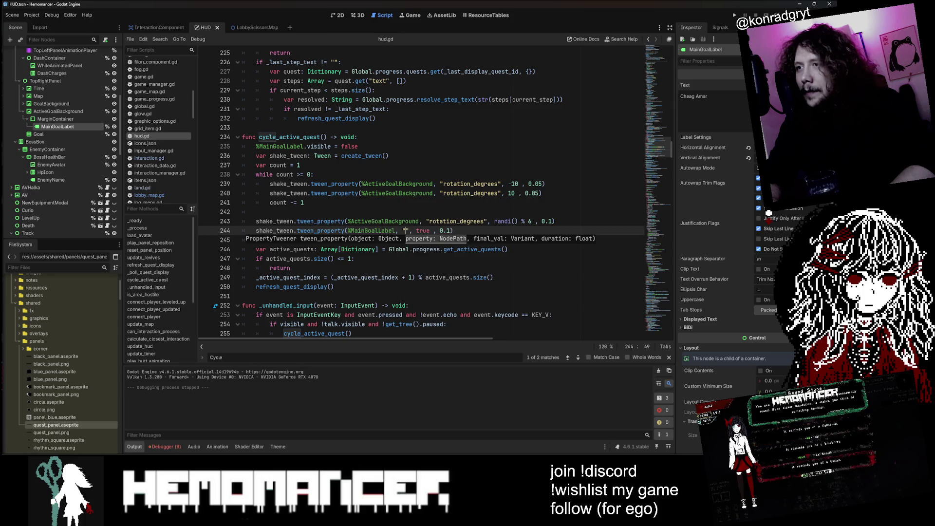
{"action": "type", "text": "\""}
{"action": "key", "text": "Up"}
{"action": "key", "text": "Up"}
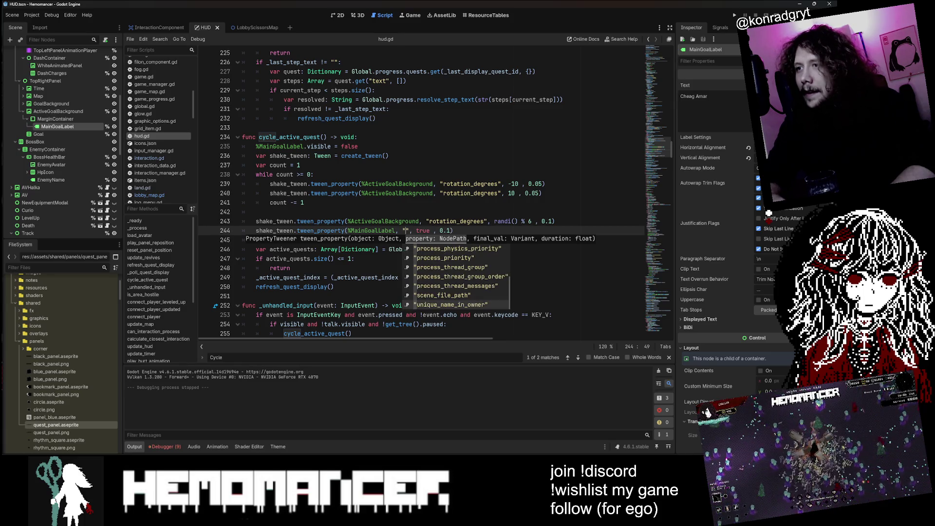
{"action": "key", "text": "Up"}
{"action": "key", "text": "Up"}
{"action": "key", "text": "Up"}
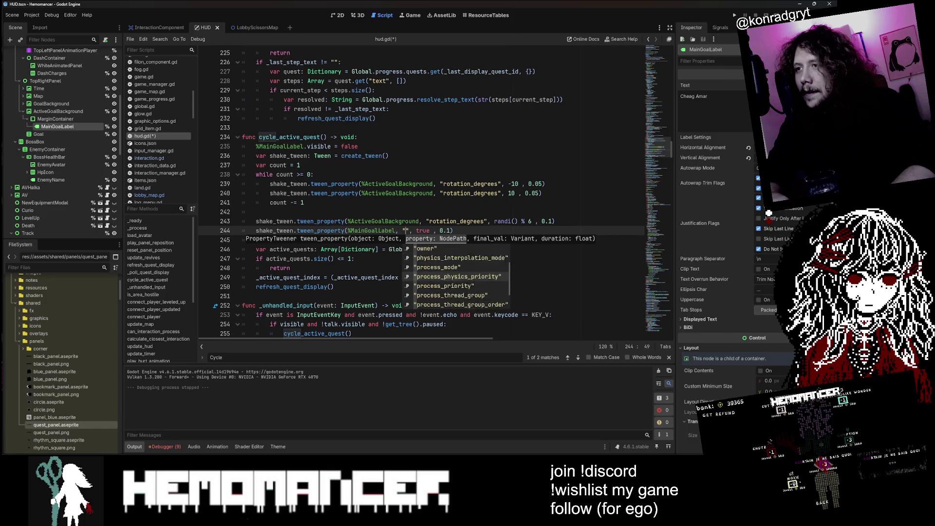
{"action": "key", "text": "Down"}
{"action": "key", "text": "Down"}
{"action": "key", "text": "Down"}
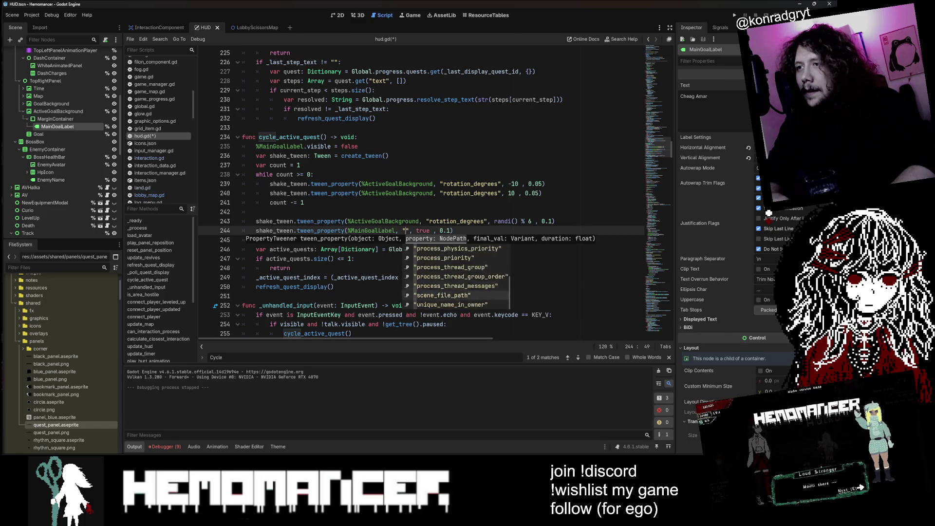
{"action": "key", "text": "Up"}
{"action": "key", "text": "Up"}
{"action": "key", "text": "Up"}
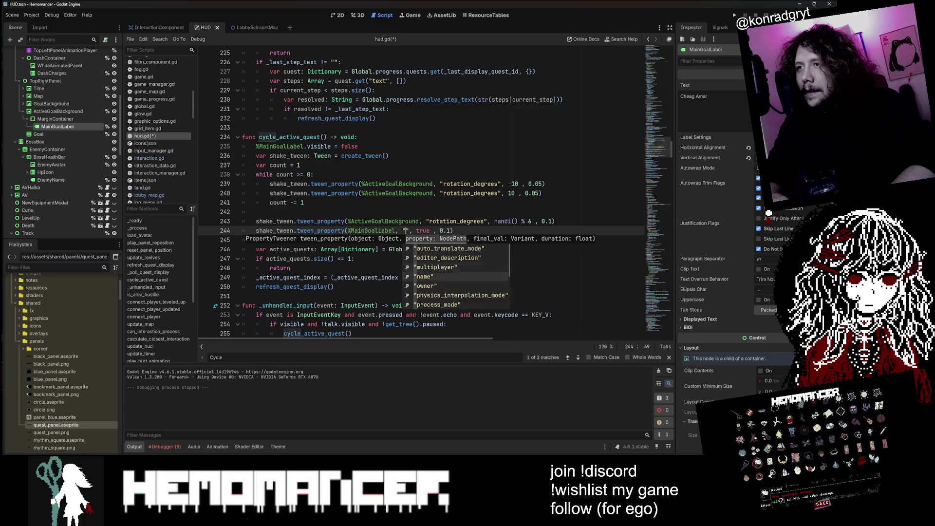
{"action": "key", "text": "Down"}
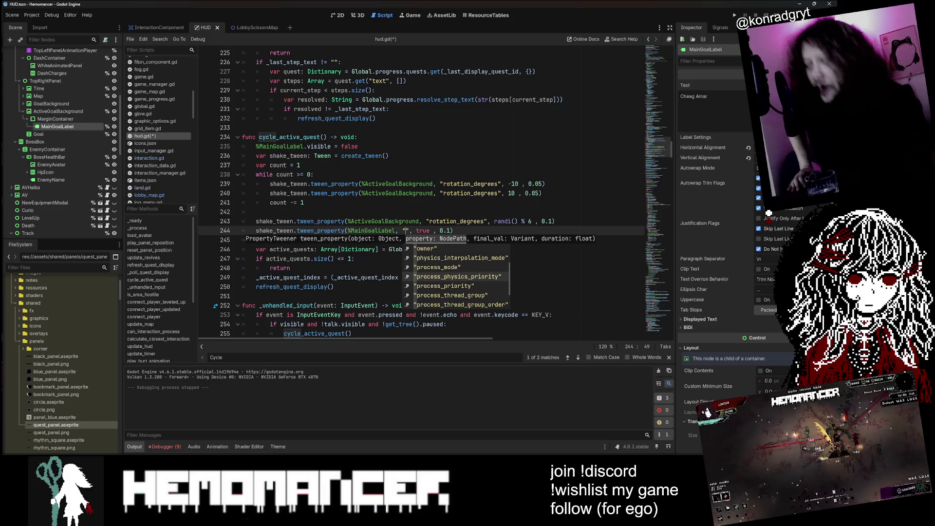
{"action": "type", "text": "visible"}
- Save hud.gd and run the game with F5
{"action": "key", "text": "ctrl+s"}
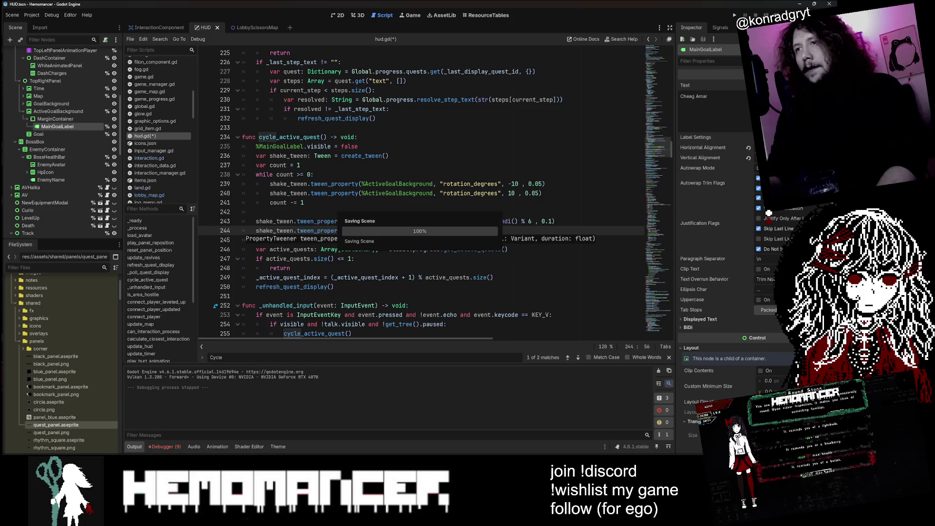
{"action": "key", "text": "Up"}
{"action": "key", "text": "Up"}
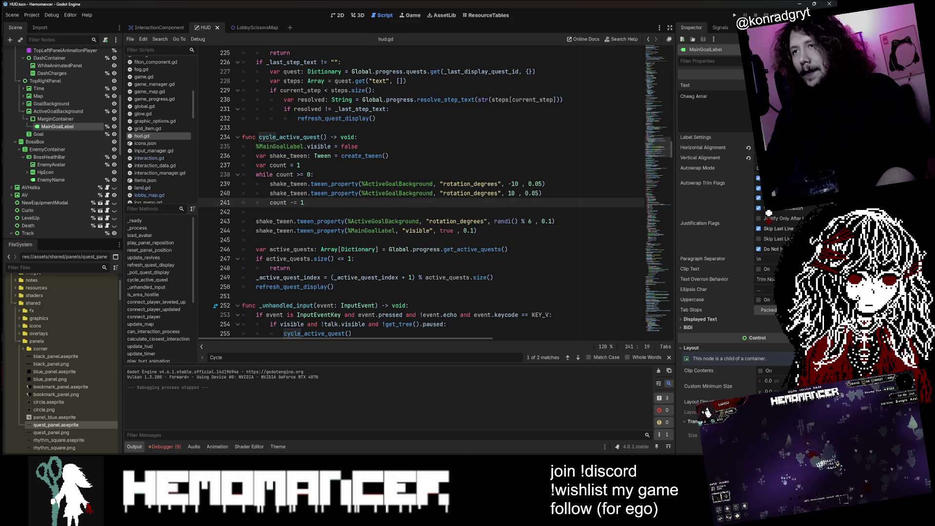
{"action": "key", "text": "F5"}
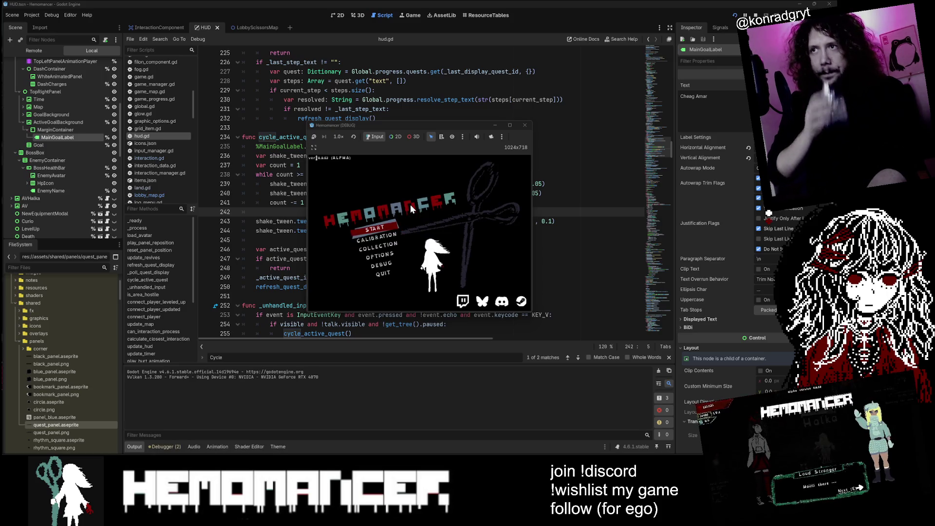
- Enlarge the debug game window, start from the title menu to check the HUD, then close the game
{"action": "mouse_move", "coordinate": [308, 312]}
{"action": "left_mouse_down"}
{"action": "mouse_move", "coordinate": [125, 407]}
{"action": "mouse_move", "coordinate": [18, 444]}
{"action": "left_mouse_up"}
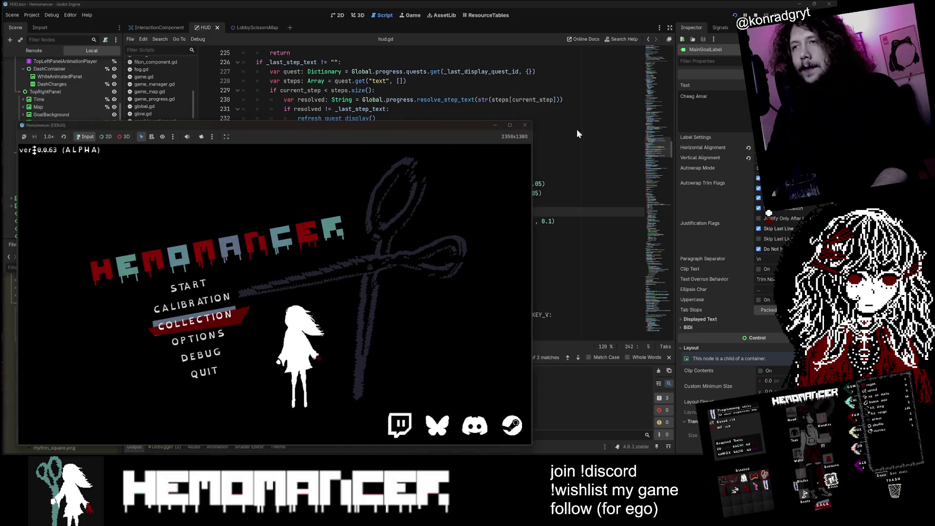
{"action": "mouse_move", "coordinate": [534, 123]}
{"action": "left_mouse_down"}
{"action": "mouse_move", "coordinate": [675, 29]}
{"action": "mouse_move", "coordinate": [740, 14]}
{"action": "mouse_move", "coordinate": [714, 20]}
{"action": "left_mouse_up"}
{"action": "left_click", "coordinate": [266, 228]}
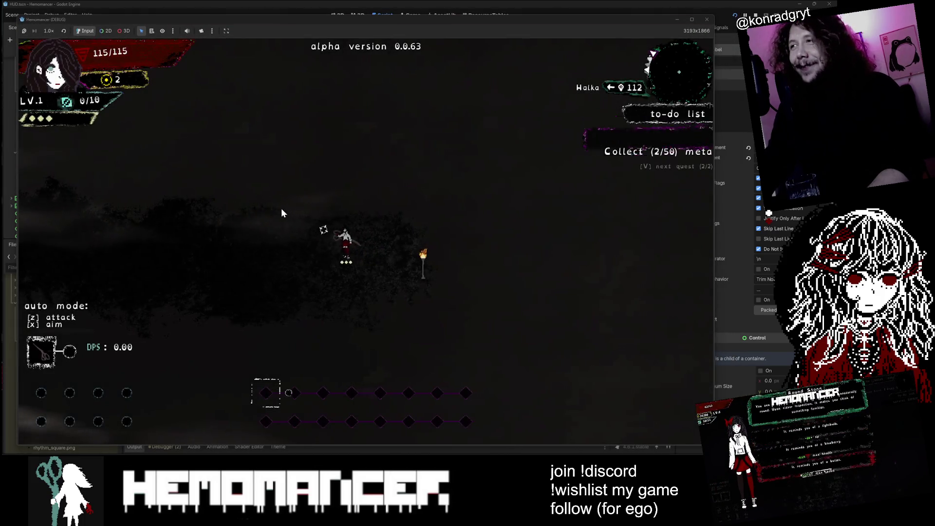
{"action": "left_click", "coordinate": [706, 19]}
{"action": "left_click", "coordinate": [473, 230]}
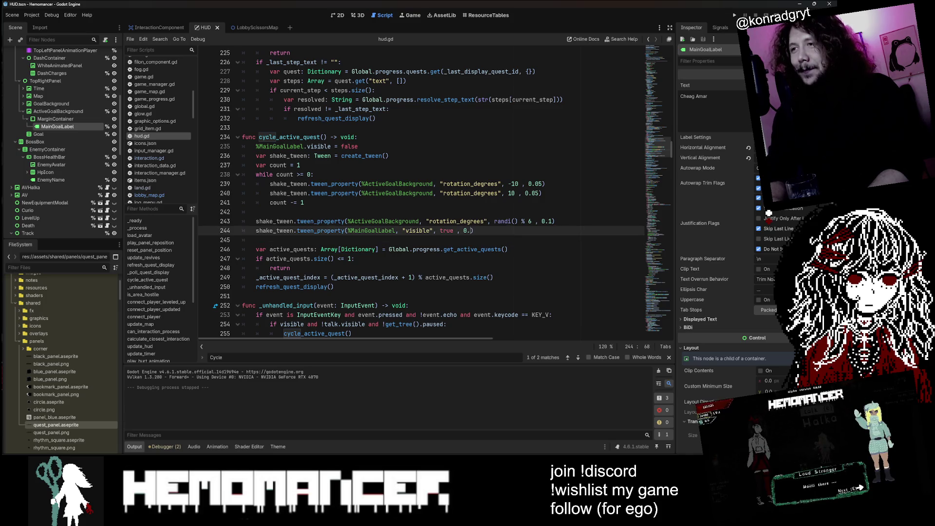
- Change the MainGoalLabel tween duration on line 244 to 0.5, save, and run the game
{"action": "type", "text": "5"}
{"action": "key", "text": "ctrl+s"}
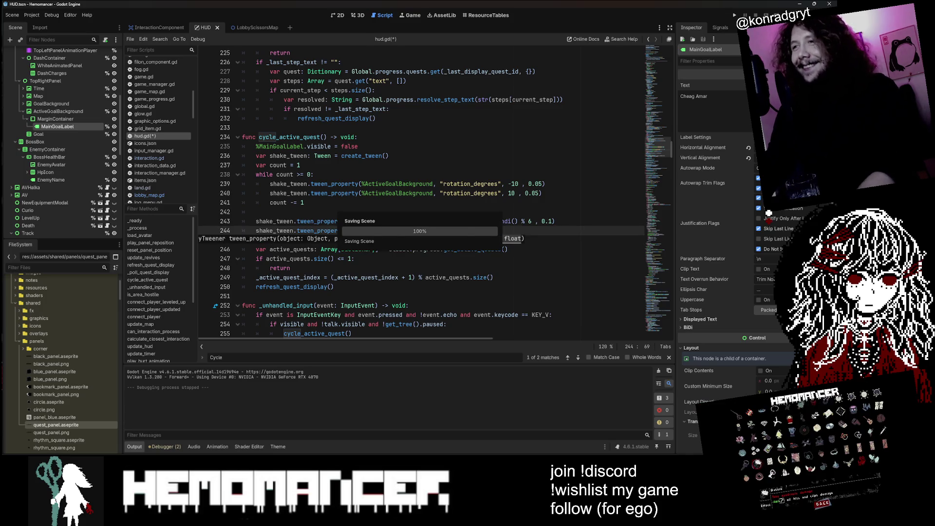
{"action": "left_click", "coordinate": [481, 195]}
{"action": "key", "text": "F5"}
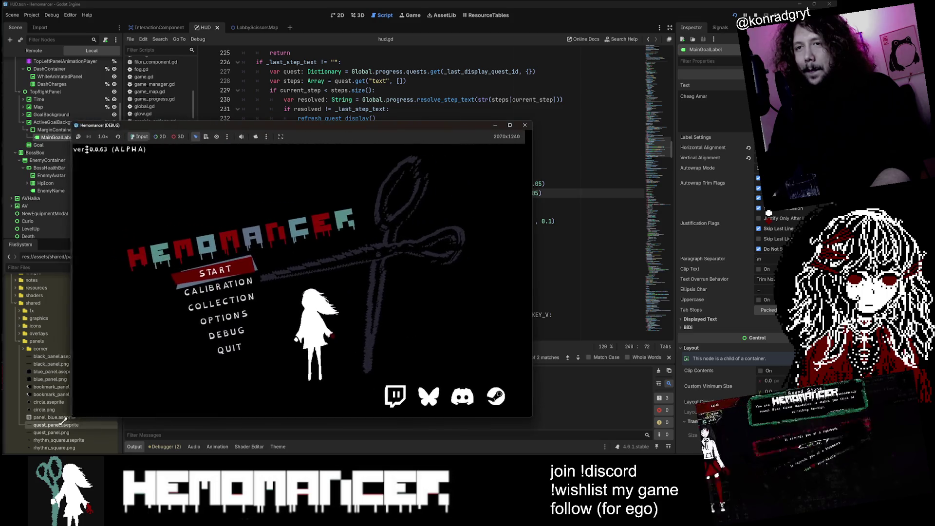
- Start the game, cycle quests with V, walk around, then close the game window
{"action": "left_click", "coordinate": [227, 274]}
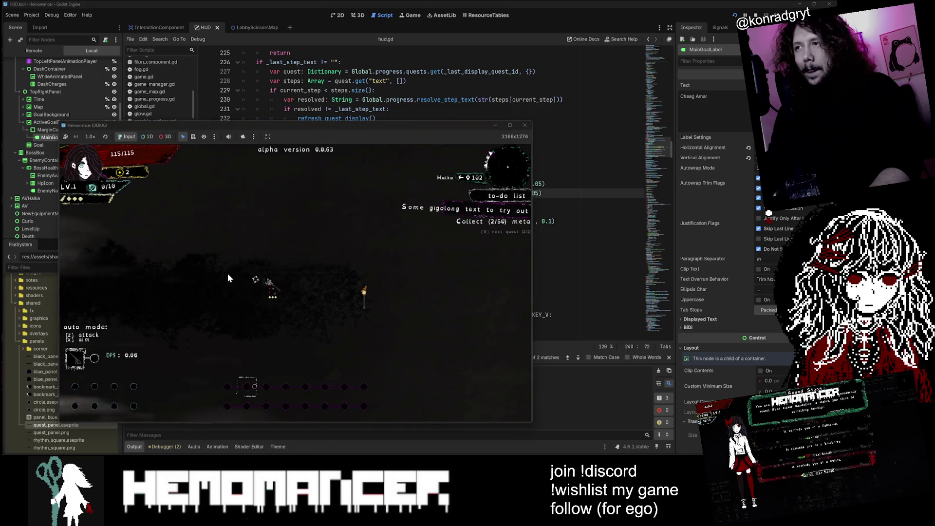
{"action": "key", "text": "v"}
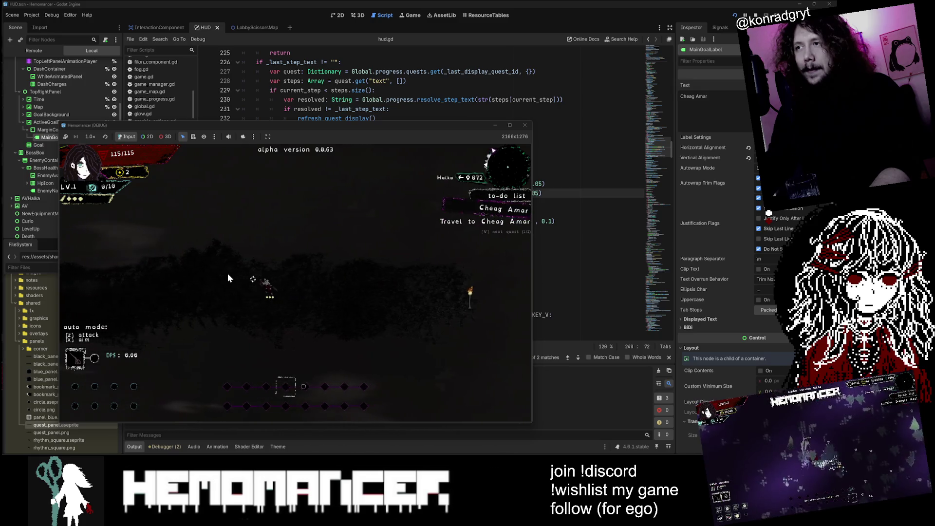
{"action": "key", "text": "v"}
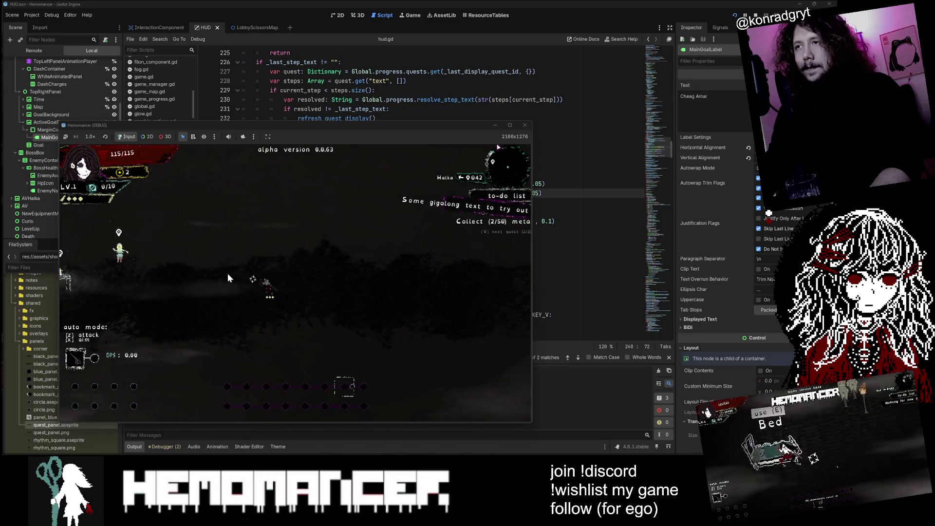
{"action": "key", "text": "Left"}
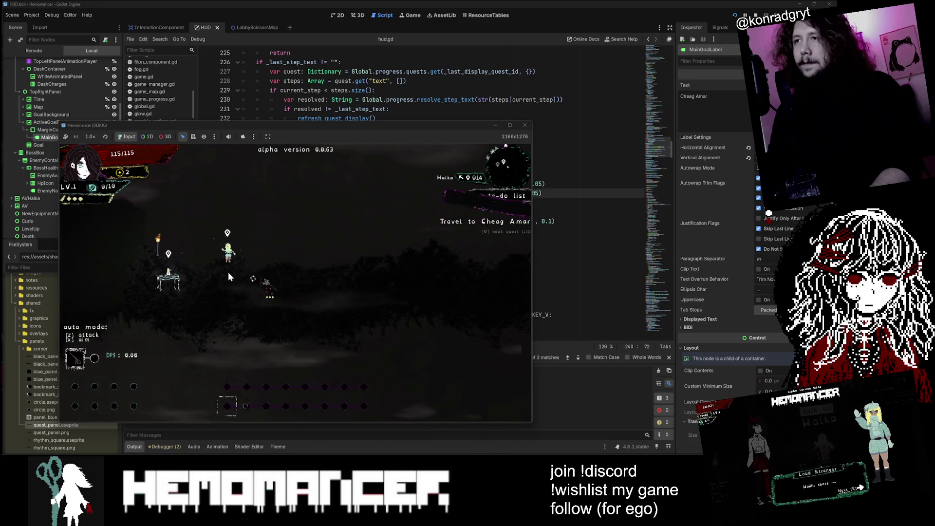
{"action": "key", "text": "Right"}
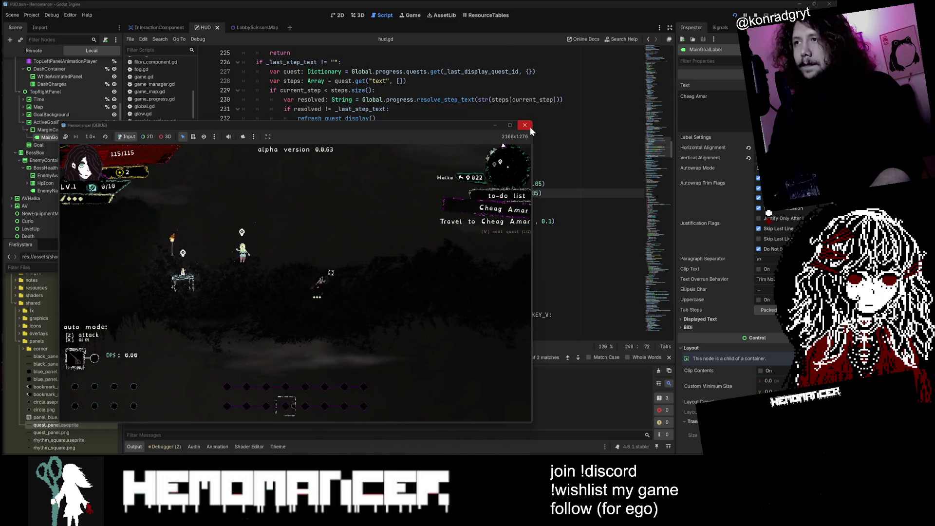
{"action": "key", "text": "Right"}
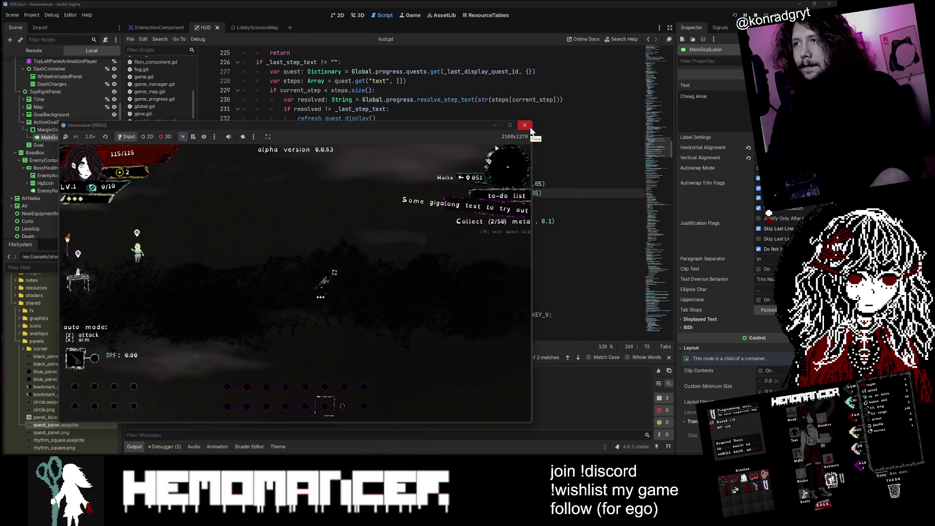
{"action": "left_click", "coordinate": [525, 125]}
{"action": "left_click", "coordinate": [256, 146]}
- Comment out the MainGoalLabel visible tween on line 244
{"action": "left_click", "coordinate": [257, 231]}
{"action": "type", "text": "#"}
{"action": "left_click", "coordinate": [304, 202]}
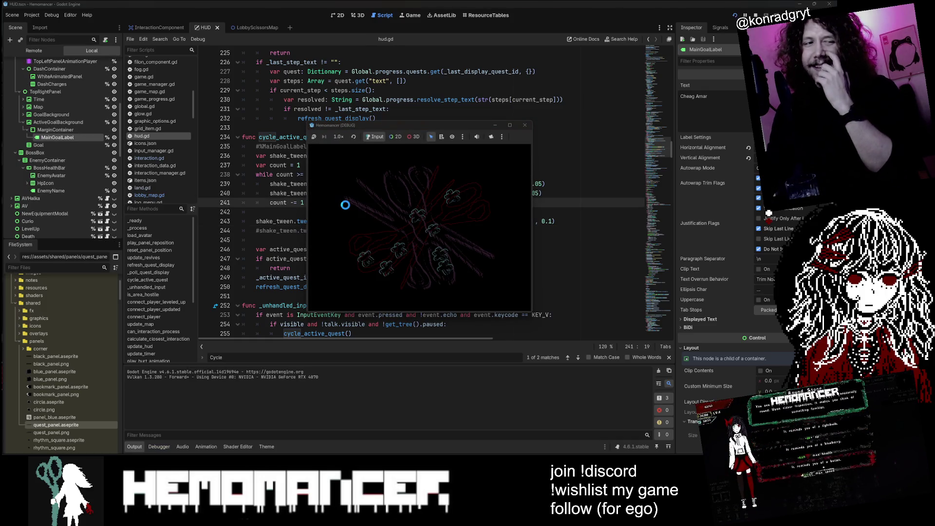
- Enlarge the debug game window and start playing from the main menu
{"action": "mouse_move", "coordinate": [48, 433]}
{"action": "left_mouse_down"}
{"action": "mouse_move", "coordinate": [7, 455]}
{"action": "mouse_move", "coordinate": [15, 447]}
{"action": "left_mouse_up"}
{"action": "left_click_drag", "start_coordinate": [534, 122], "coordinate": [740, 28]}
{"action": "left_click", "coordinate": [295, 239]}
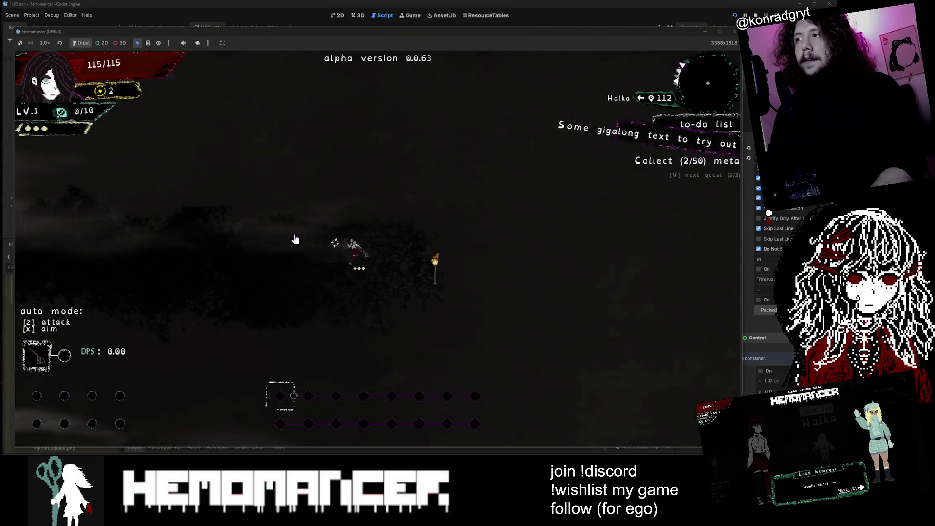
- Cycle the quest panel repeatedly between Travel to Cheag Amar and the second quest
{"action": "key", "text": "v"}
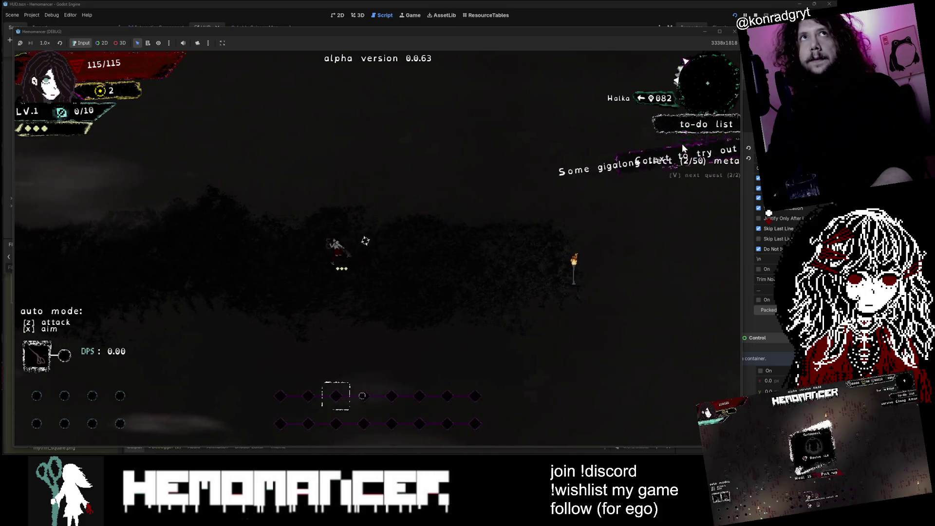
{"action": "key", "text": "v"}
{"action": "key", "text": "v"}
{"action": "key", "text": "v"}
{"action": "key", "text": "v"}
{"action": "key", "text": "v"}
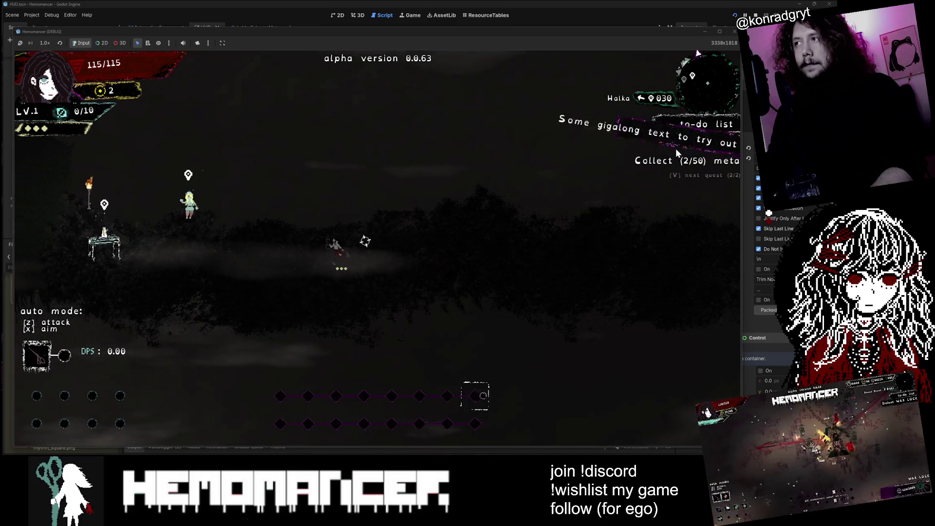
{"action": "key", "text": "v"}
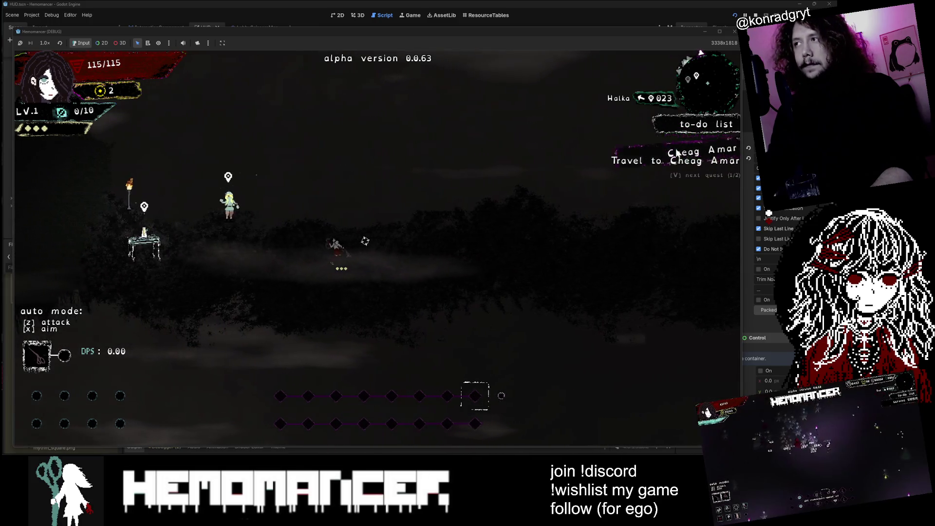
{"action": "key", "text": "v"}
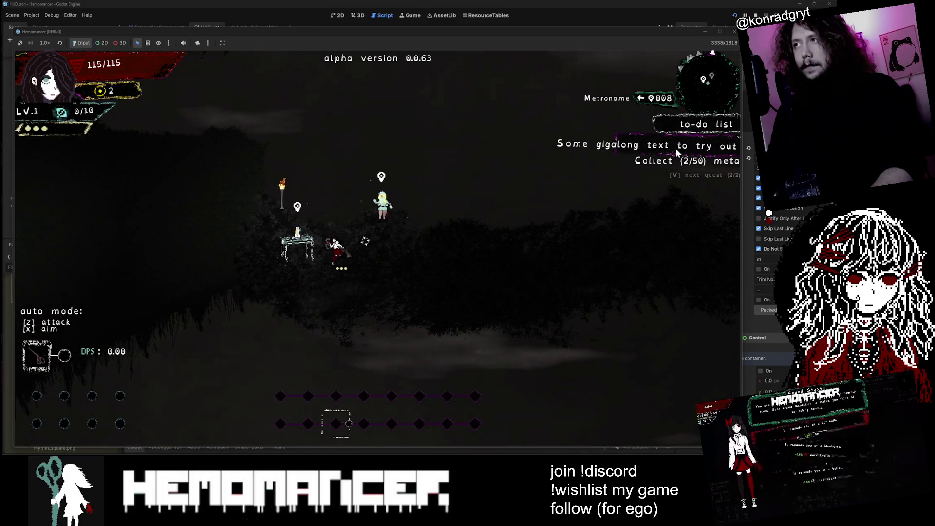
{"action": "key", "text": "v"}
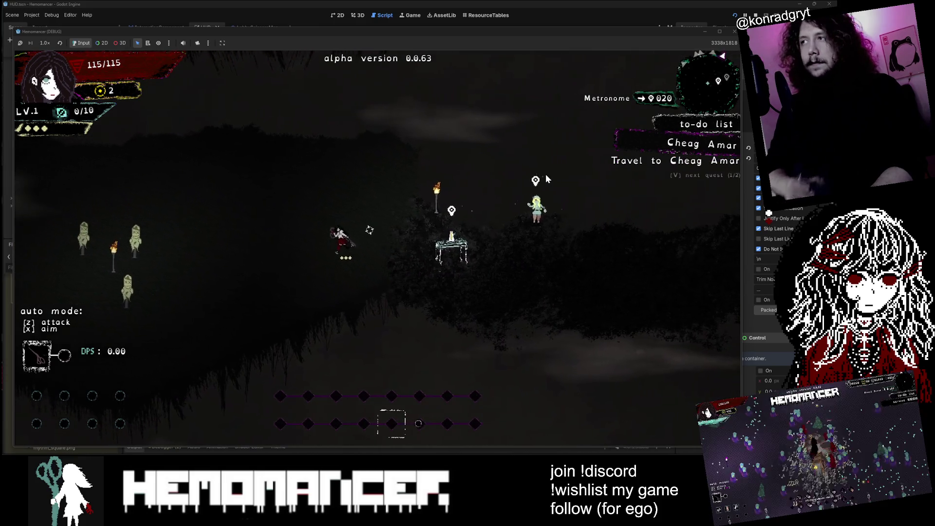
{"action": "key", "text": "v"}
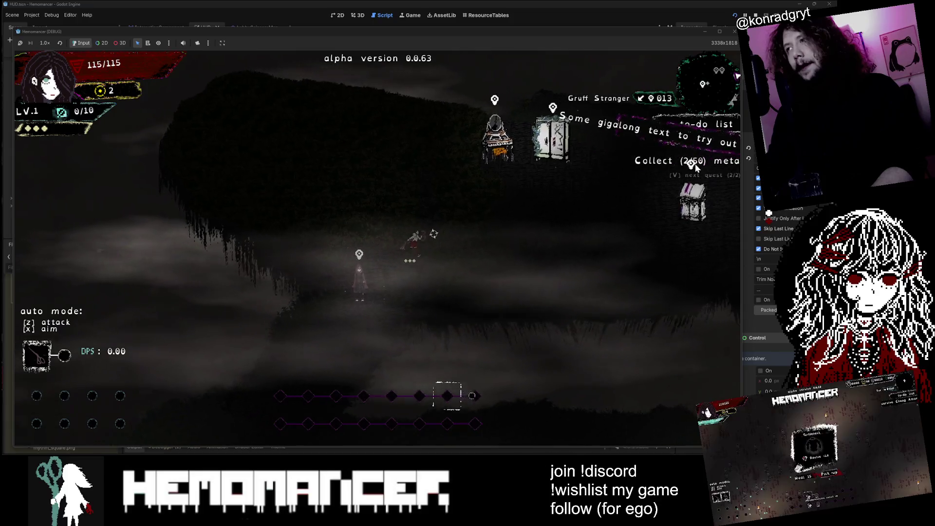
{"action": "key", "text": "v"}
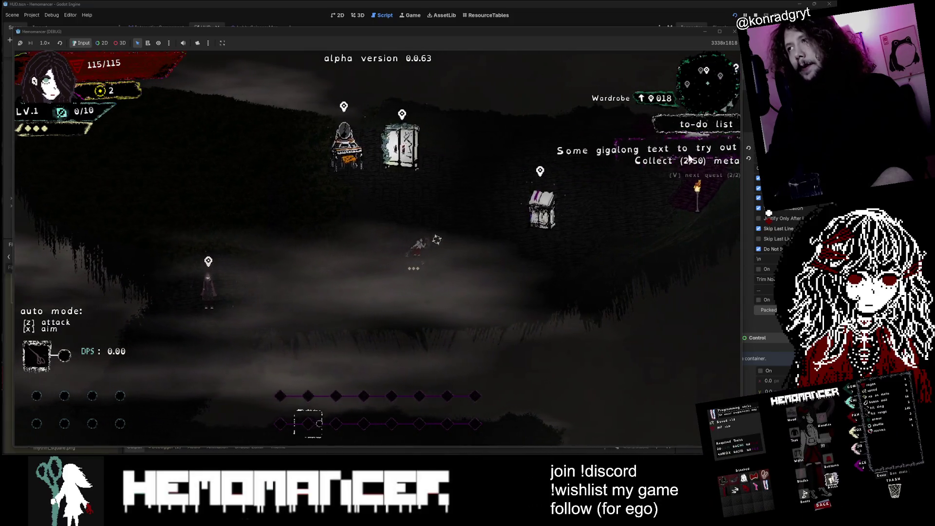
{"action": "key", "text": "v"}
{"action": "key", "text": "v"}
{"action": "key", "text": "v"}
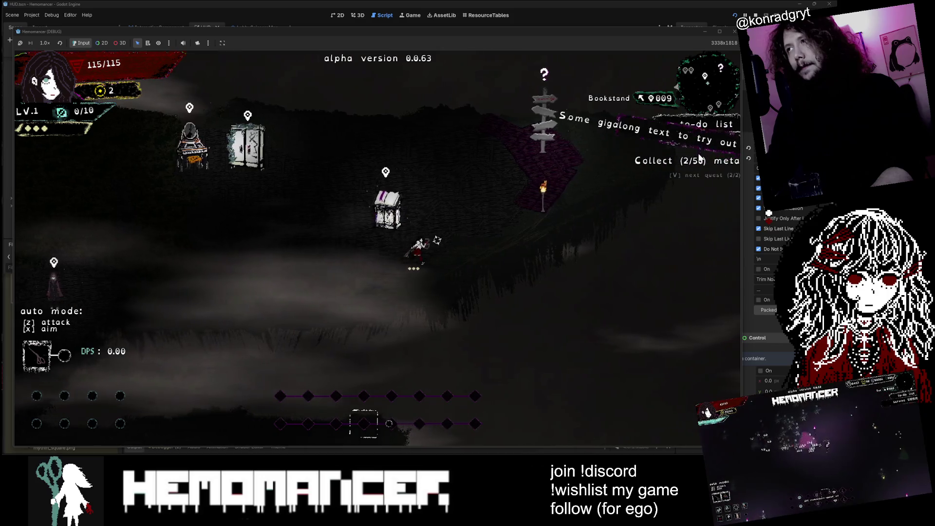
{"action": "key", "text": "v"}
- Walk the character left, then right toward the table and up to the green NPC
{"action": "key", "text": "v"}
{"action": "key", "text": "a"}
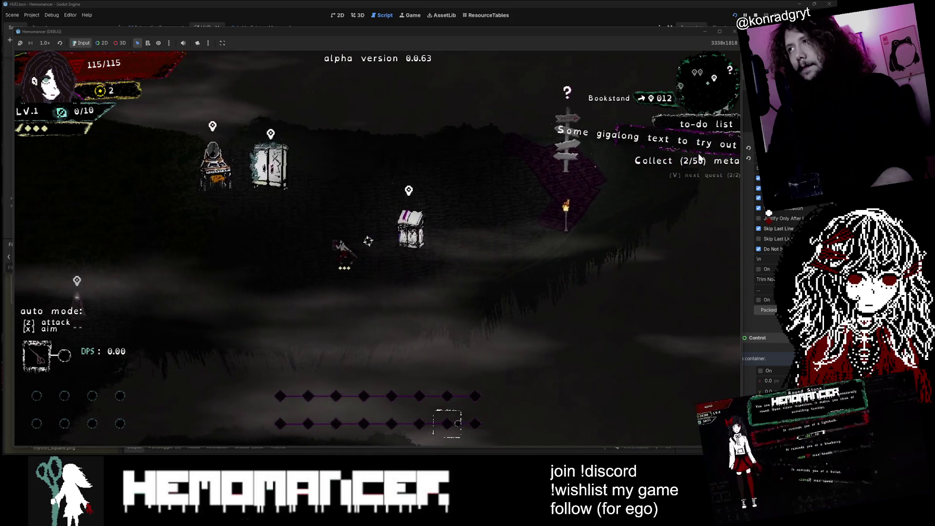
{"action": "key", "text": "v"}
{"action": "key", "text": "v"}
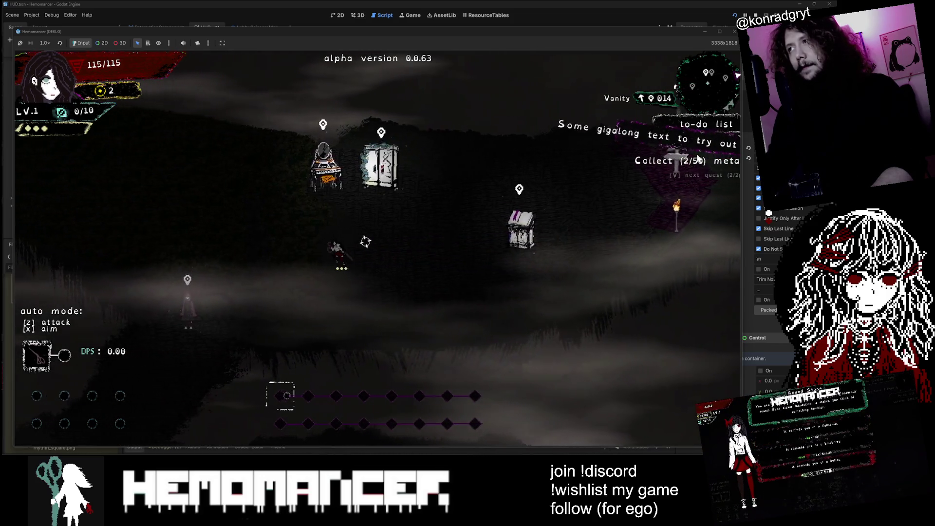
{"action": "key", "text": "v"}
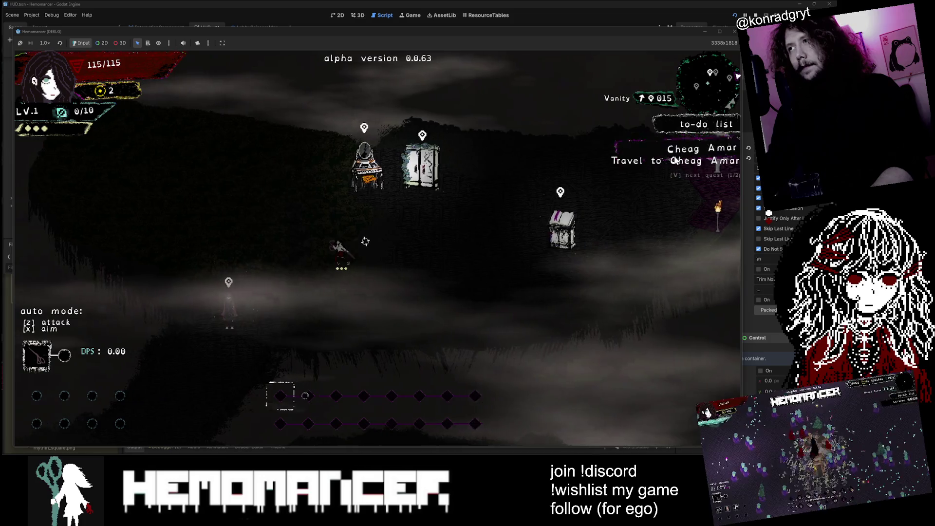
{"action": "key", "text": "v"}
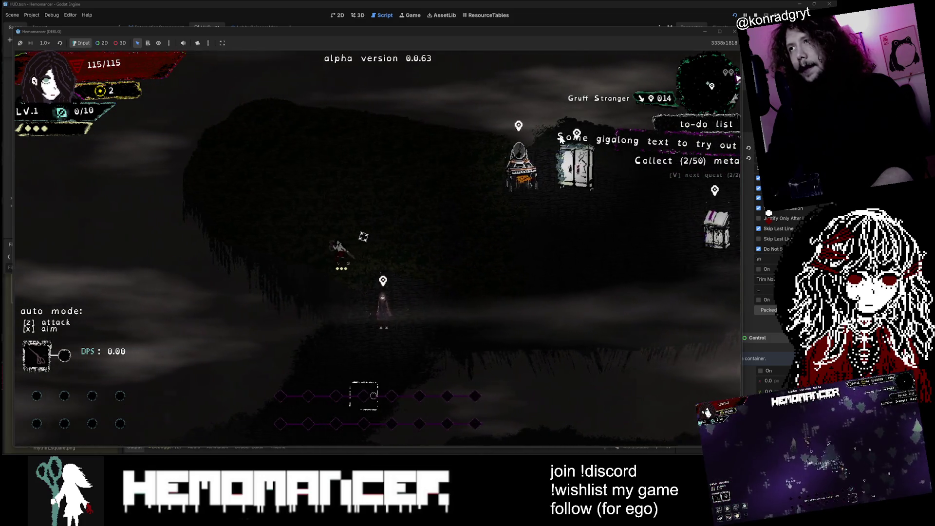
{"action": "key", "text": "v"}
{"action": "key", "text": "v"}
{"action": "key", "text": "v"}
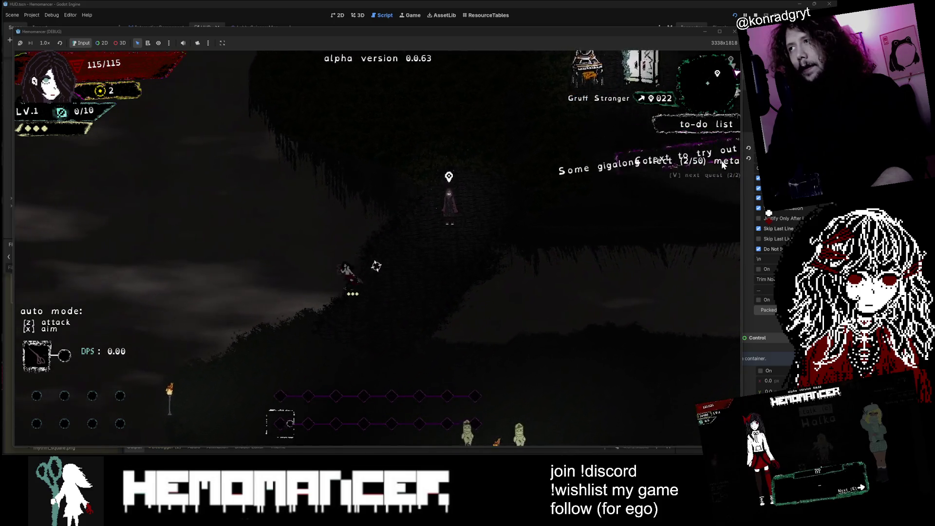
{"action": "key", "text": "v"}
{"action": "key", "text": "v"}
{"action": "key", "text": "v"}
{"action": "key", "text": "v"}
{"action": "key", "text": "v"}
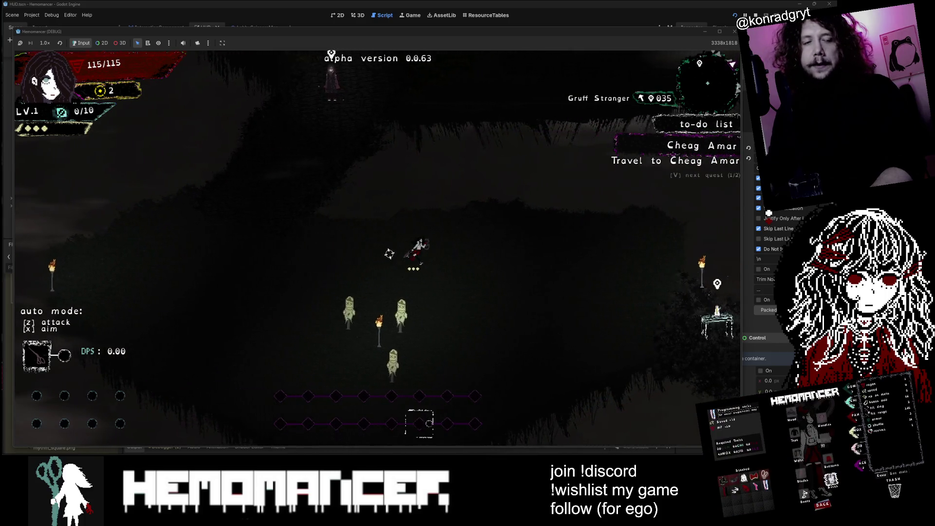
{"action": "key", "text": "v"}
{"action": "key", "text": "v"}
{"action": "key", "text": "v"}
{"action": "key", "text": "v"}
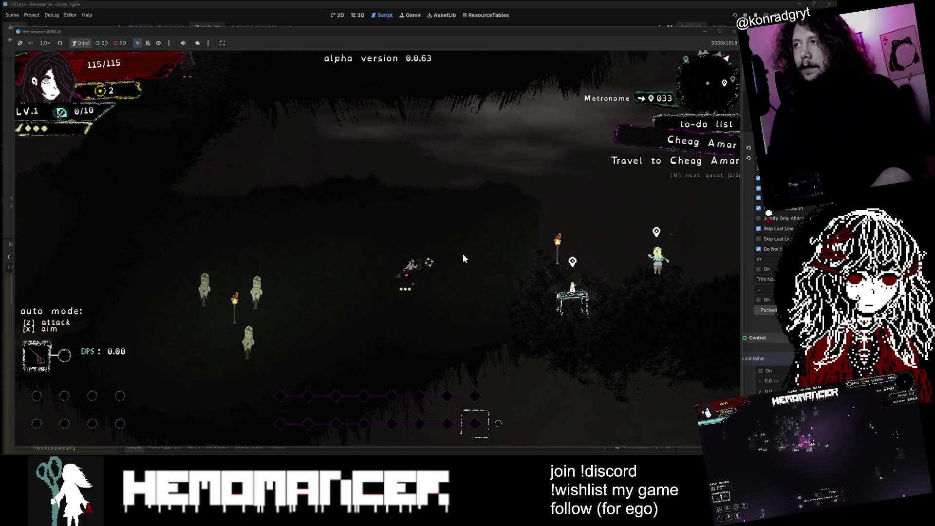
{"action": "key", "text": "Right"}
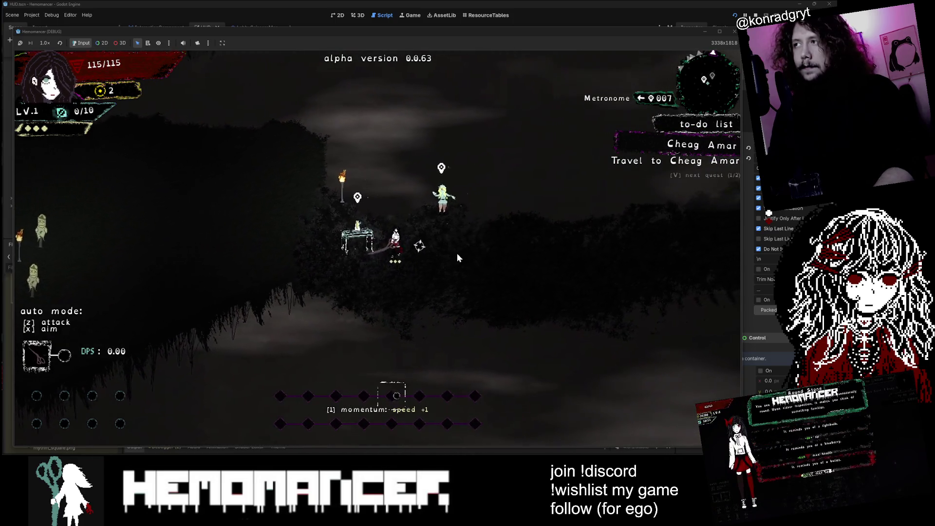
{"action": "key", "text": "Up"}
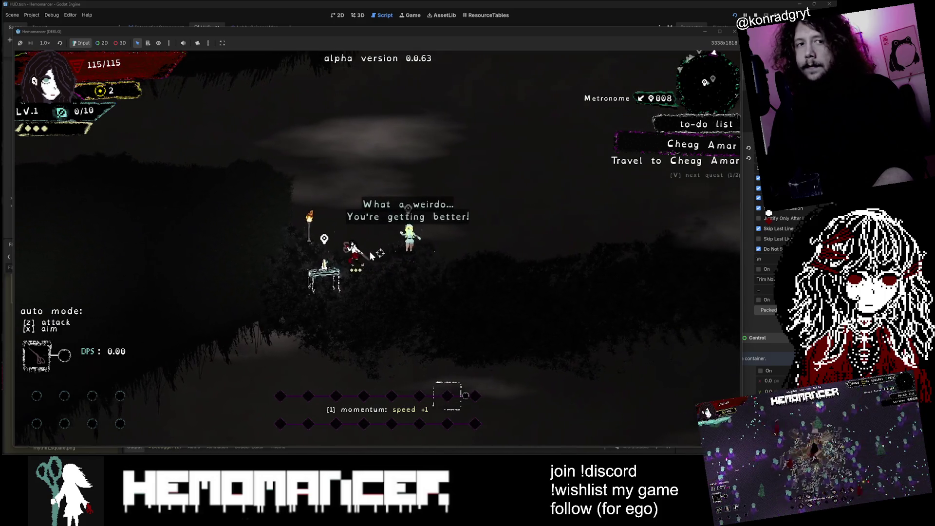
- Walk the character up past the wardrobe and right toward the signpole
{"action": "key", "text": "a"}
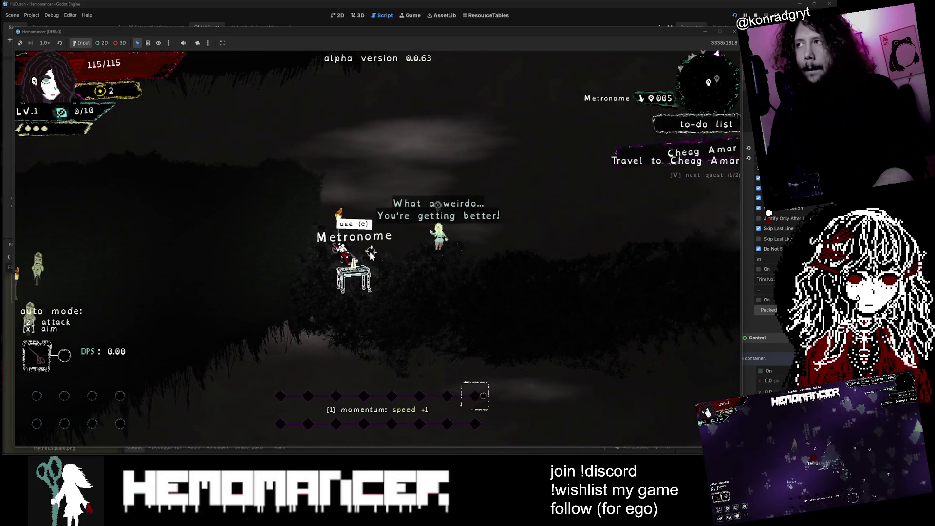
{"action": "key", "text": "v"}
{"action": "key", "text": "w"}
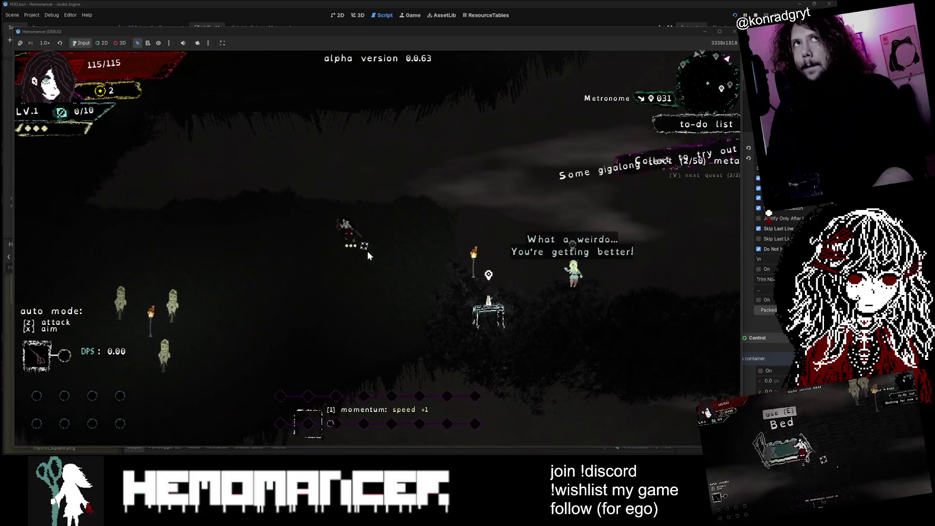
{"action": "key", "text": "a"}
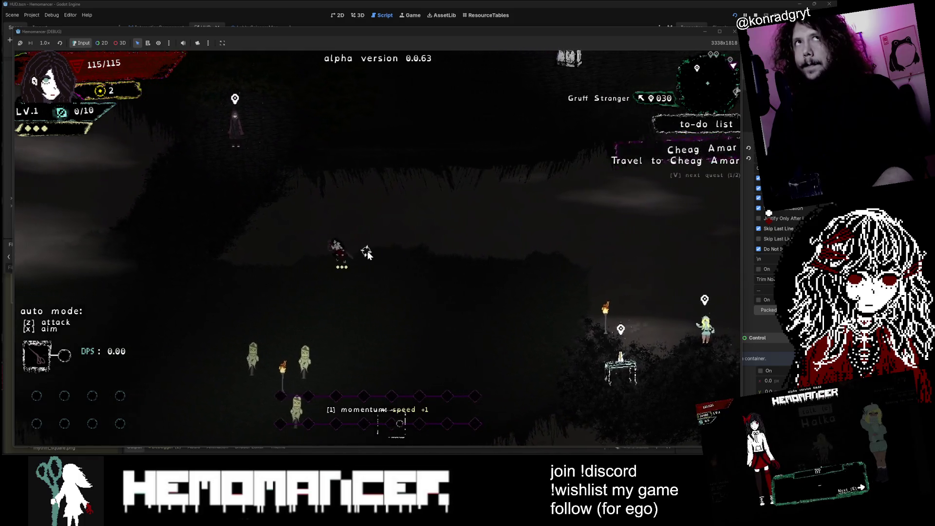
{"action": "key", "text": "w"}
{"action": "key", "text": "a"}
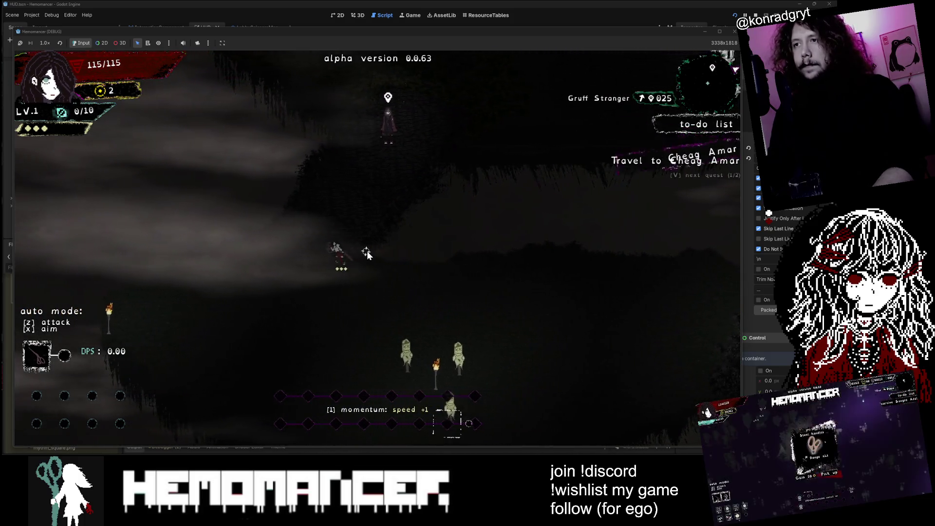
{"action": "key", "text": "w"}
{"action": "key", "text": "d"}
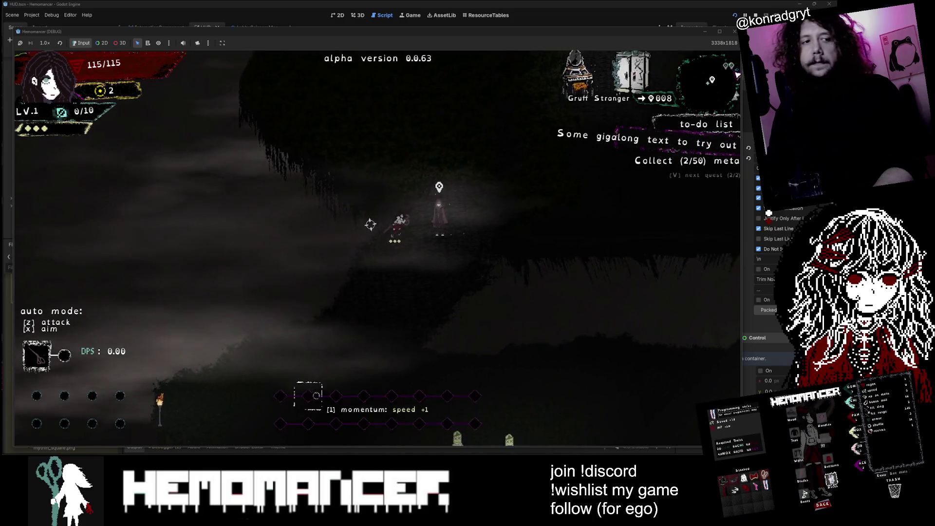
{"action": "key", "text": "d"}
{"action": "key", "text": "w"}
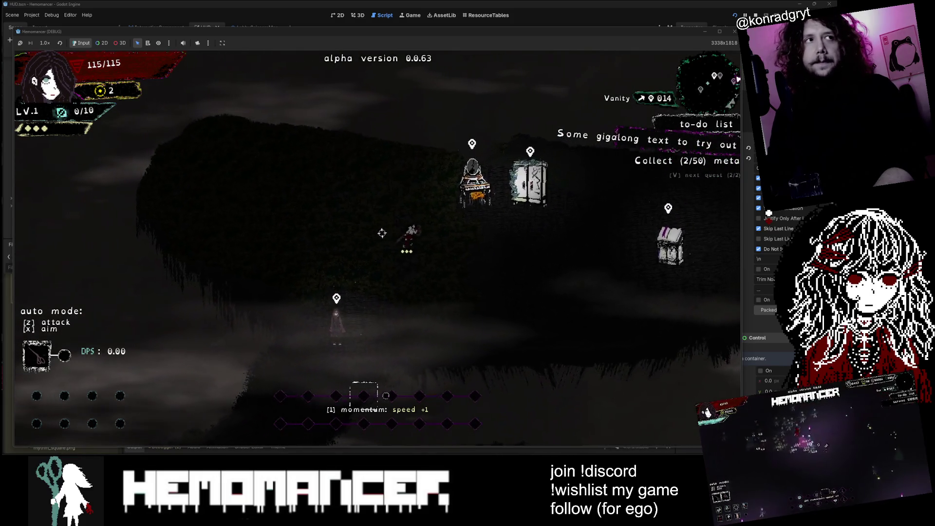
{"action": "key", "text": "d"}
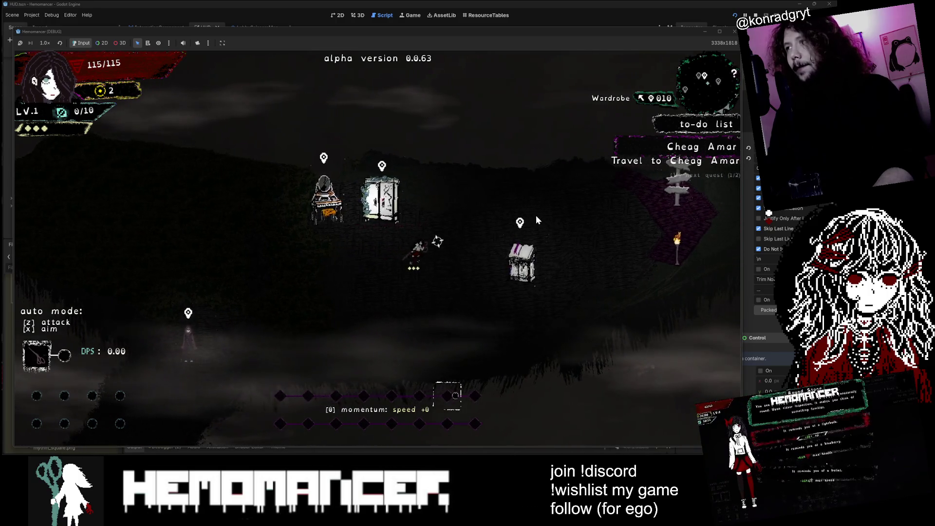
{"action": "key", "text": "d"}
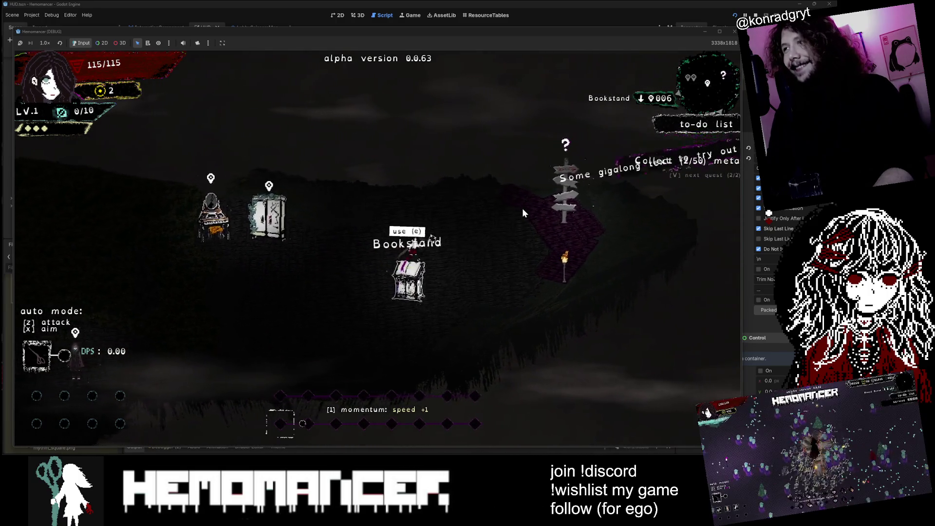
- Walk to the bookstand and back onto the signpole, then use it to open the travel map
{"action": "key", "text": "a"}
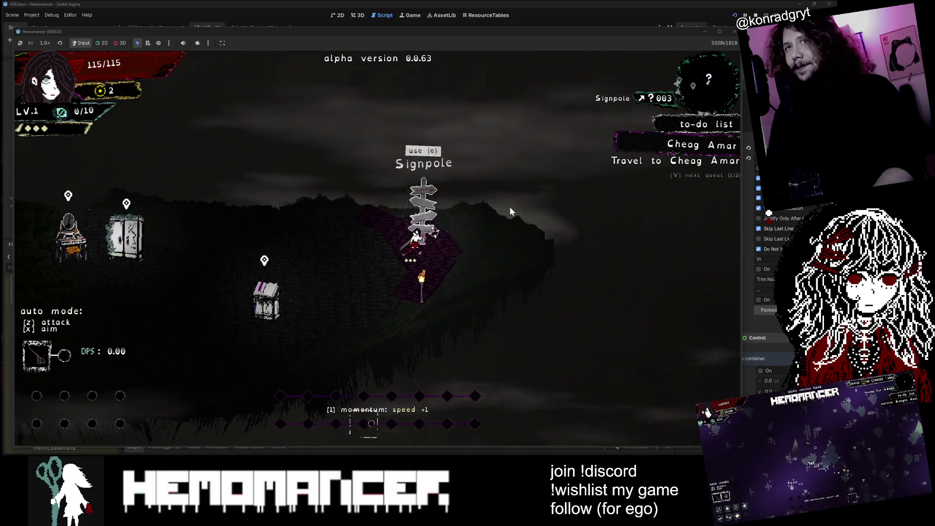
{"action": "key", "text": "a"}
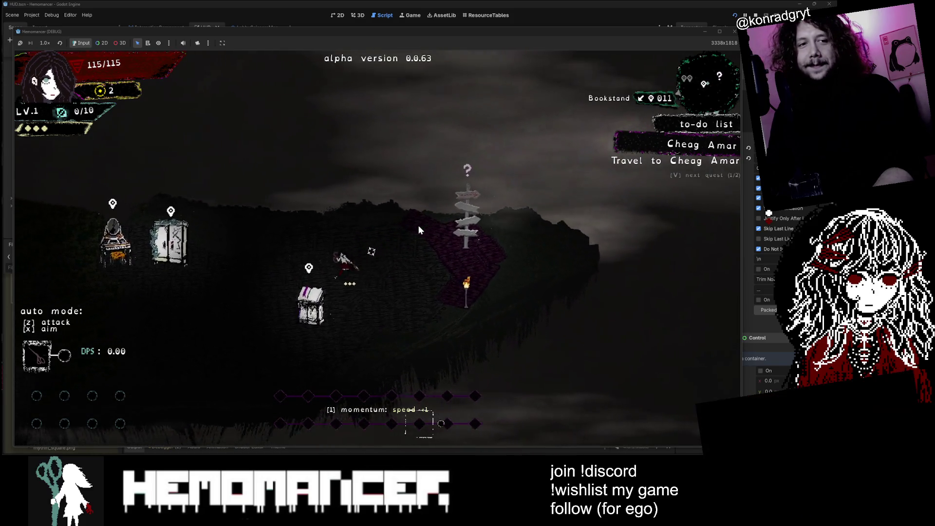
{"action": "key", "text": "v"}
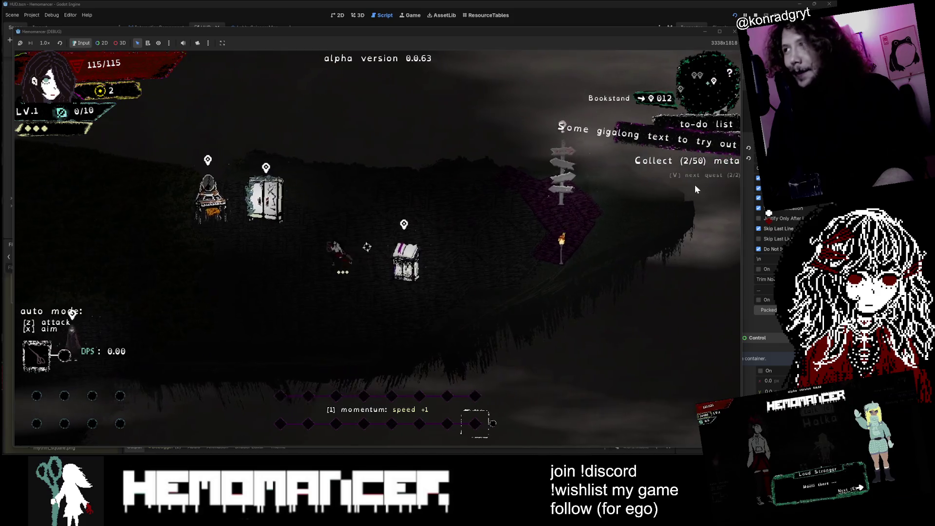
{"action": "key", "text": "d"}
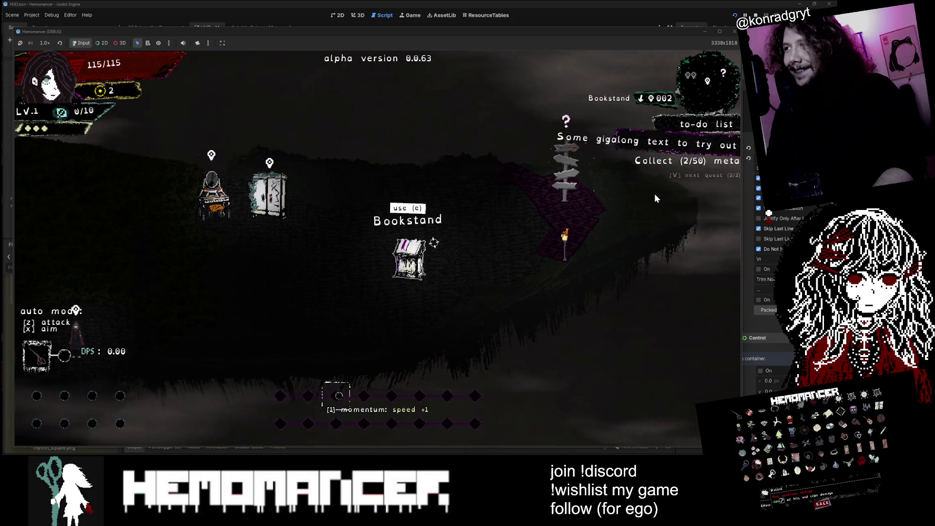
{"action": "key", "text": "v"}
{"action": "key", "text": "d"}
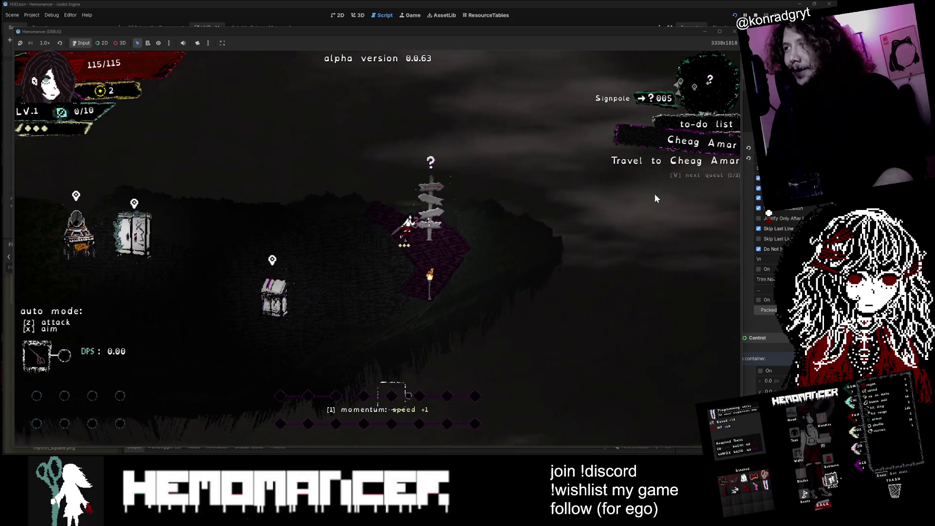
{"action": "key", "text": "e"}
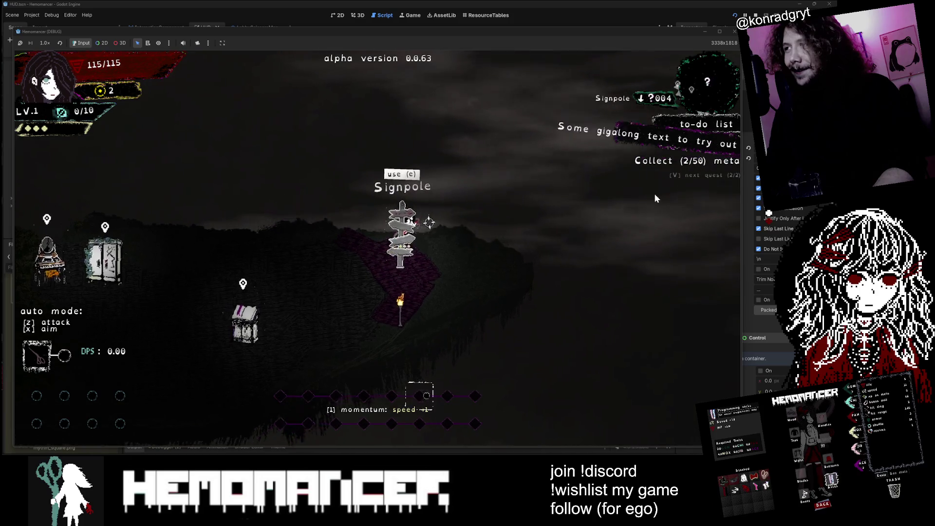
{"action": "key", "text": "a"}
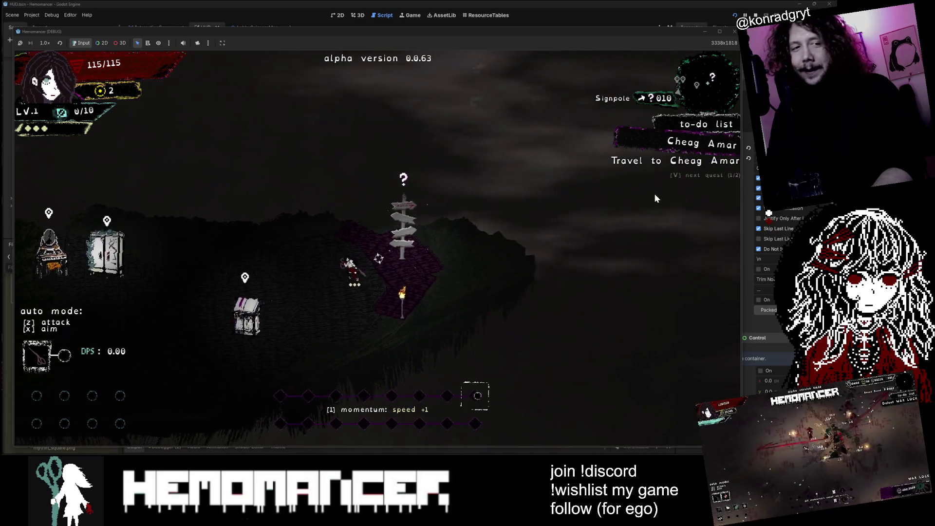
{"action": "key", "text": "w"}
{"action": "key", "text": "d"}
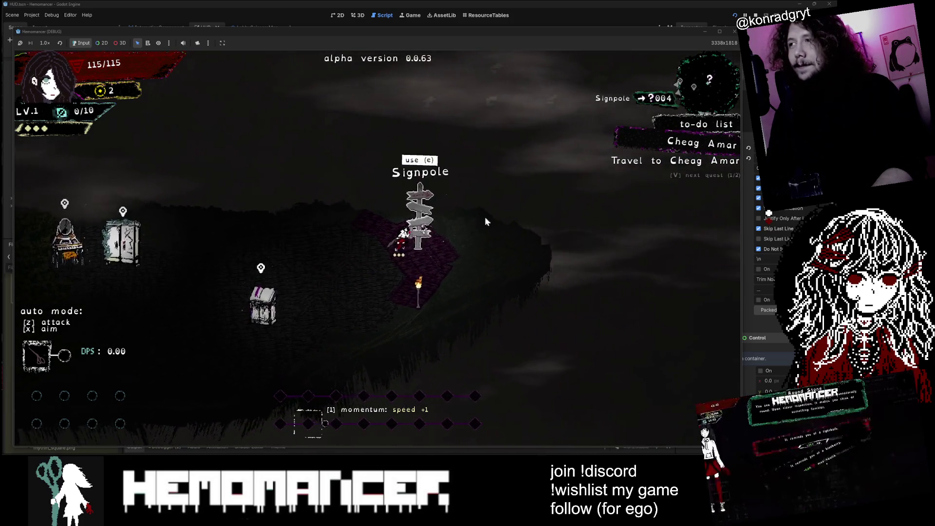
{"action": "key", "text": "e"}
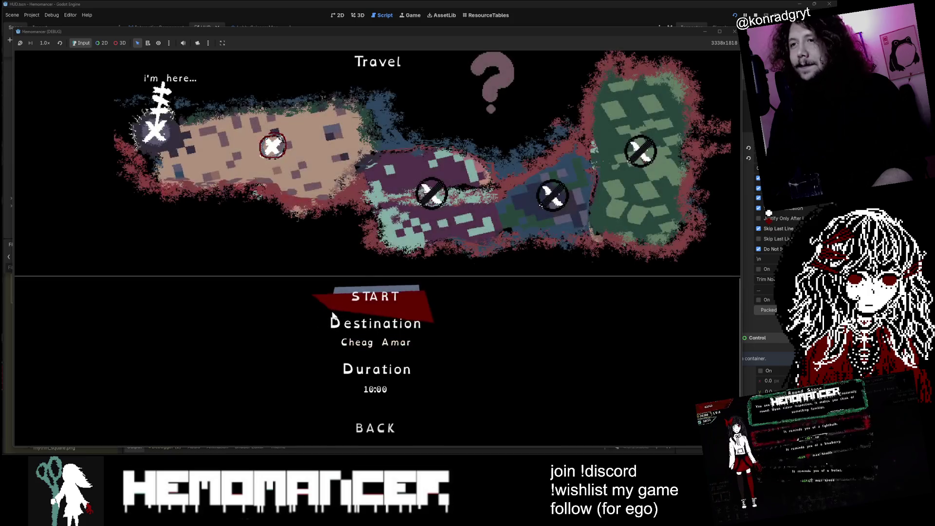
- Start the journey to Cheag Amar, defeat an enemy, and walk up to the Cantilena crystal
{"action": "left_click", "coordinate": [352, 292]}
{"action": "key", "text": "a"}
{"action": "key", "text": "v"}
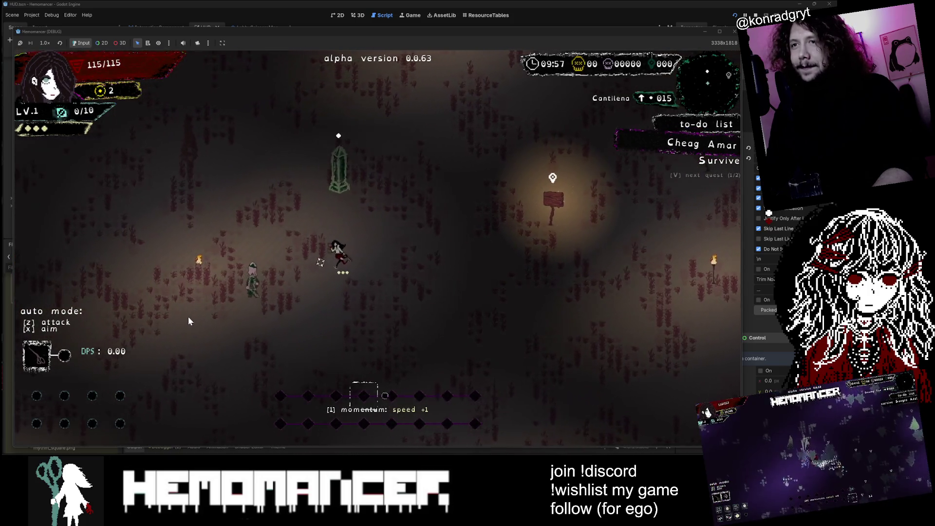
{"action": "key", "text": "a"}
{"action": "key", "text": "s"}
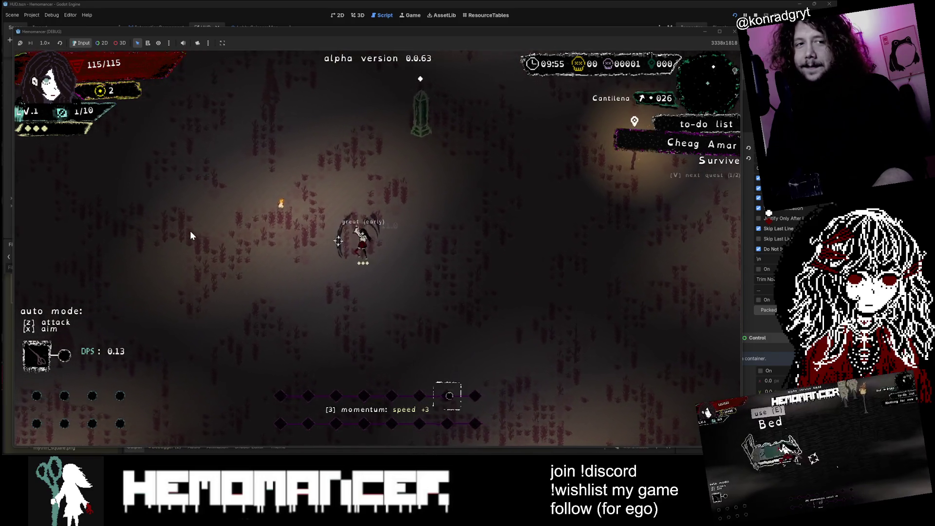
{"action": "key", "text": "w"}
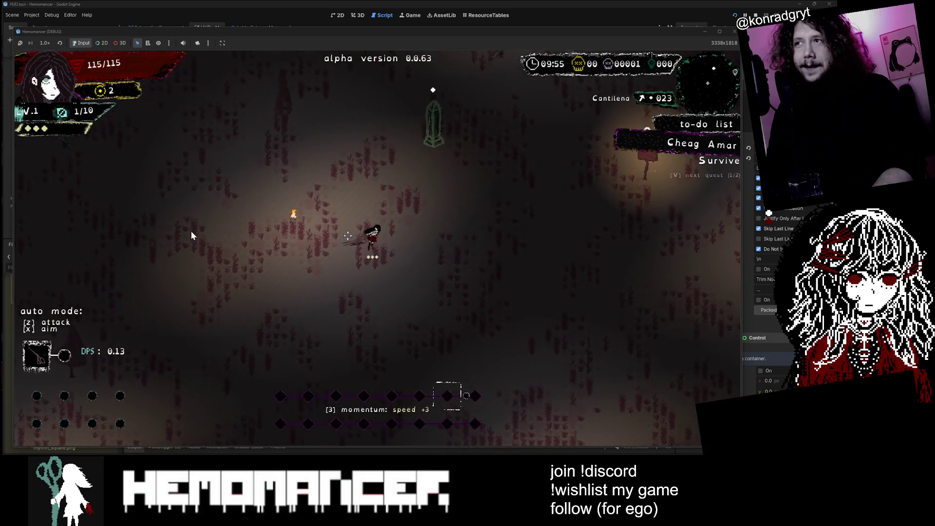
{"action": "key", "text": "d"}
- Pause, quit the run to the title screen, and start a new game
{"action": "key", "text": "Escape"}
{"action": "left_click", "coordinate": [287, 349]}
{"action": "left_click", "coordinate": [344, 248]}
{"action": "left_click", "coordinate": [255, 236]}
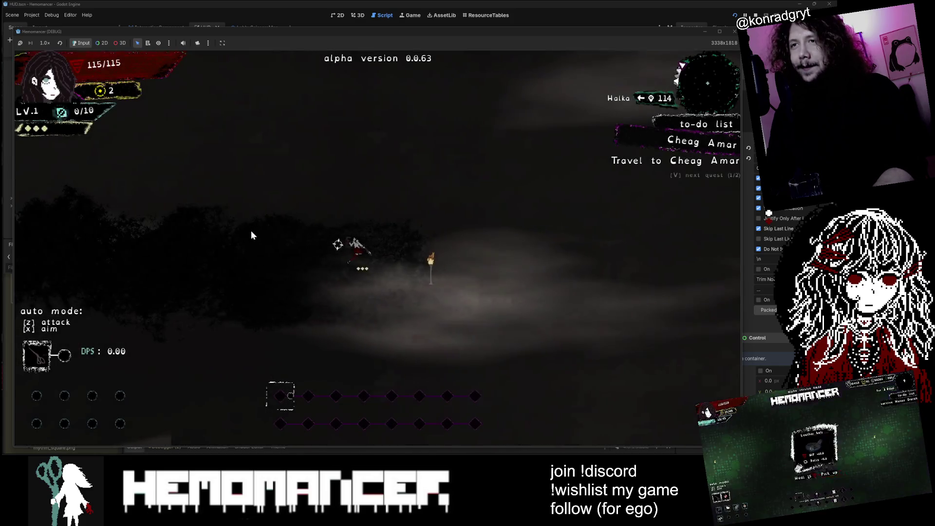
- Walk left to Halka, circle her for the talk prompt, then continue left past the table
{"action": "key", "text": "a"}
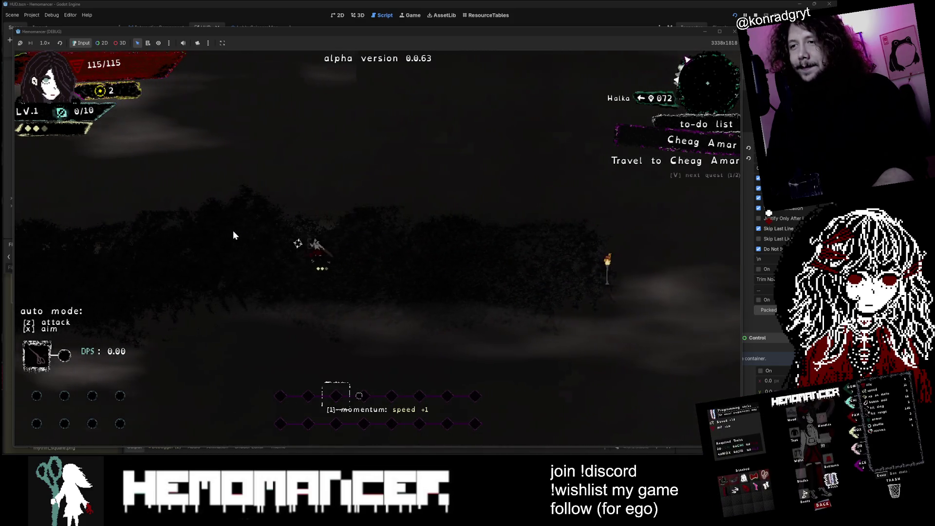
{"action": "key", "text": "a"}
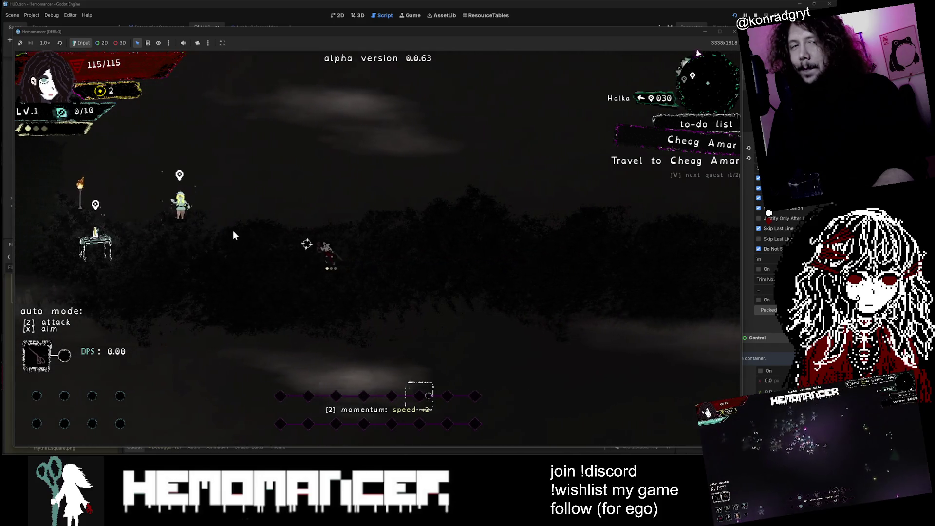
{"action": "key", "text": "a"}
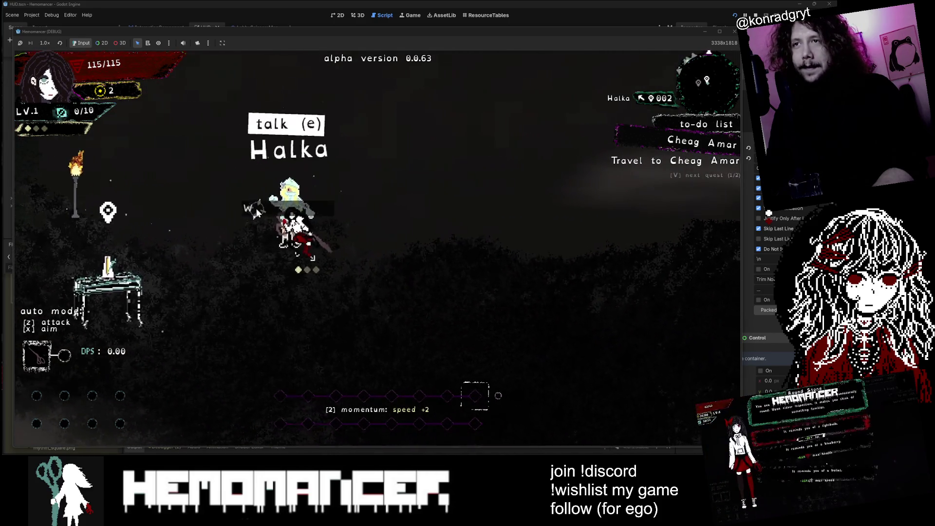
{"action": "key", "text": "w"}
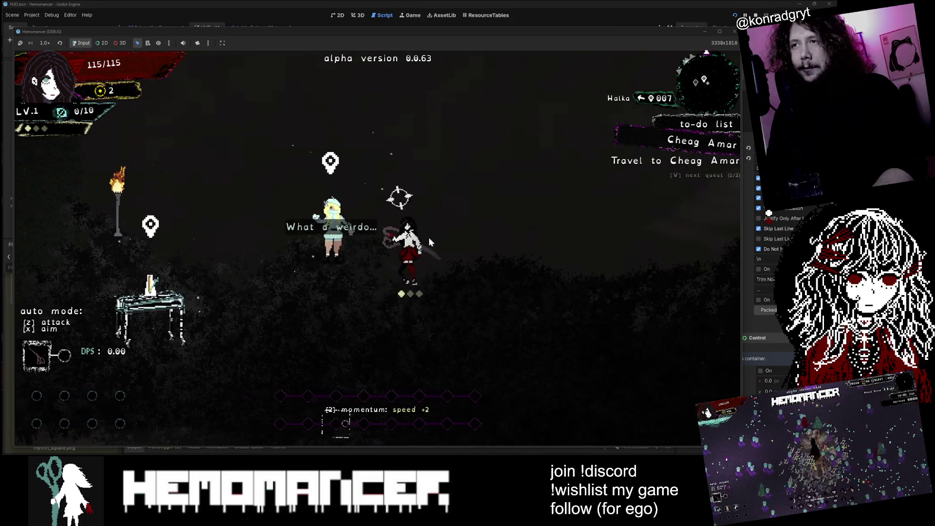
{"action": "key", "text": "a"}
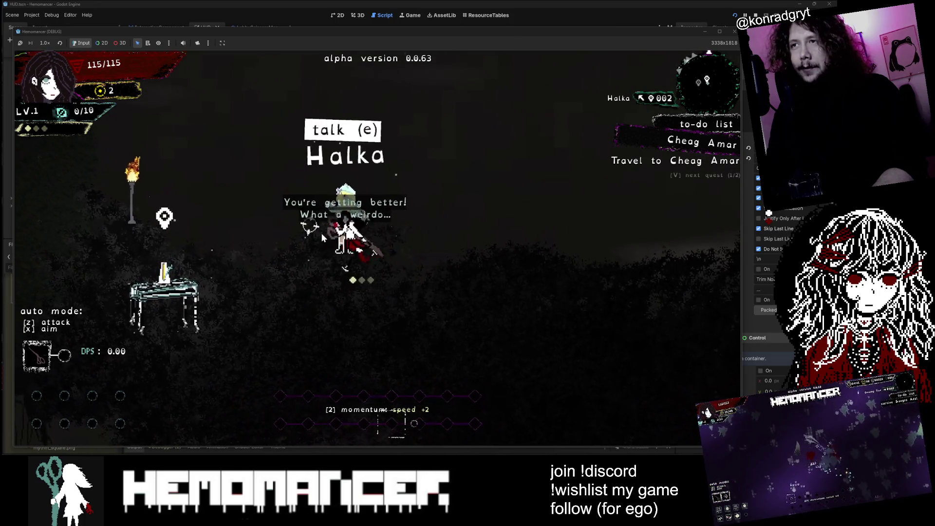
{"action": "key", "text": "d"}
{"action": "key", "text": "a"}
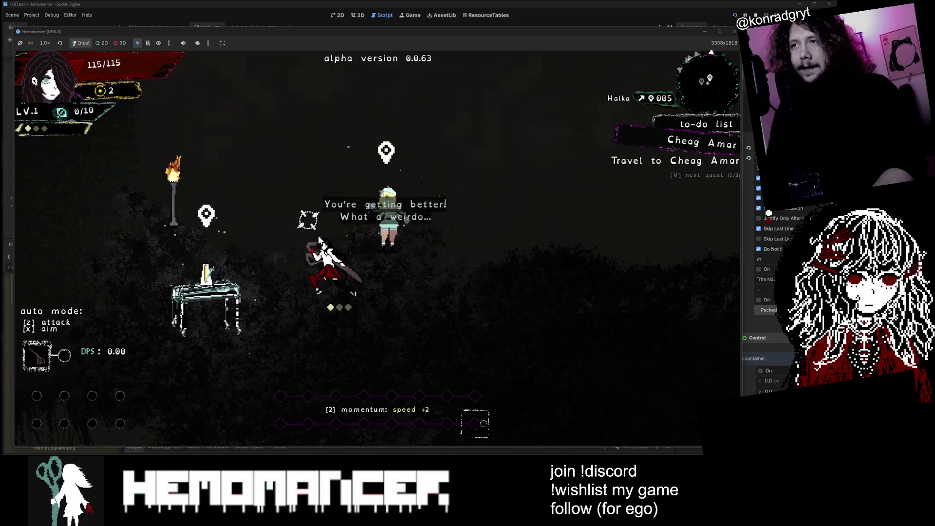
{"action": "key", "text": "a"}
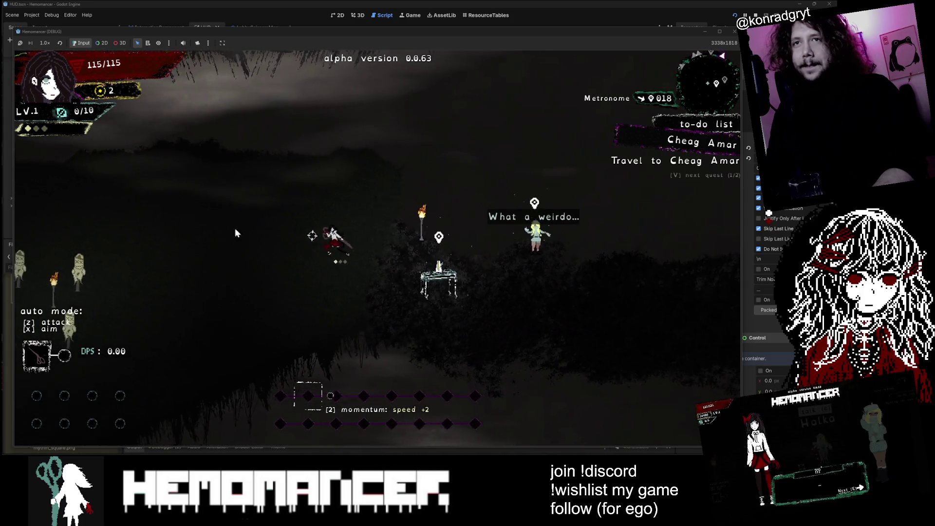
- Walk up to the Gruff Stranger, then right toward the bookstand
{"action": "key", "text": "a"}
{"action": "key", "text": "w"}
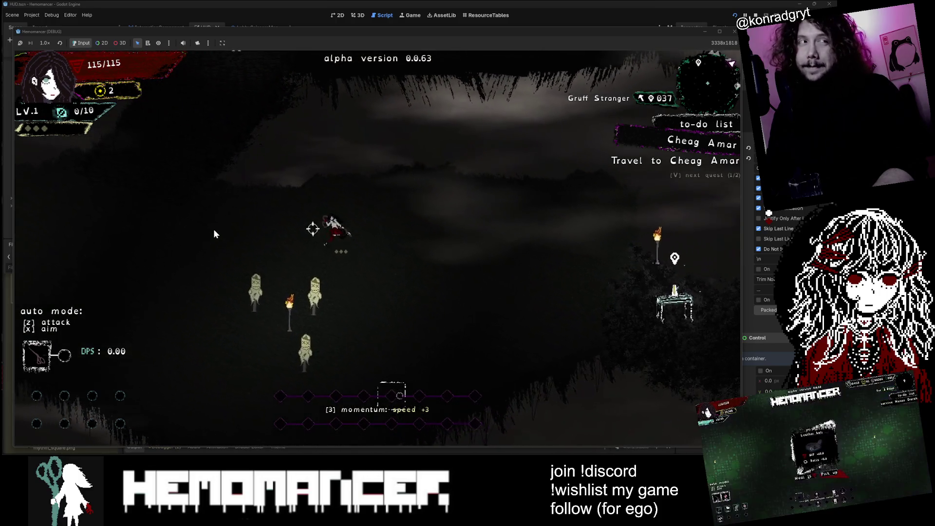
{"action": "key", "text": "w"}
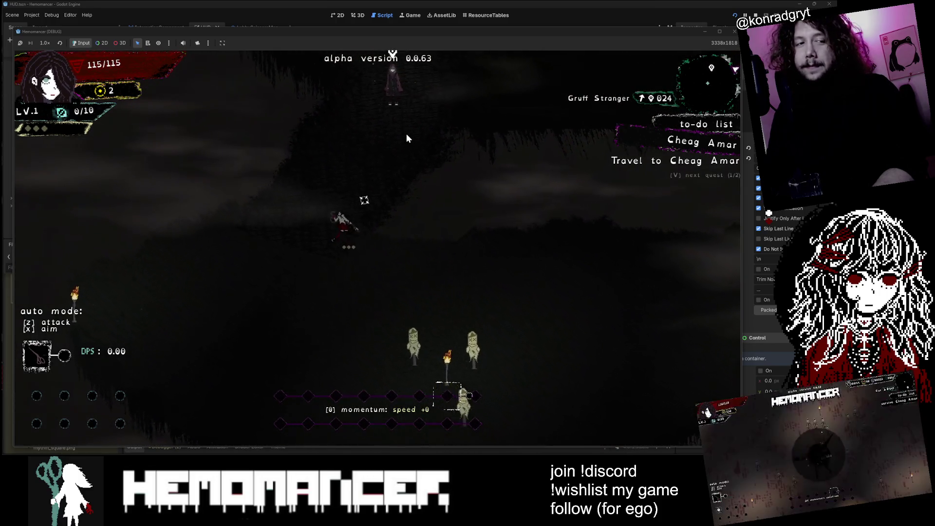
{"action": "key", "text": "w"}
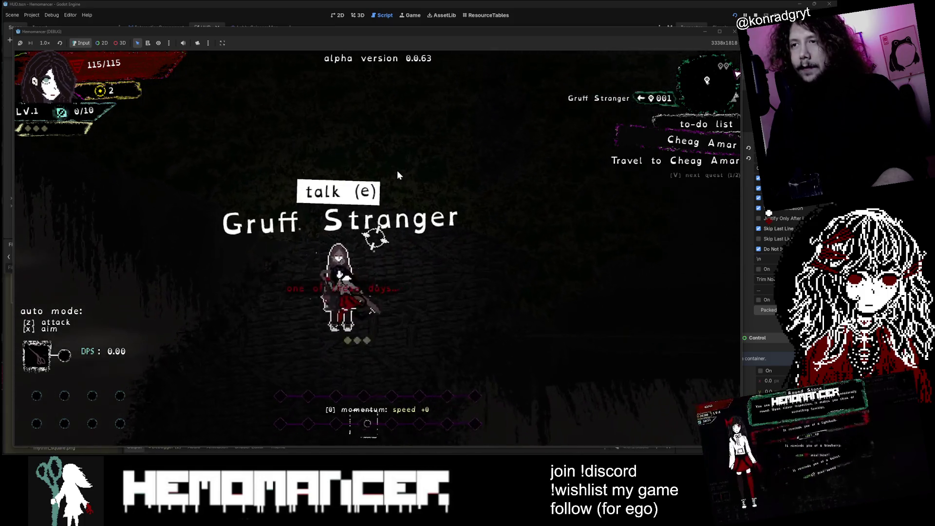
{"action": "key", "text": "d"}
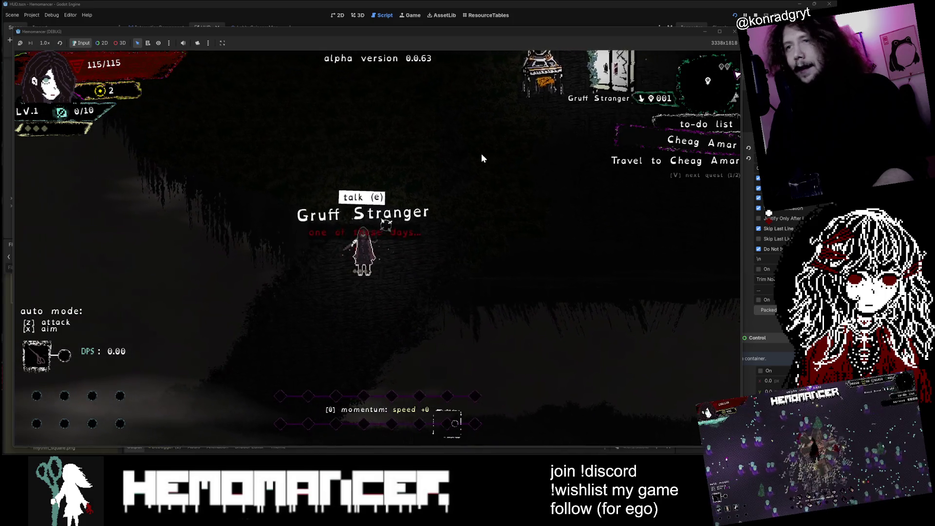
{"action": "key", "text": "d"}
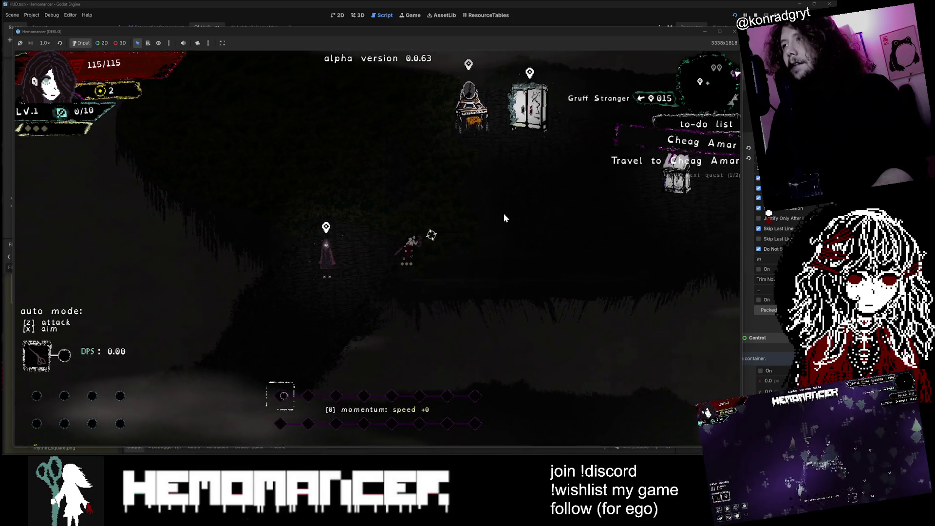
{"action": "key", "text": "d"}
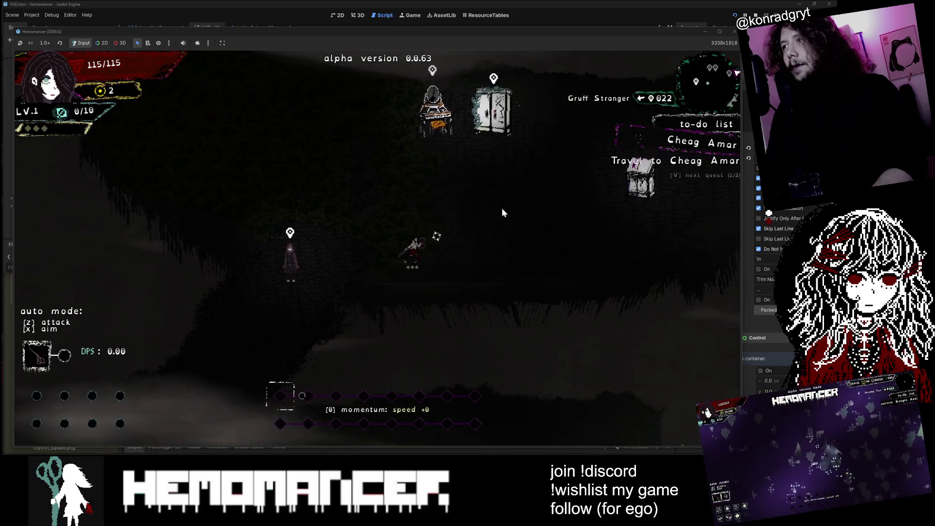
{"action": "key", "text": "d"}
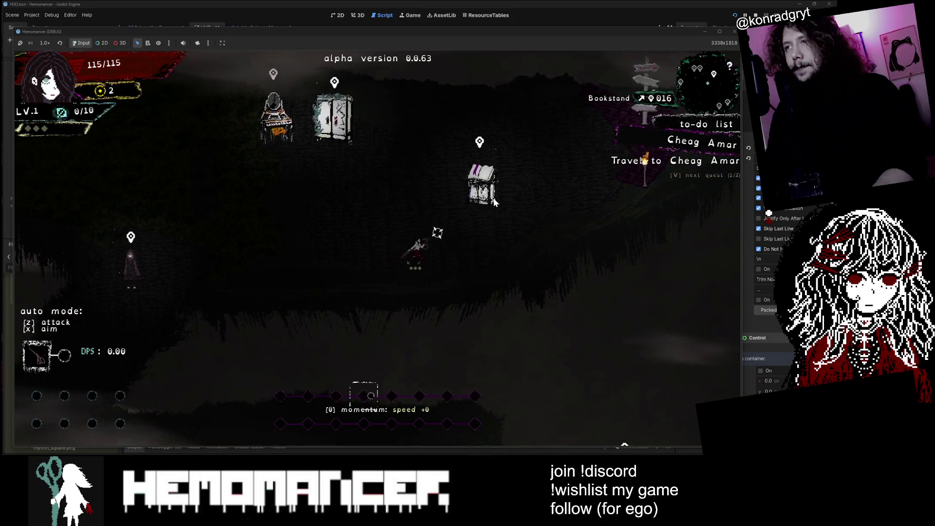
- Open the Journal at the bookstand, close it with BACK, and walk past the Gruff Stranger
{"action": "key", "text": "e"}
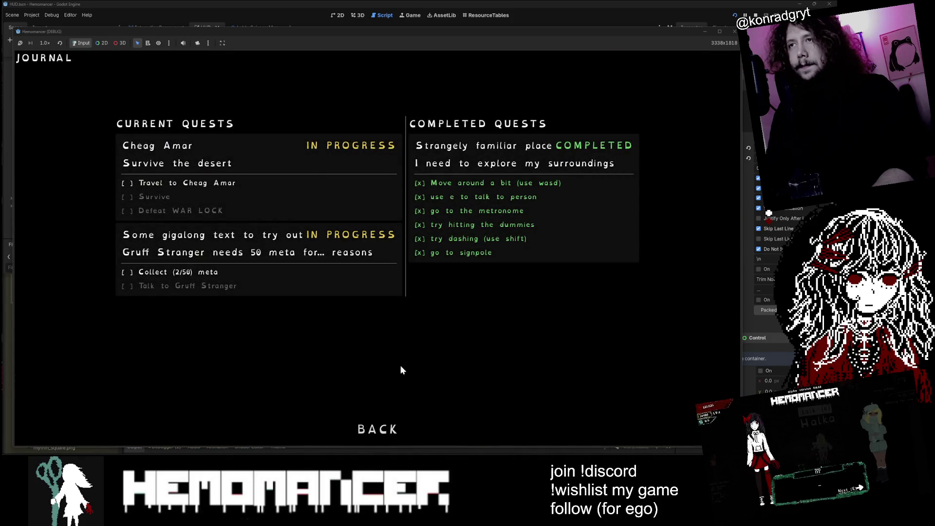
{"action": "left_click", "coordinate": [369, 431]}
{"action": "key", "text": "a"}
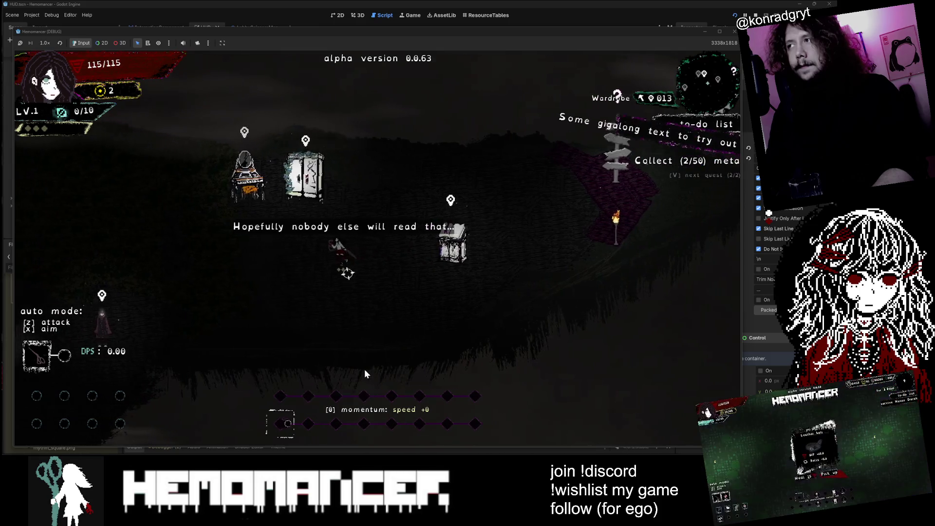
{"action": "key", "text": "a"}
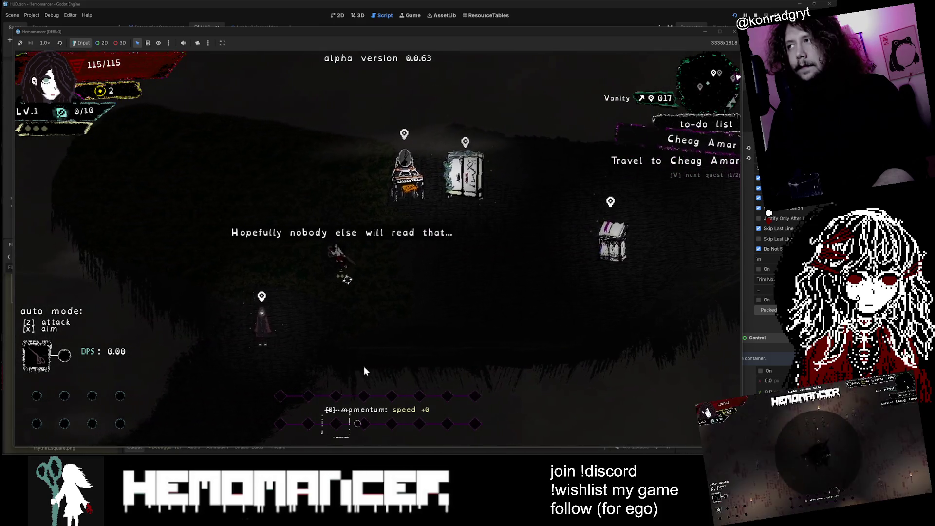
{"action": "key", "text": "a"}
{"action": "key", "text": "s"}
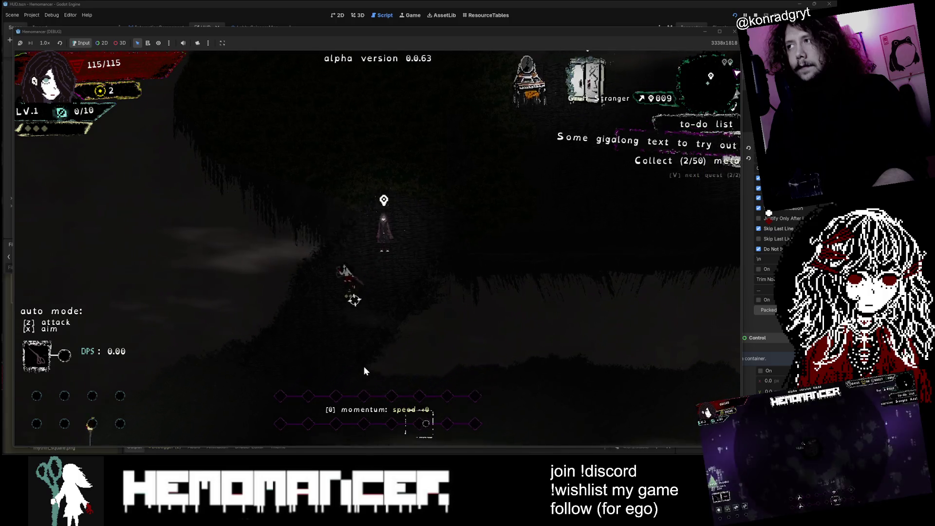
{"action": "key", "text": "s"}
{"action": "key", "text": "d"}
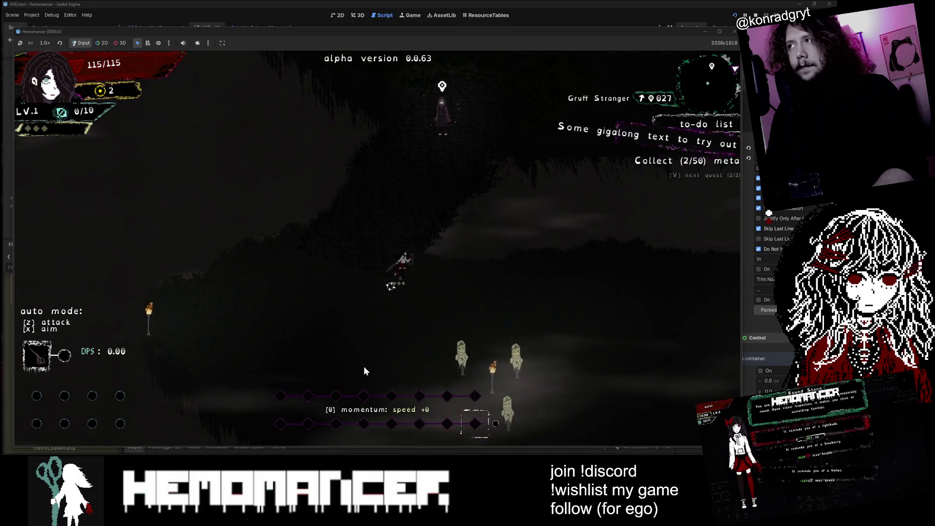
{"action": "key", "text": "d"}
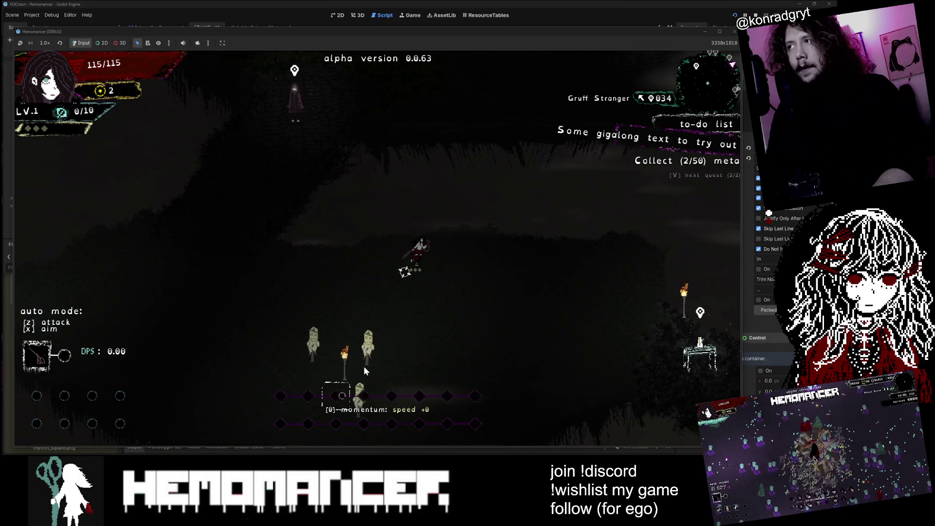
{"action": "key", "text": "d"}
- Cycle the to-do panel between the Collect meta, gigalong and Cheag Amar quests while walking past the Metronome
{"action": "key", "text": "s"}
{"action": "key", "text": "v"}
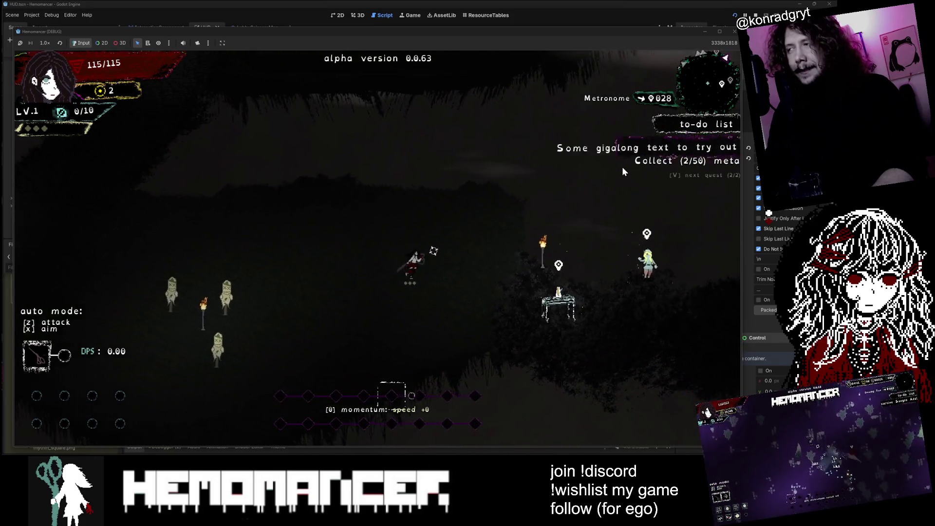
{"action": "key", "text": "d"}
{"action": "key", "text": "s"}
{"action": "key", "text": "v"}
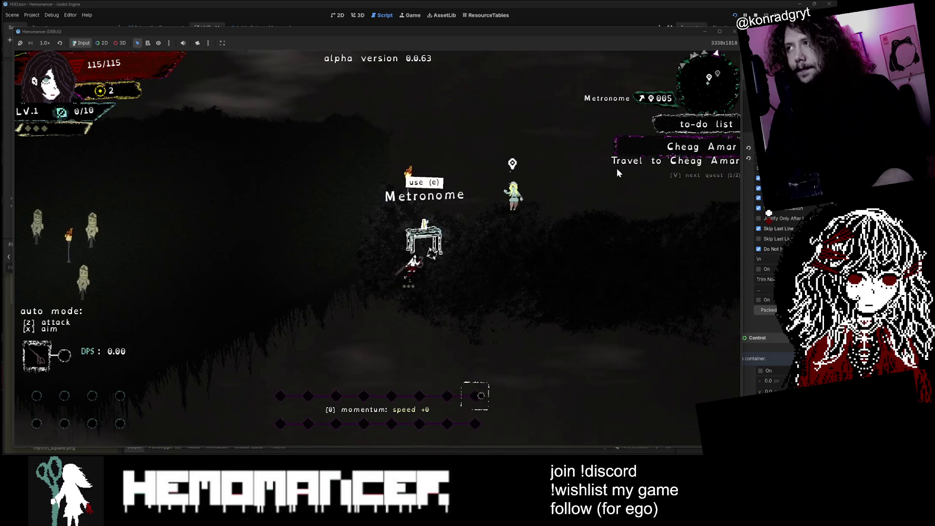
{"action": "key", "text": "d"}
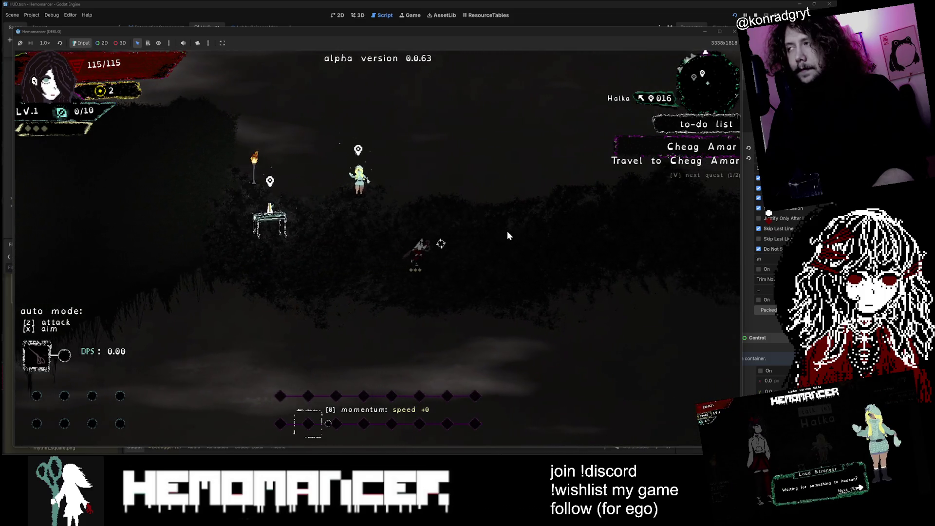
{"action": "key", "text": "v"}
{"action": "key", "text": "d"}
{"action": "key", "text": "v"}
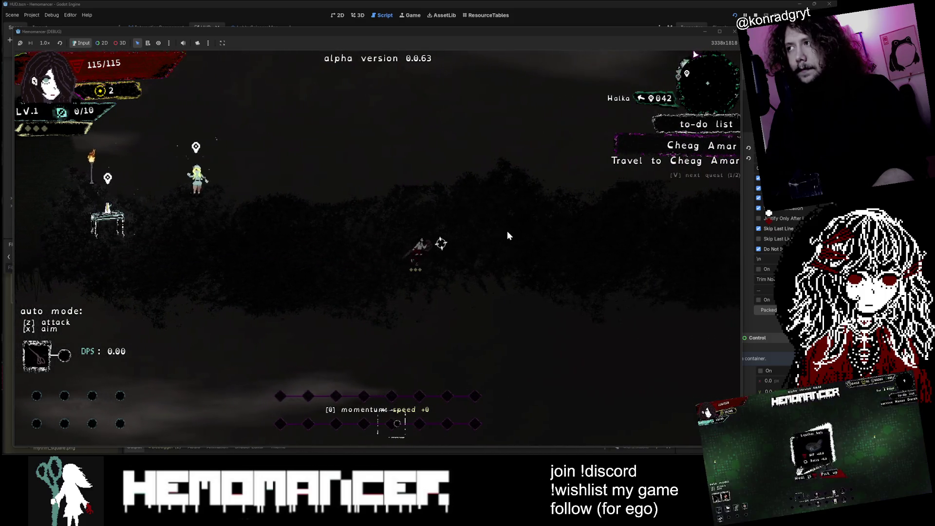
{"action": "key", "text": "d"}
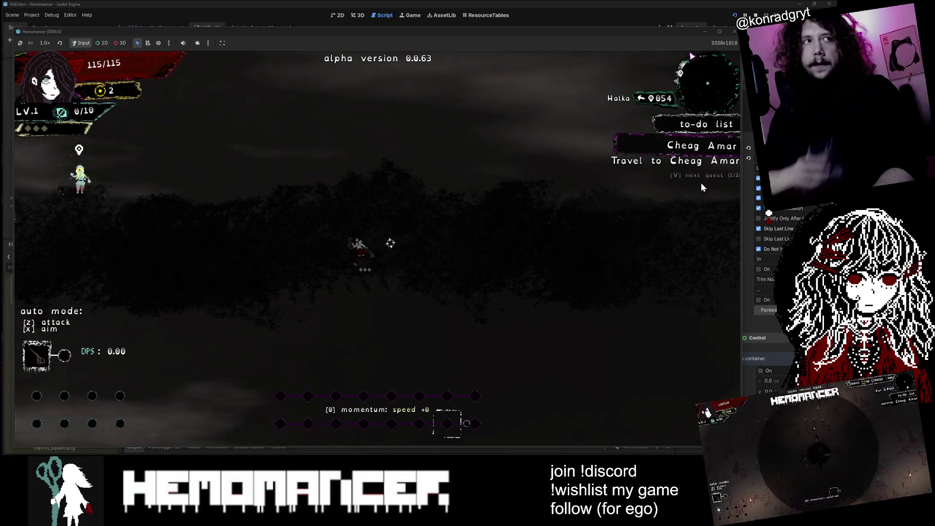
{"action": "key", "text": "a"}
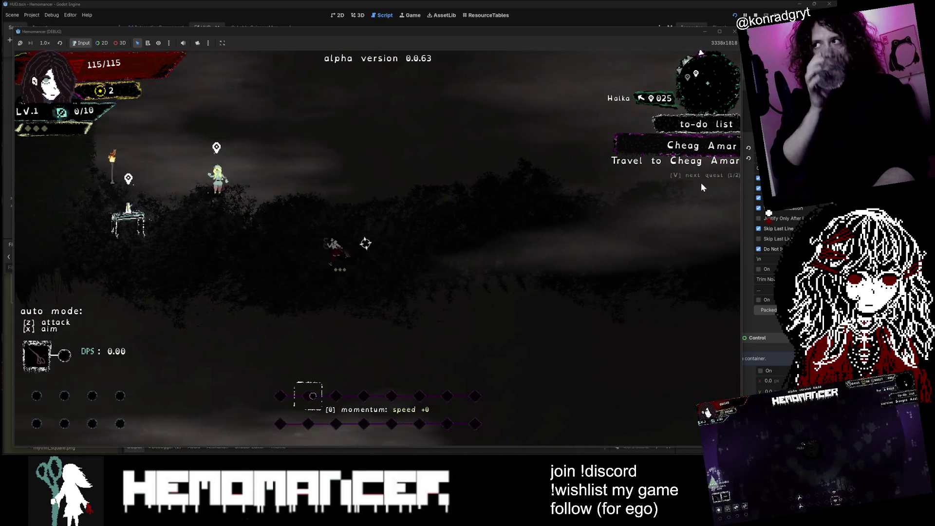
{"action": "key", "text": "a"}
{"action": "key", "text": "v"}
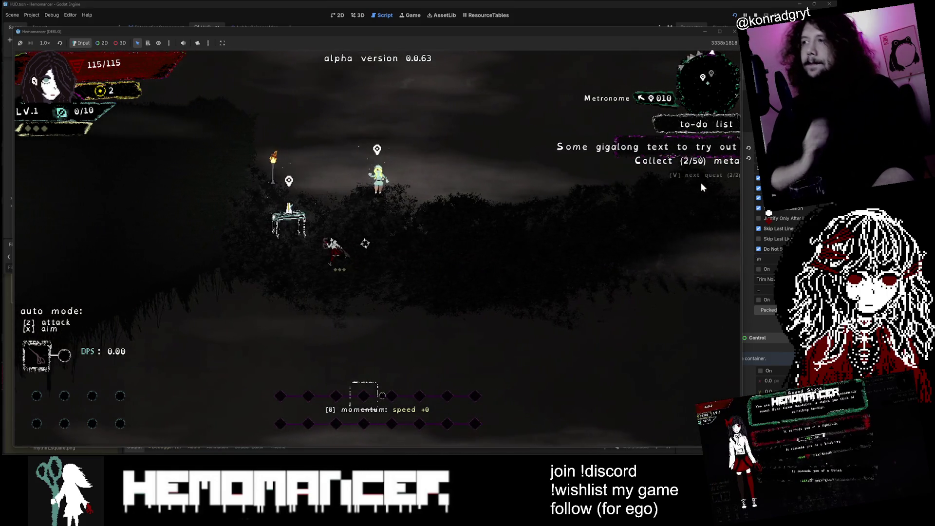
{"action": "key", "text": "a"}
{"action": "key", "text": "v"}
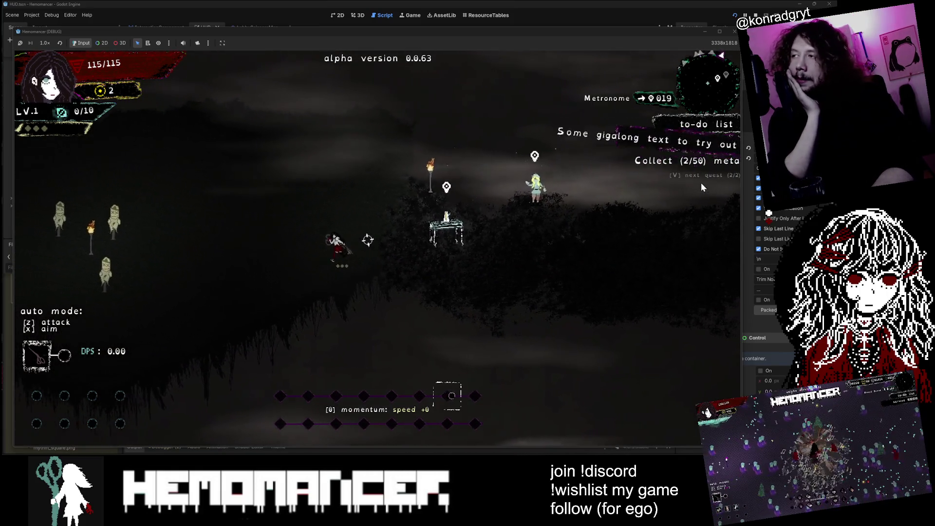
- Walk up-left to the Gruff Stranger cycling quests, then stop the game with F8
{"action": "key", "text": "w"}
{"action": "key", "text": "a"}
{"action": "key", "text": "v"}
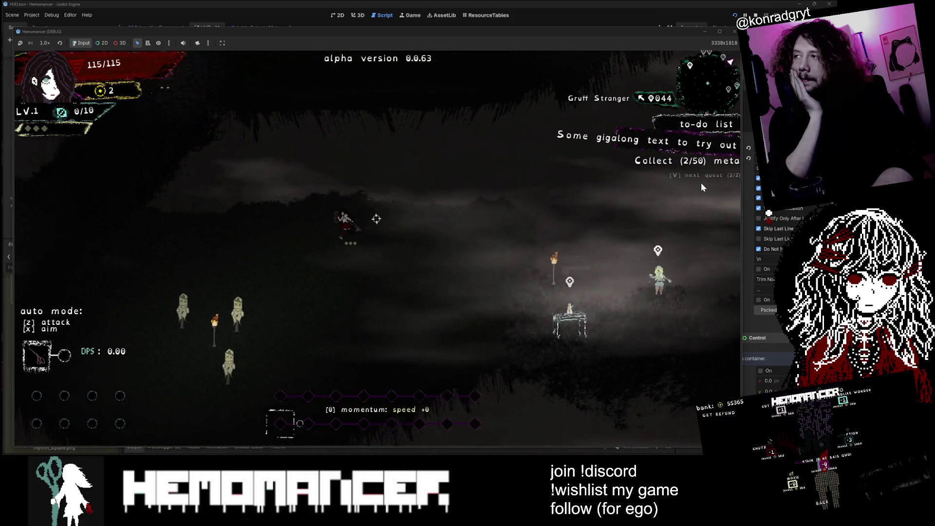
{"action": "key", "text": "v"}
{"action": "key", "text": "w"}
{"action": "key", "text": "a"}
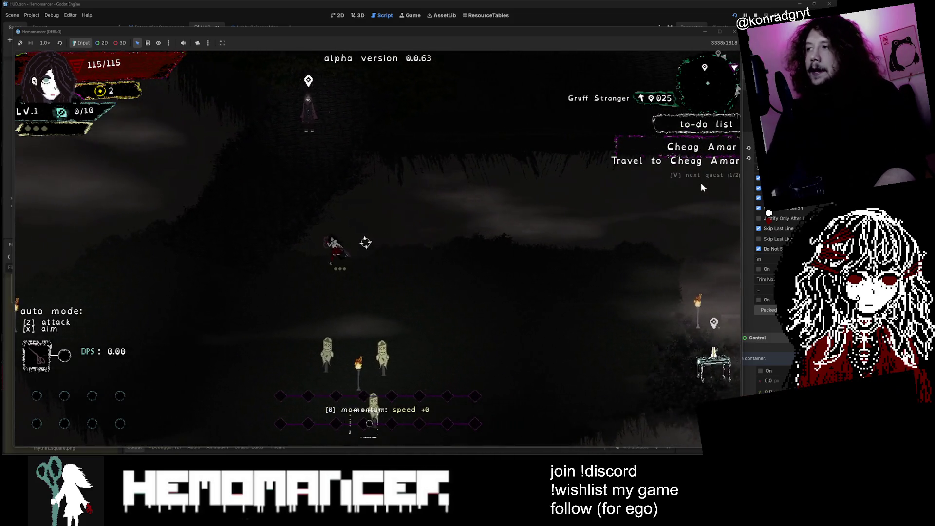
{"action": "key", "text": "w"}
{"action": "key", "text": "a"}
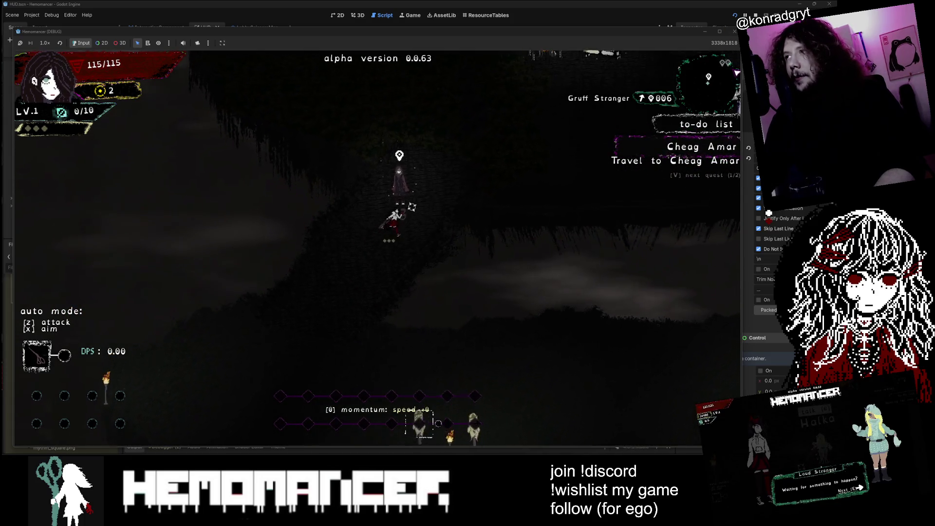
{"action": "key", "text": "v"}
{"action": "key", "text": "v"}
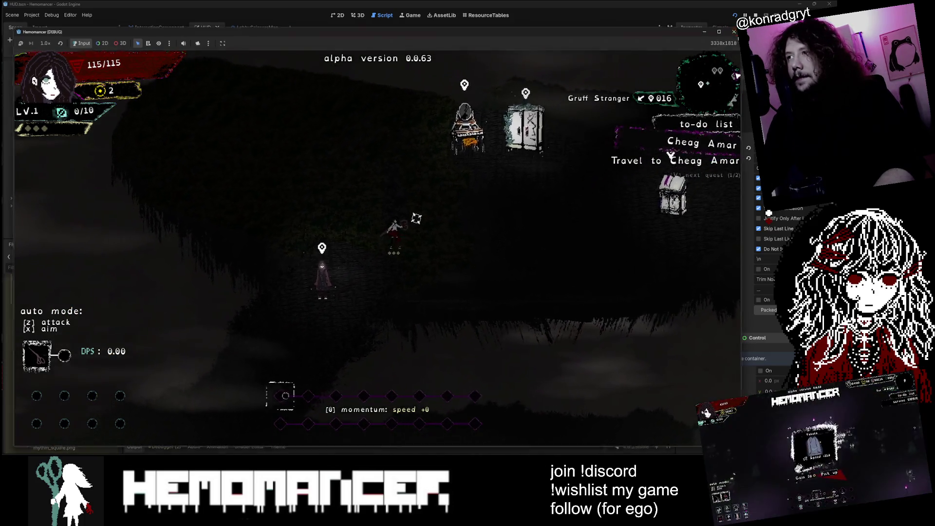
{"action": "key", "text": "F8"}
{"action": "left_click", "coordinate": [338, 15]}
{"action": "scroll", "coordinate": [508, 216], "scroll_direction": "up", "scroll_amount": 4}
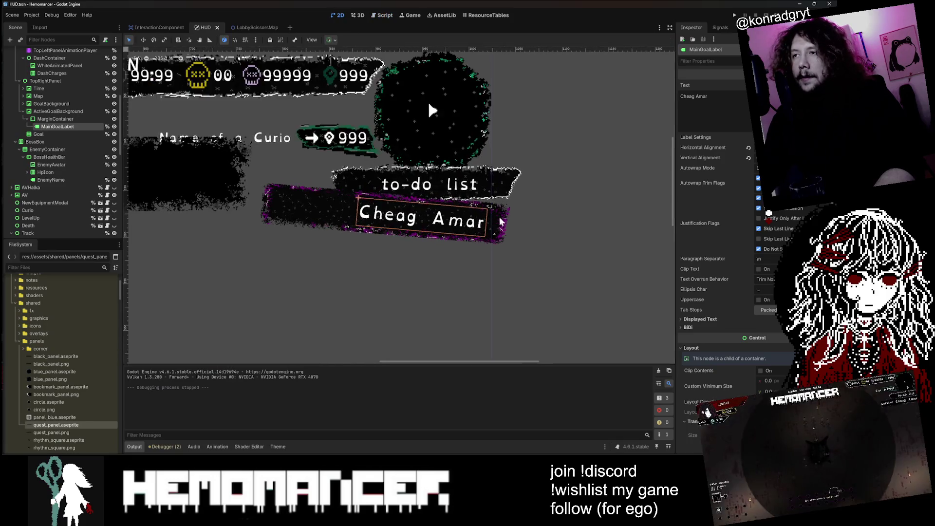
{"action": "left_click", "coordinate": [508, 216]}
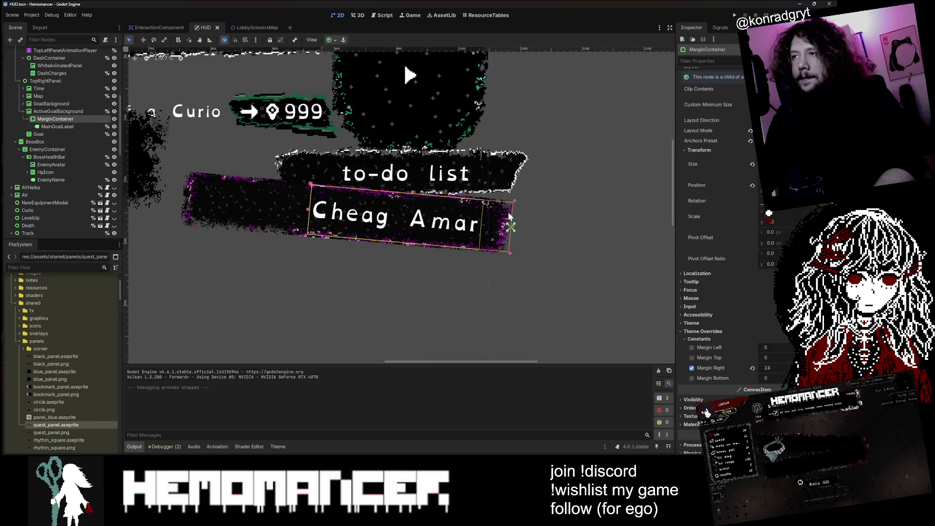
{"action": "left_click", "coordinate": [71, 112]}
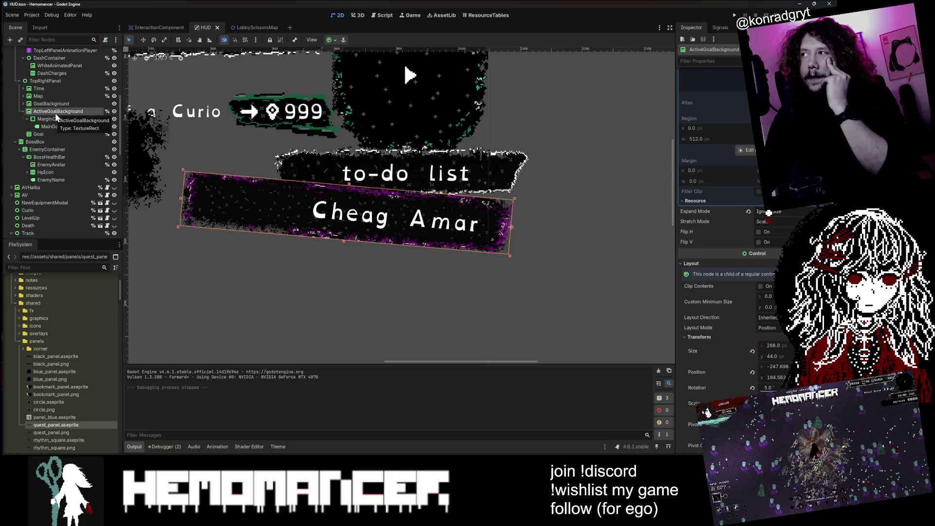
{"action": "scroll", "coordinate": [481, 239], "scroll_direction": "down", "scroll_amount": 2}
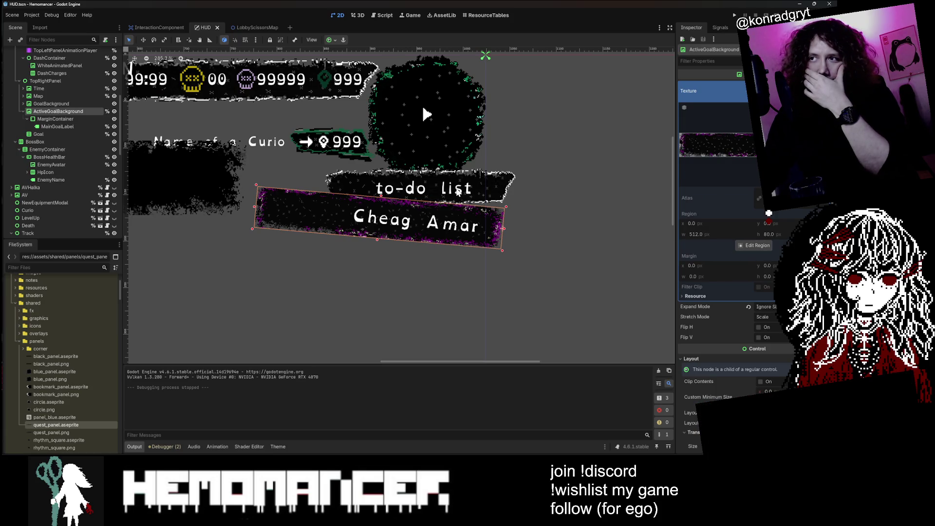
{"action": "scroll", "coordinate": [715, 243], "scroll_direction": "down", "scroll_amount": 2}
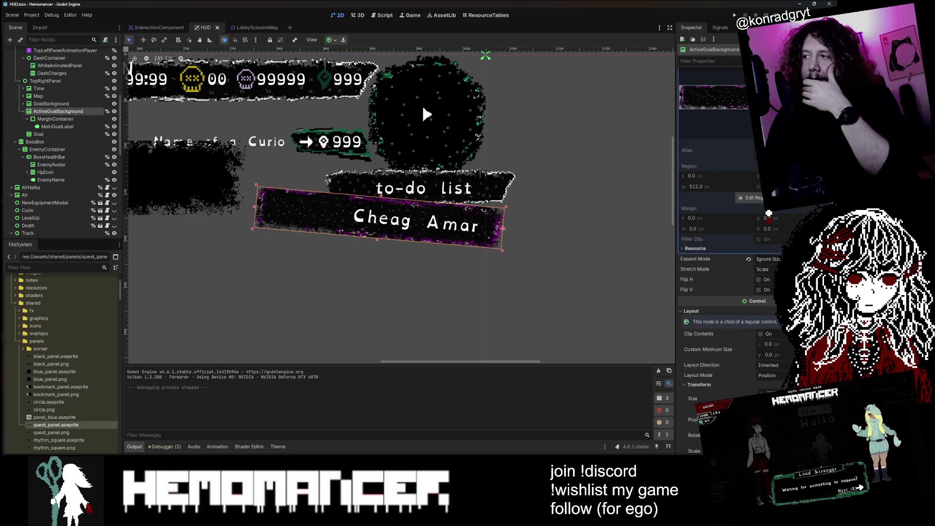
{"action": "scroll", "coordinate": [769, 213], "scroll_direction": "down", "scroll_amount": 2}
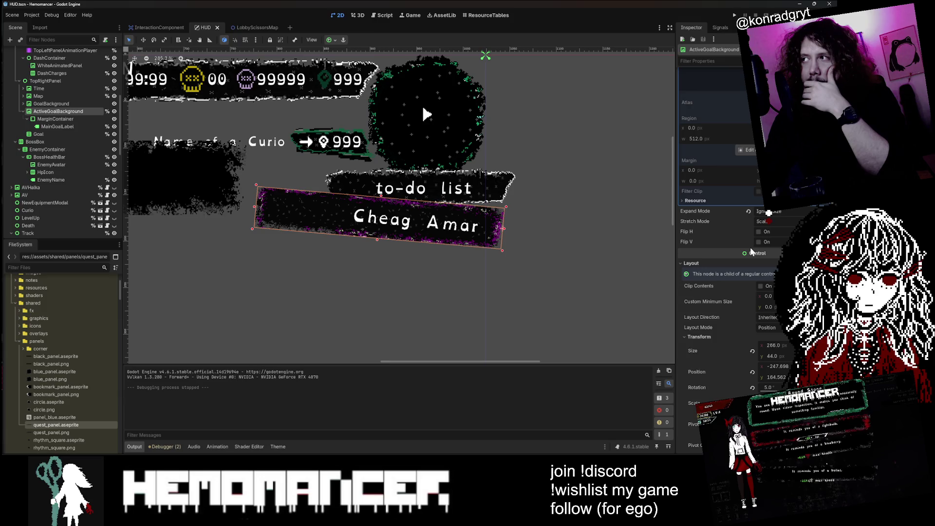
{"action": "scroll", "coordinate": [751, 252], "scroll_direction": "up", "scroll_amount": 4}
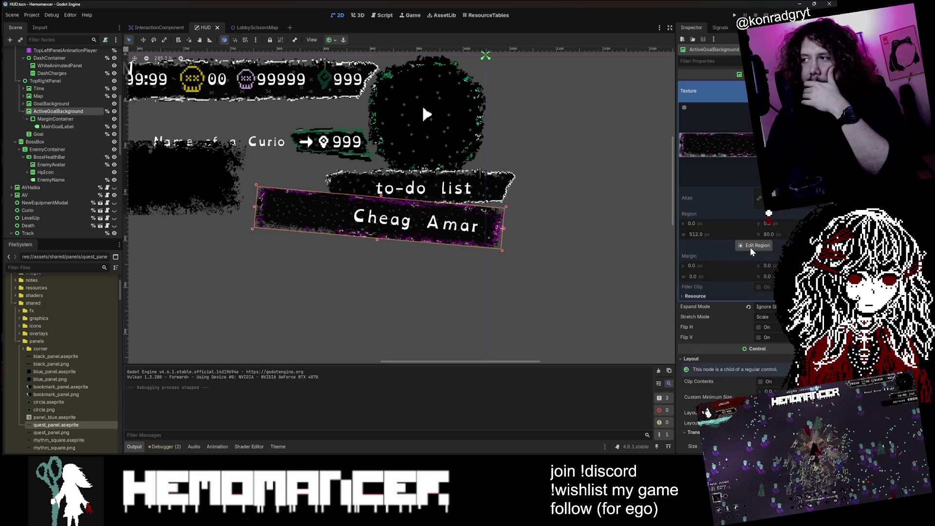
{"action": "scroll", "coordinate": [750, 293], "scroll_direction": "down", "scroll_amount": 6}
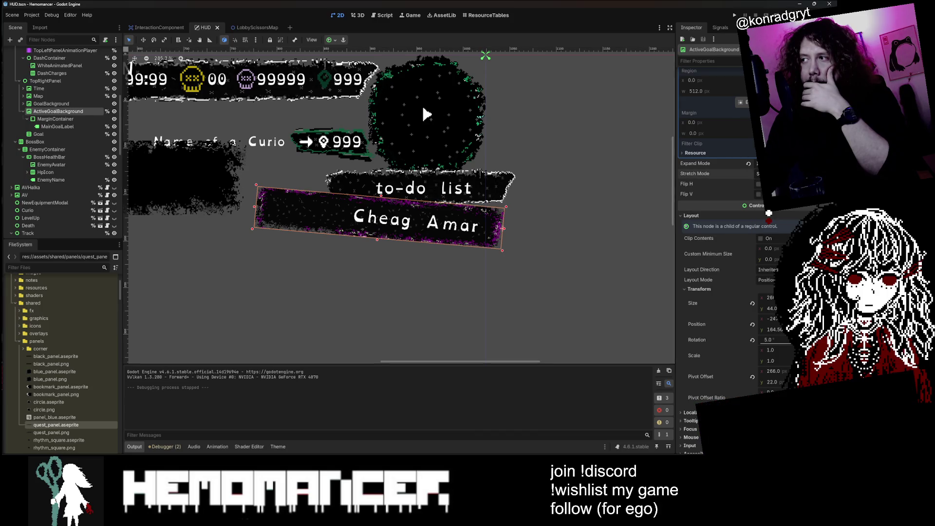
- Try resetting ActiveGoalBackground's Size, then undo each time to keep the 266×44 Cheag Amar panel
{"action": "left_click", "coordinate": [752, 303]}
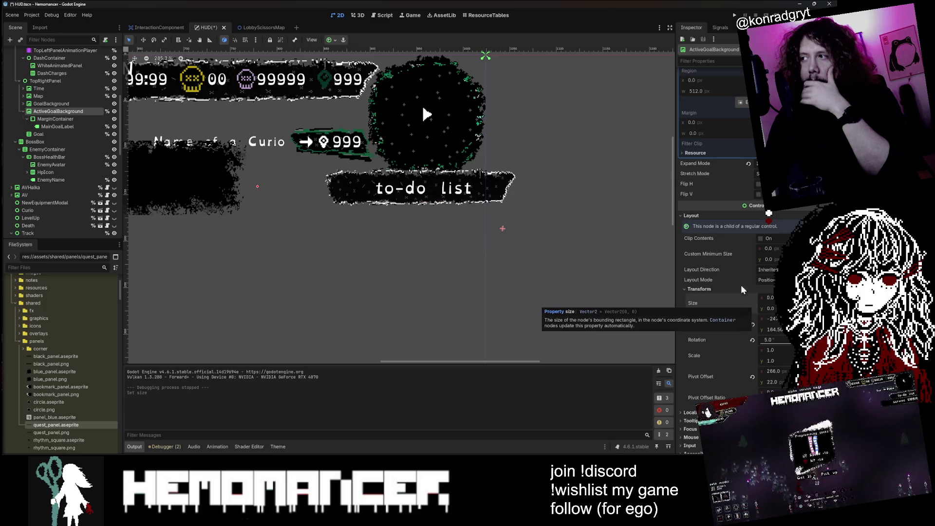
{"action": "key", "text": "ctrl+z"}
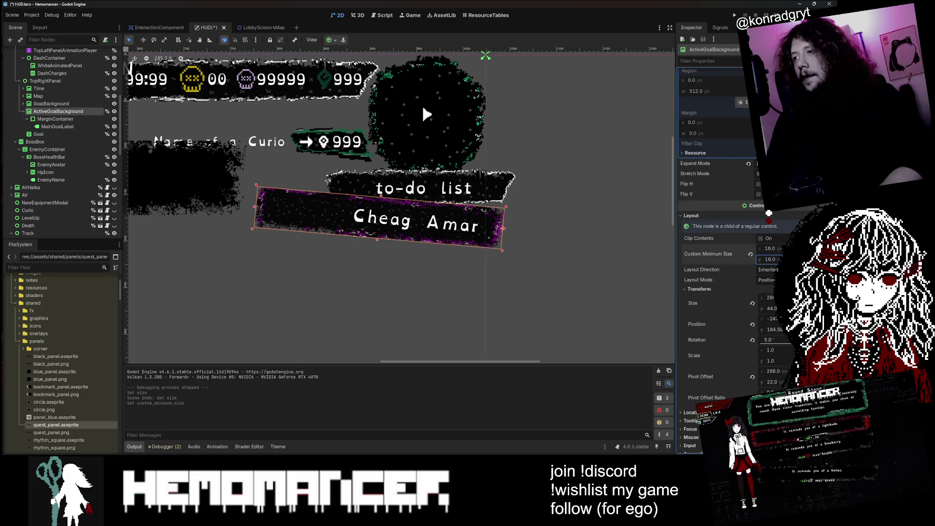
{"action": "left_click", "coordinate": [752, 304]}
{"action": "scroll", "coordinate": [253, 203], "scroll_direction": "up", "scroll_amount": 15}
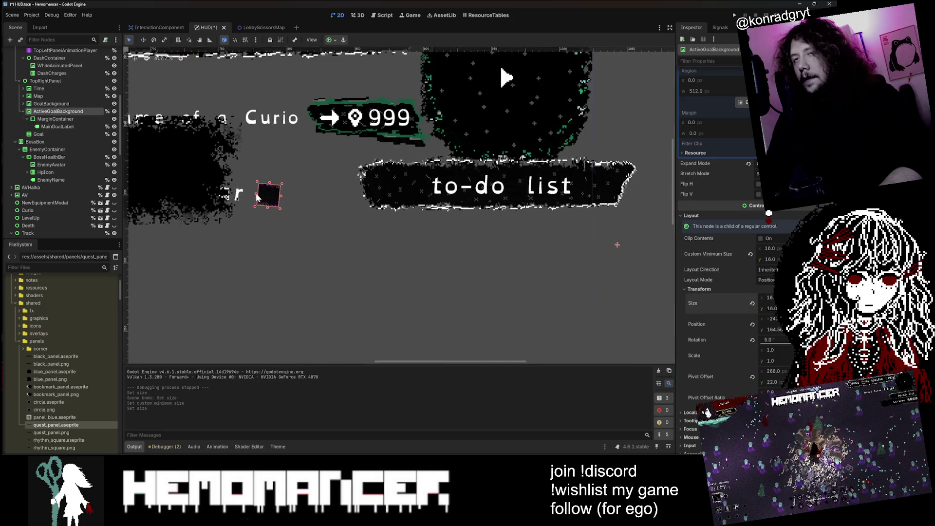
{"action": "scroll", "coordinate": [269, 188], "scroll_direction": "down", "scroll_amount": 11}
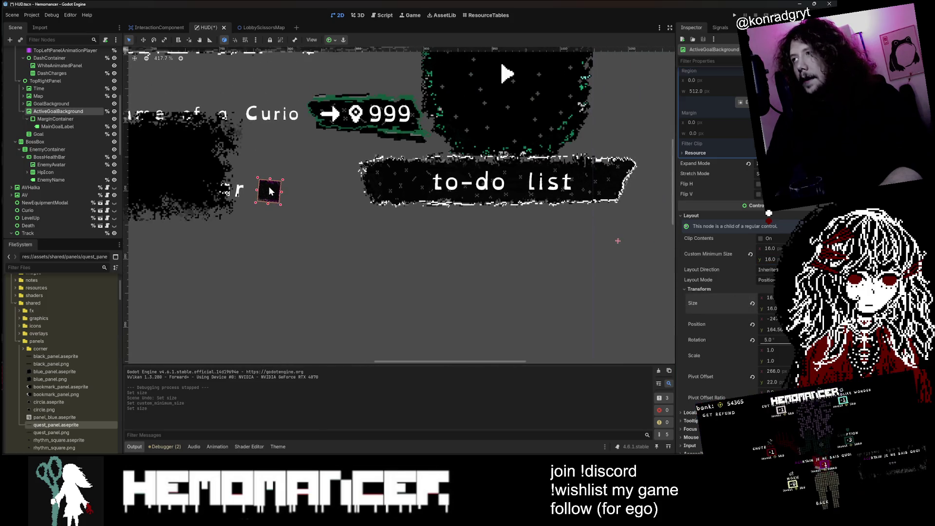
{"action": "key", "text": "ctrl+z"}
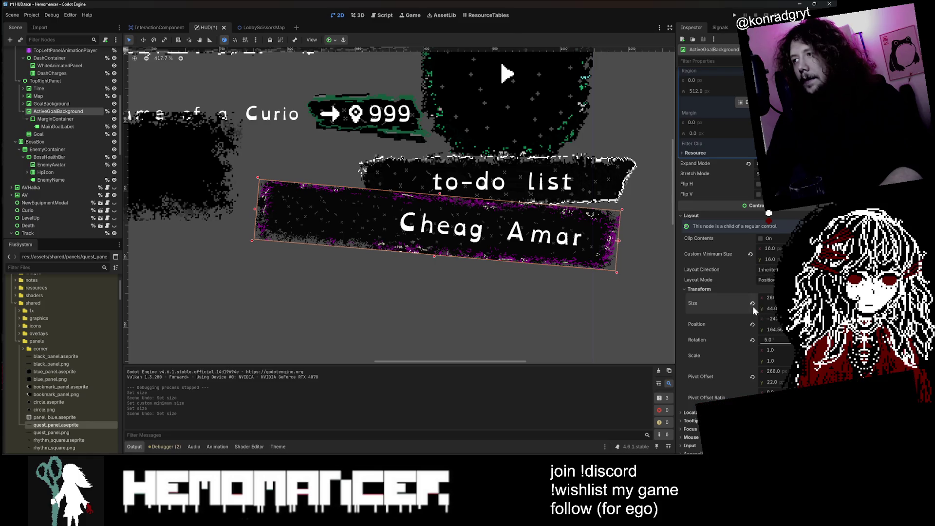
{"action": "left_click", "coordinate": [752, 302]}
{"action": "key", "text": "ctrl+z"}
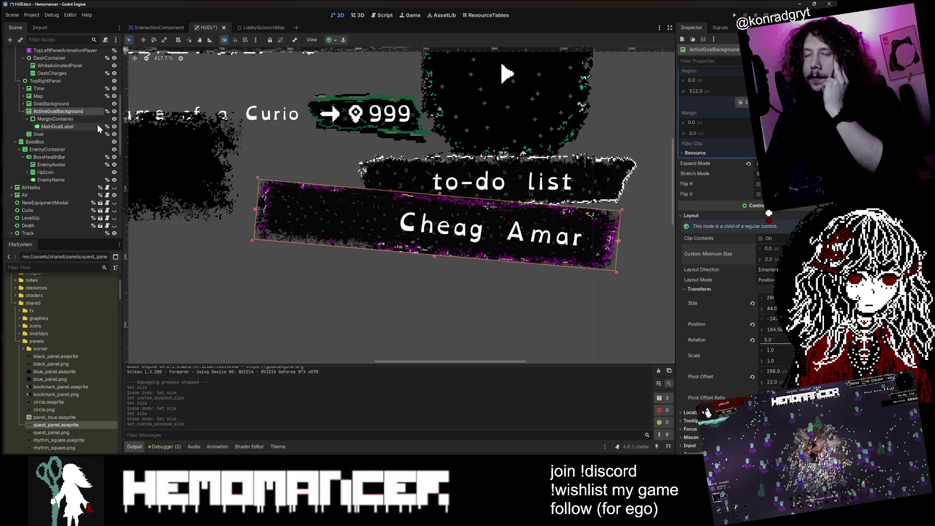
{"action": "scroll", "coordinate": [98, 121], "scroll_direction": "up", "scroll_amount": 2}
{"action": "right_click", "coordinate": [60, 126]}
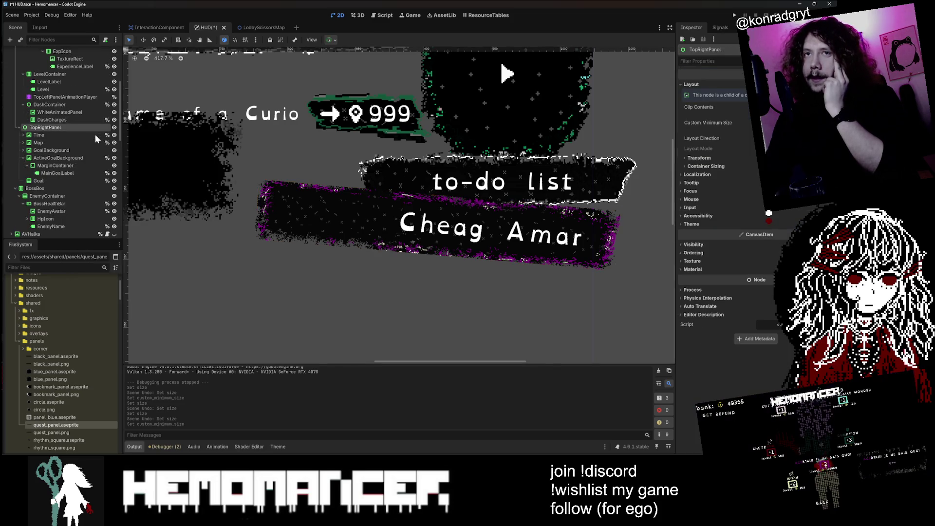
- Add a MarginContainer child to TopRightPanel, then undo an early attempt to nest ActiveGoalBackground in it
{"action": "left_click", "coordinate": [95, 133]}
{"action": "key", "text": "Return"}
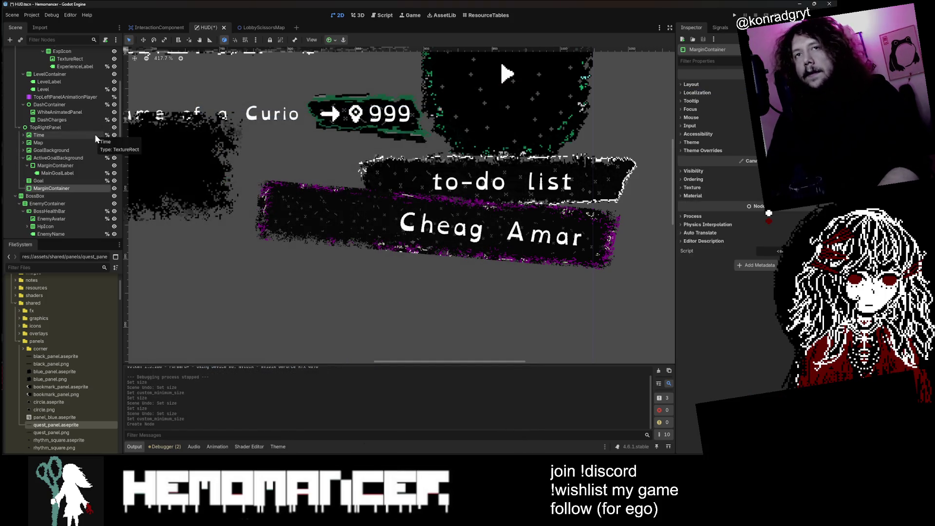
{"action": "left_click_drag", "start_coordinate": [65, 190], "coordinate": [64, 162]}
{"action": "scroll", "coordinate": [369, 160], "scroll_direction": "down", "scroll_amount": 5}
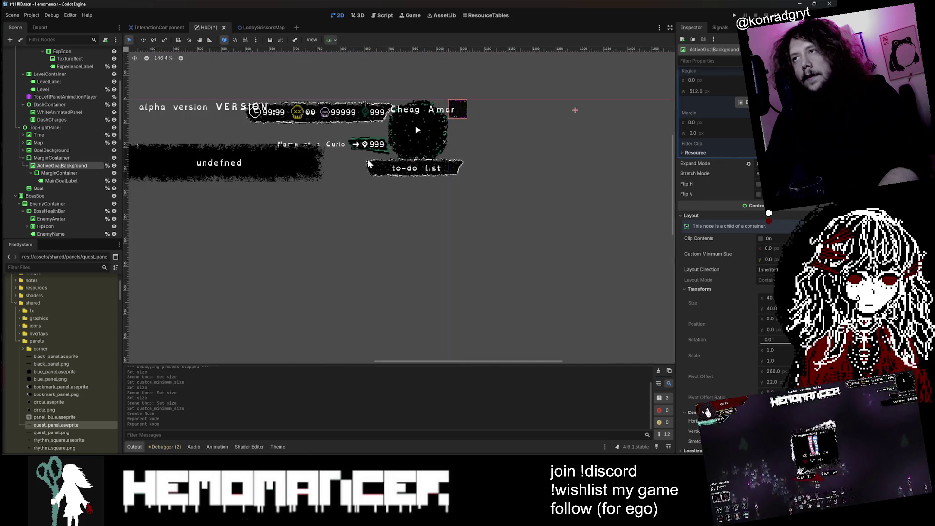
{"action": "key", "text": "ctrl+z"}
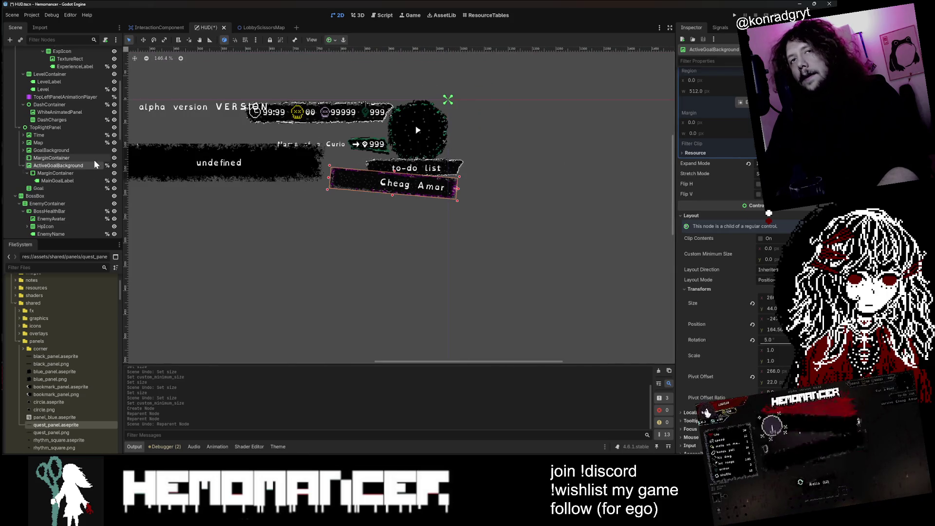
- Compare the MarginContainer's layout and transform values with ActiveGoalBackground's
{"action": "left_click", "coordinate": [91, 166]}
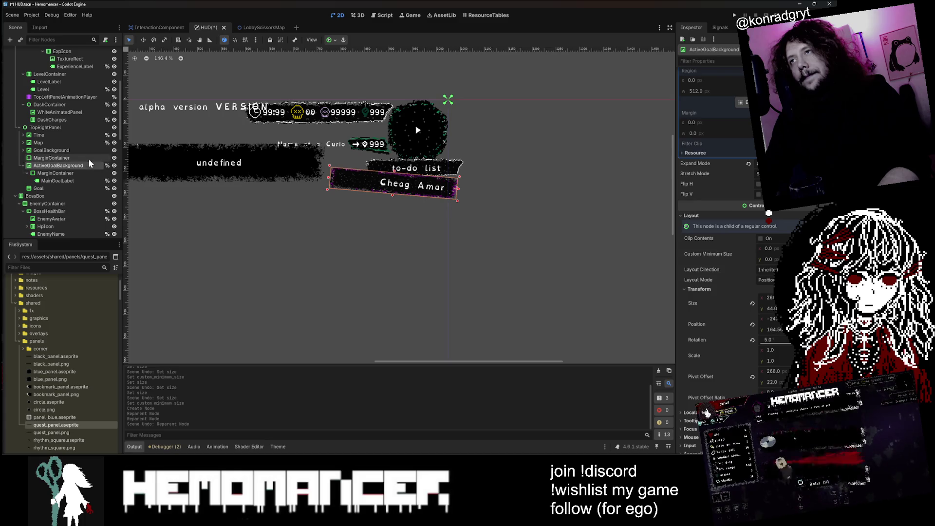
{"action": "left_click", "coordinate": [89, 159]}
{"action": "left_click", "coordinate": [90, 166]}
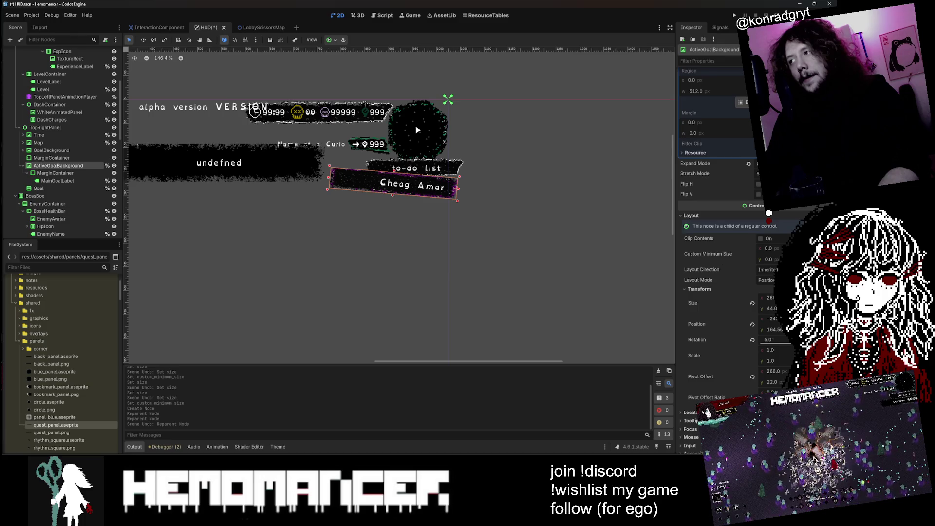
{"action": "left_click", "coordinate": [58, 159]}
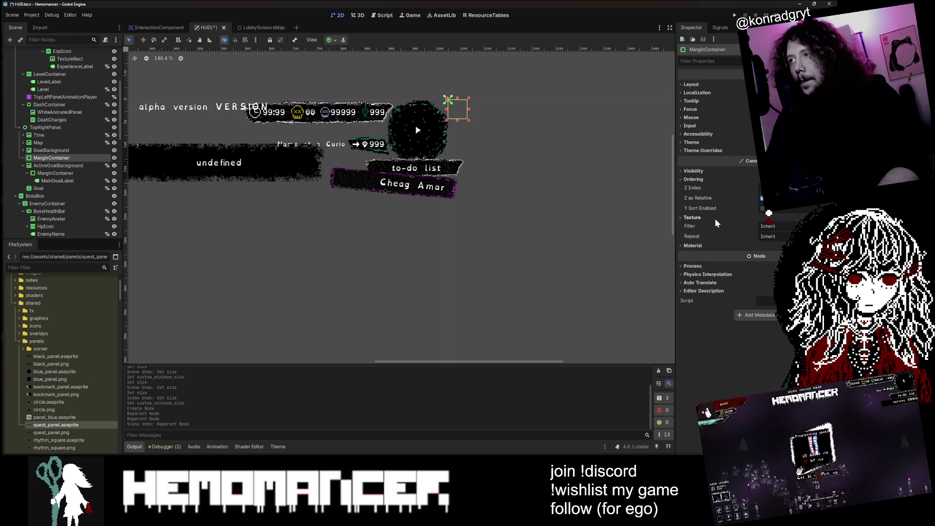
{"action": "left_click", "coordinate": [701, 171]}
{"action": "left_click", "coordinate": [696, 172]}
{"action": "left_click", "coordinate": [691, 85]}
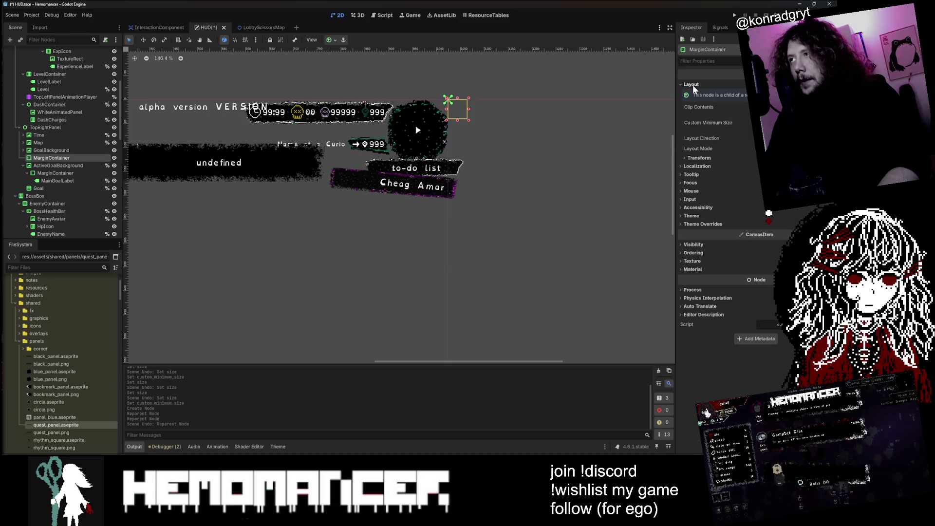
{"action": "left_click", "coordinate": [700, 158]}
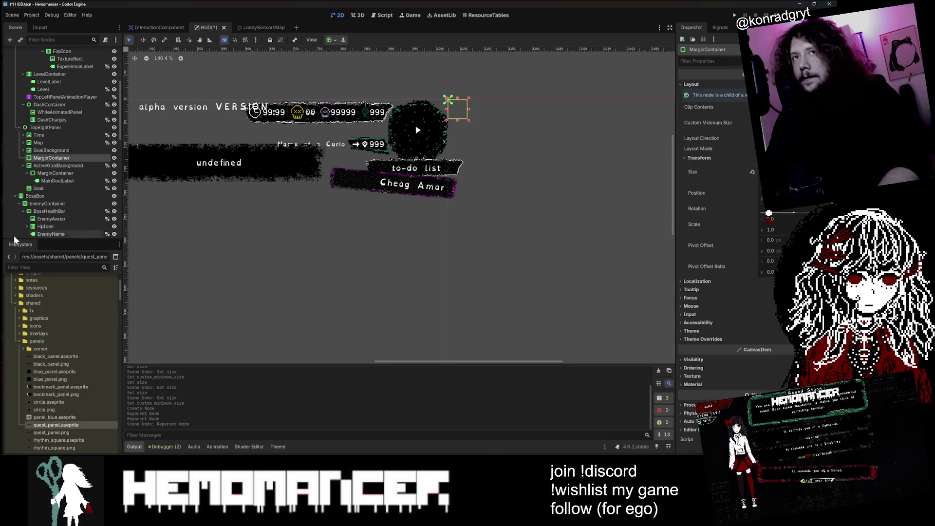
{"action": "left_click", "coordinate": [56, 165]}
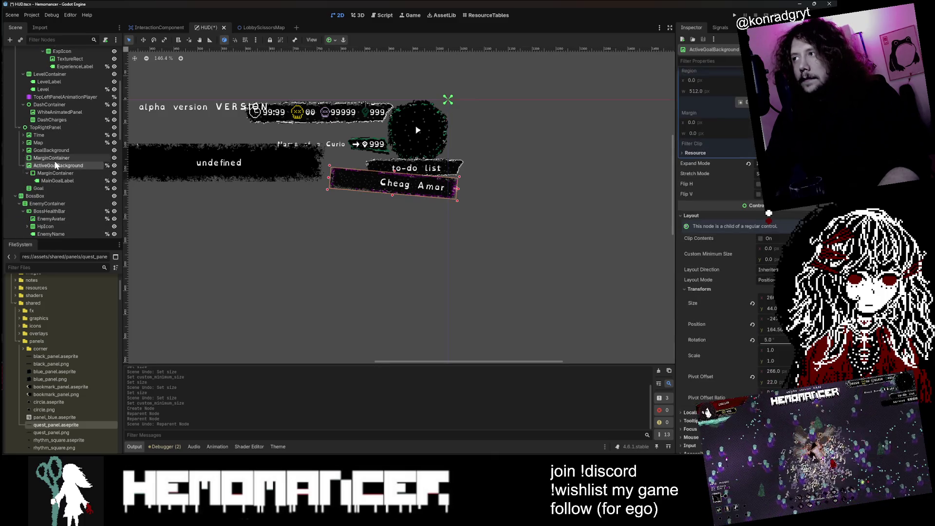
{"action": "left_click", "coordinate": [55, 158]}
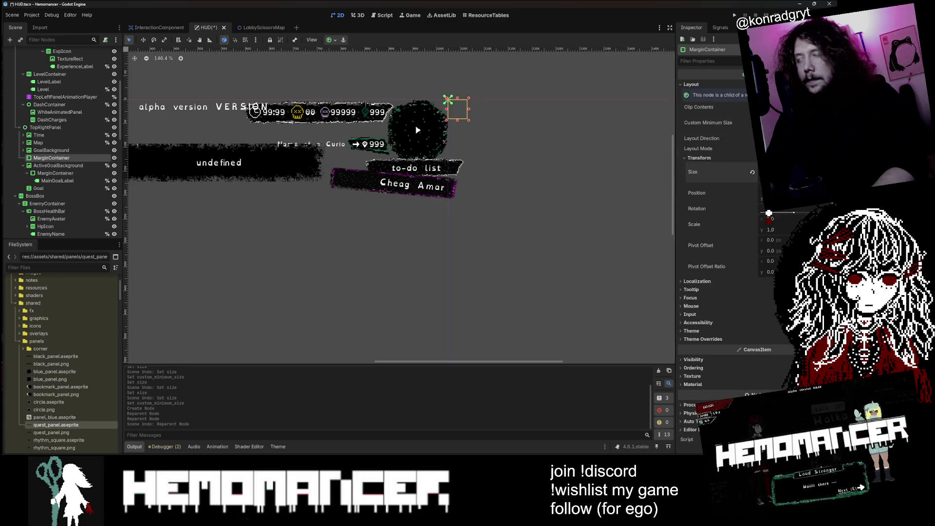
{"action": "left_click", "coordinate": [78, 165]}
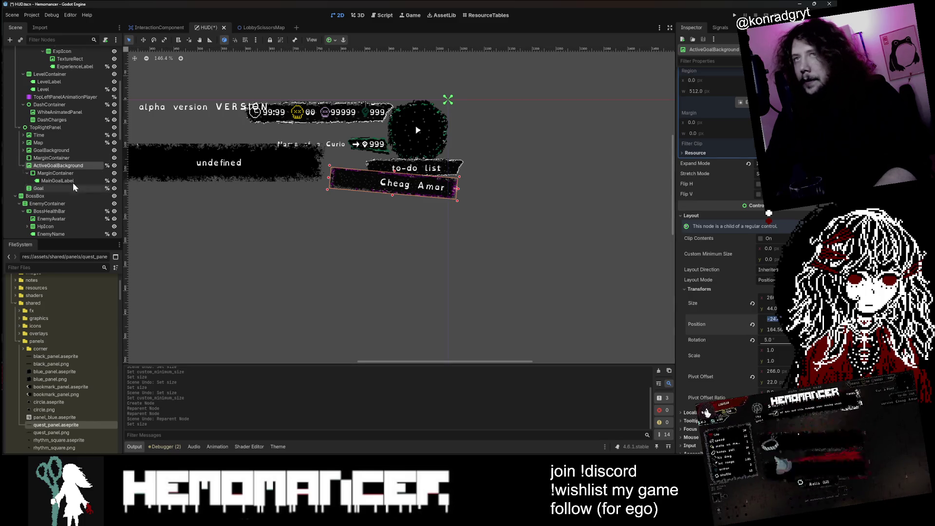
{"action": "left_click", "coordinate": [68, 157]}
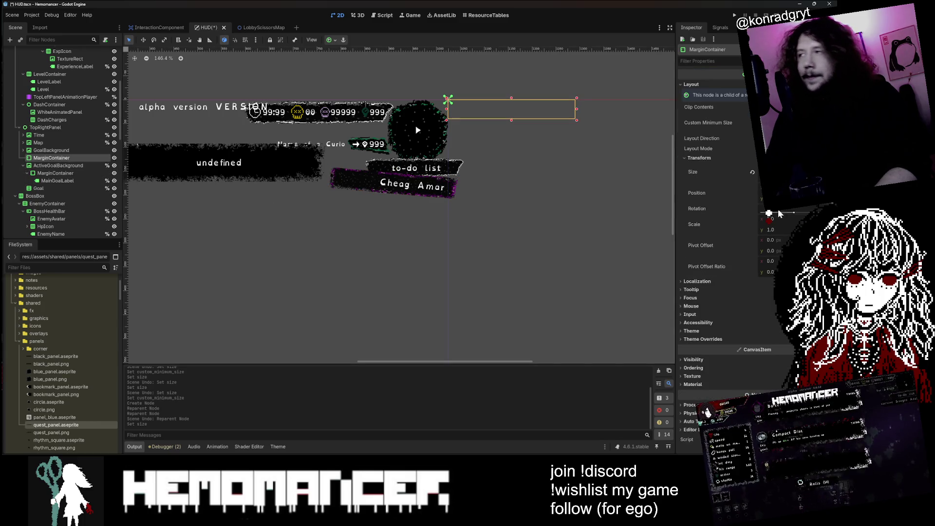
- Copy ActiveGoalBackground's position onto the MarginContainer so it sits over the Cheag Amar panel
{"action": "key", "text": "Return"}
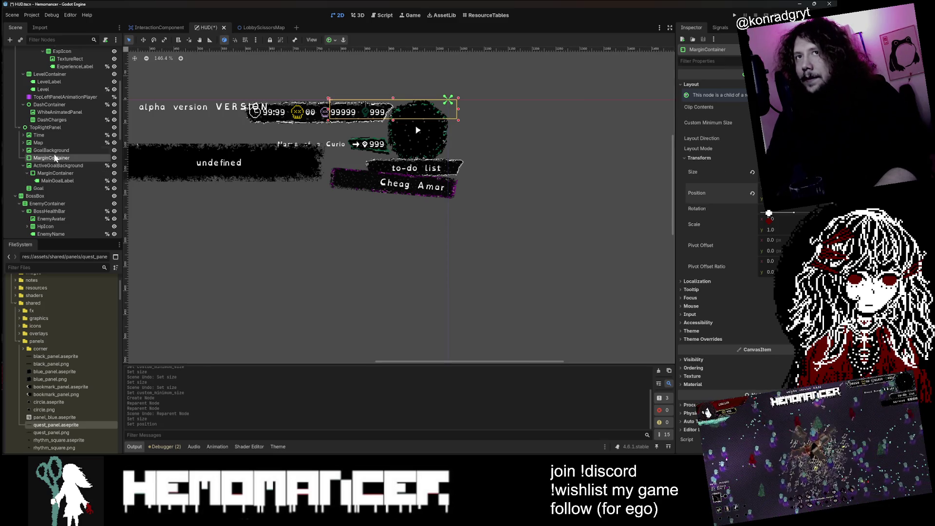
{"action": "left_click", "coordinate": [76, 167]}
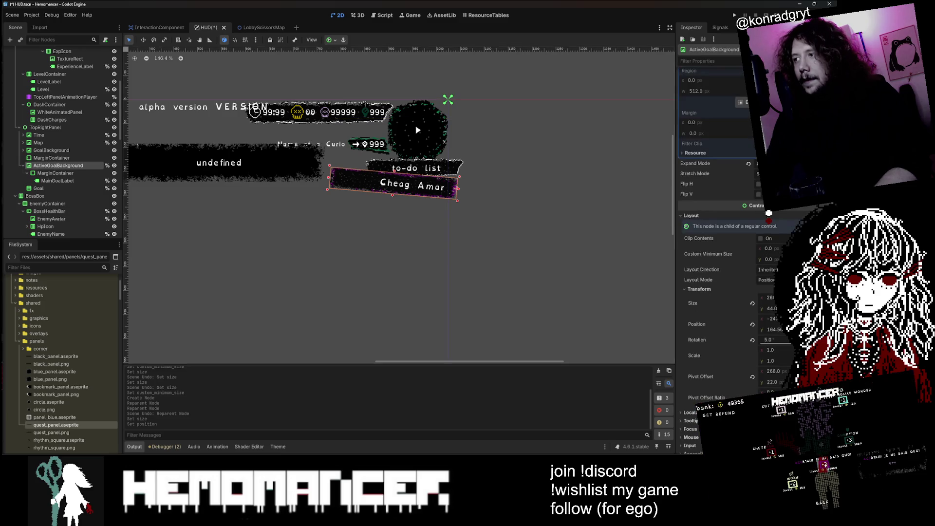
{"action": "left_click", "coordinate": [774, 330]}
{"action": "left_click", "coordinate": [52, 158]}
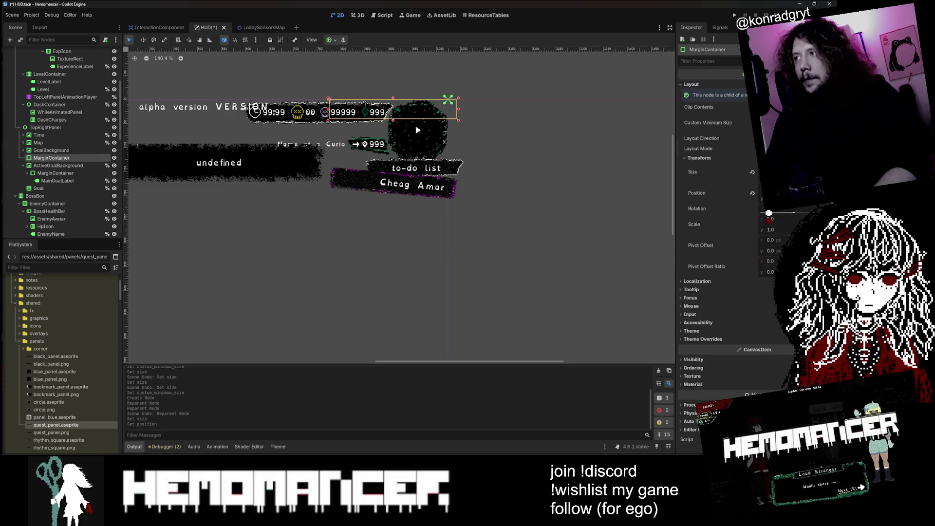
{"action": "key", "text": "Return"}
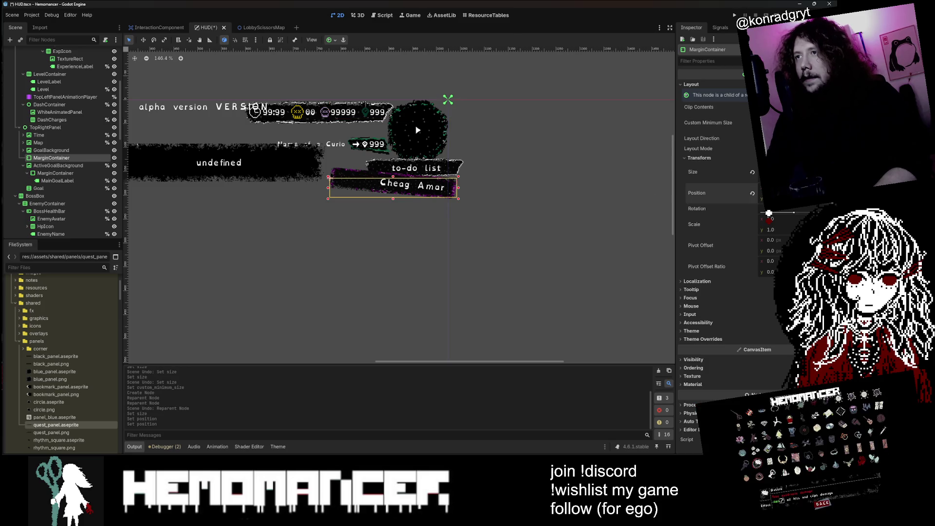
{"action": "left_click", "coordinate": [58, 165]}
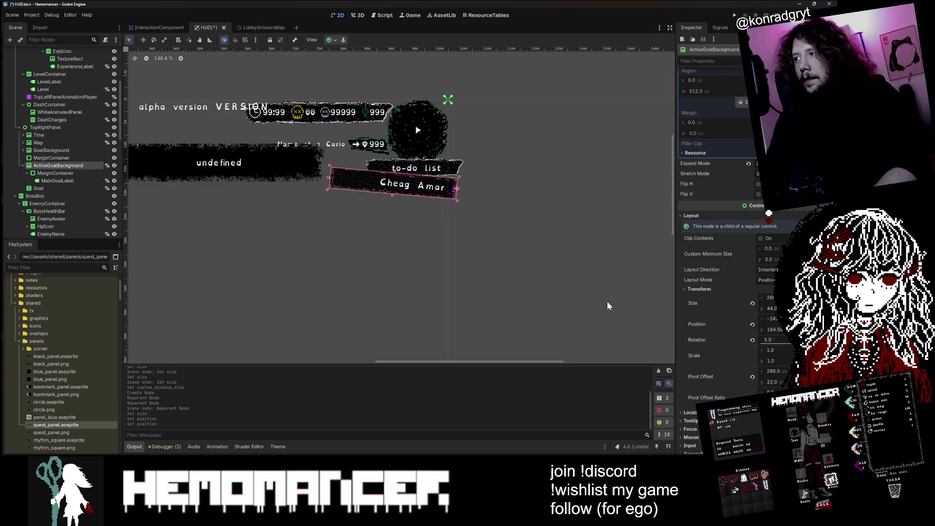
- Give the MarginContainer a 266, 22 pivot offset and matching rotation, then nest ActiveGoalBackground inside it
{"action": "left_click", "coordinate": [773, 371]}
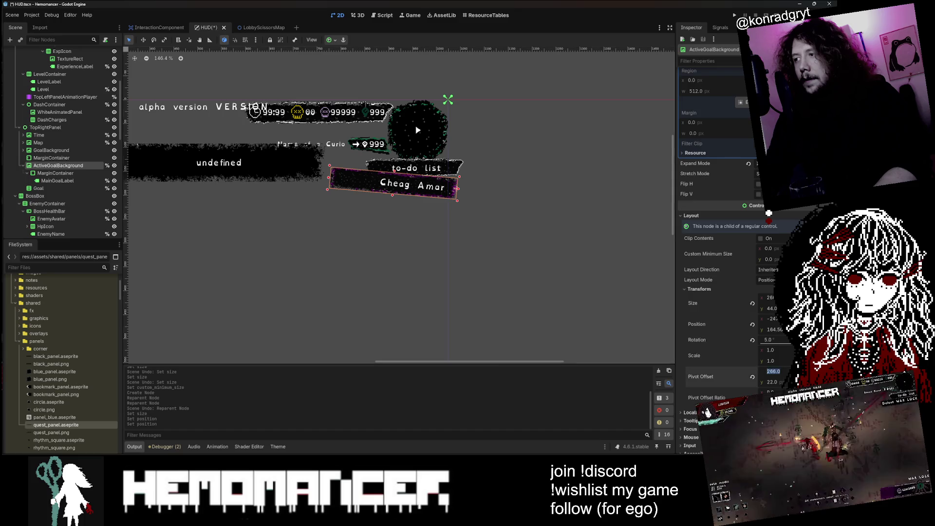
{"action": "left_click", "coordinate": [48, 158]}
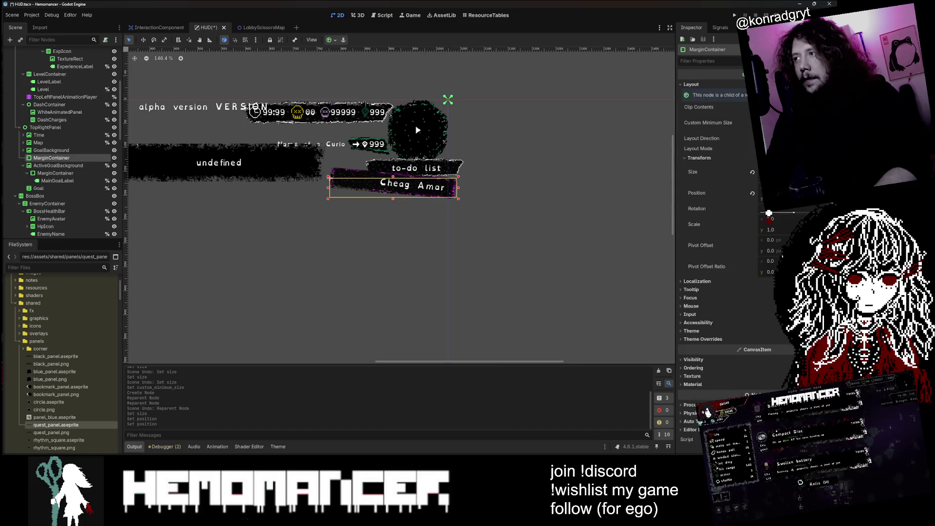
{"action": "left_click", "coordinate": [770, 239]}
{"action": "type", "text": "266"}
{"action": "key", "text": "Tab"}
{"action": "type", "text": "2"}
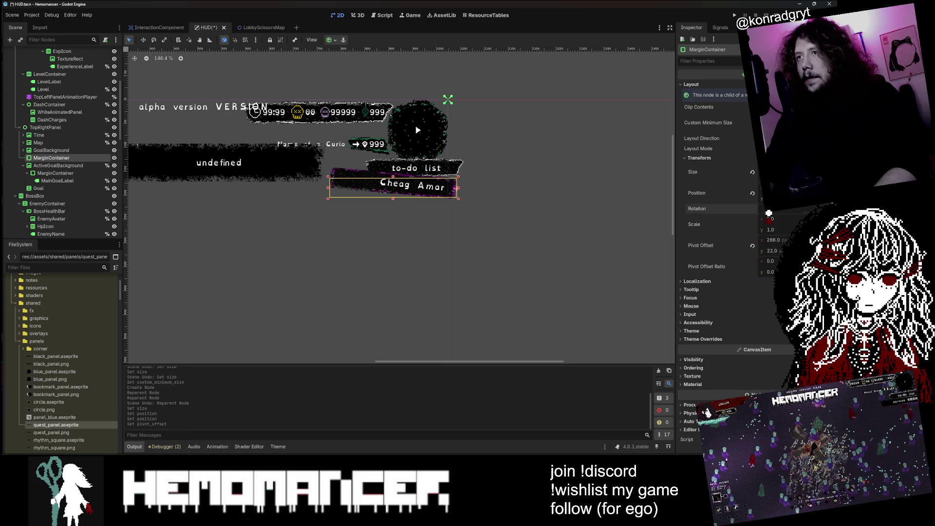
{"action": "left_click_drag", "start_coordinate": [768, 213], "coordinate": [774, 213]}
{"action": "left_click_drag", "start_coordinate": [55, 169], "coordinate": [56, 162]}
{"action": "scroll", "coordinate": [366, 201], "scroll_direction": "up", "scroll_amount": 2}
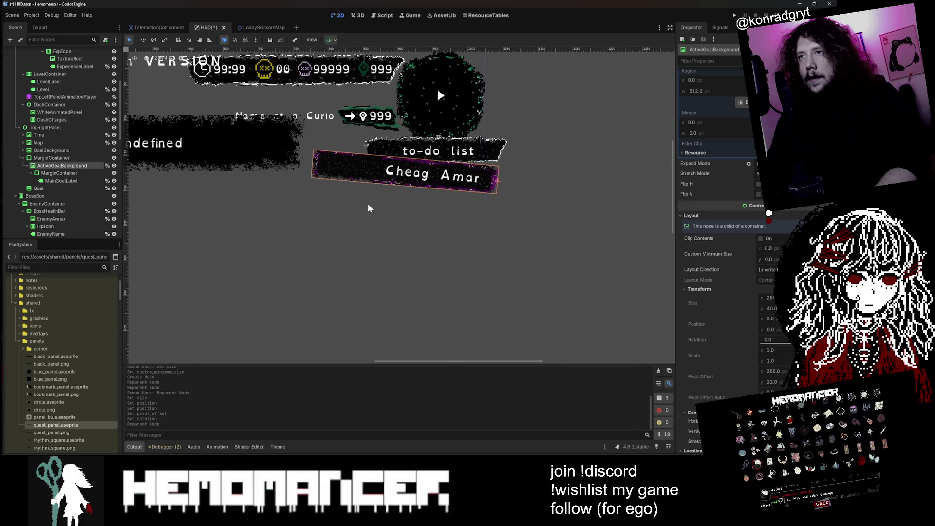
- Settle ActiveGoalBackground's nesting under the MarginContainer using undo and redo
{"action": "scroll", "coordinate": [367, 200], "scroll_direction": "up", "scroll_amount": 1}
{"action": "key", "text": "ctrl+z"}
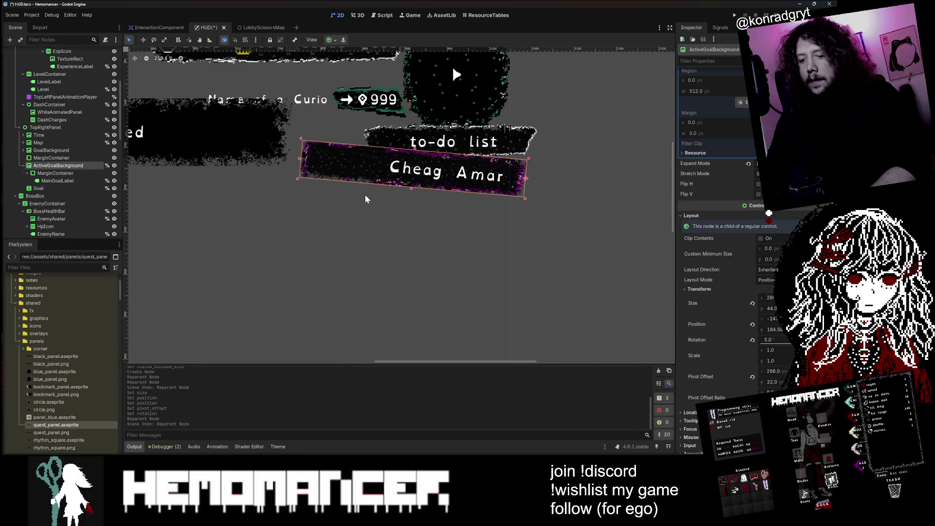
{"action": "key", "text": "ctrl+z"}
{"action": "key", "text": "ctrl+shift+z"}
{"action": "key", "text": "ctrl+shift+z"}
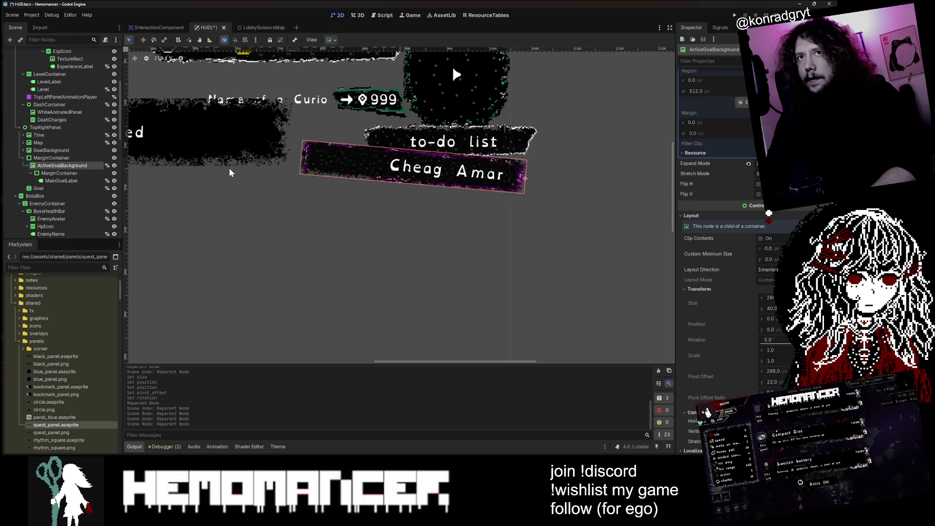
{"action": "left_click", "coordinate": [198, 169]}
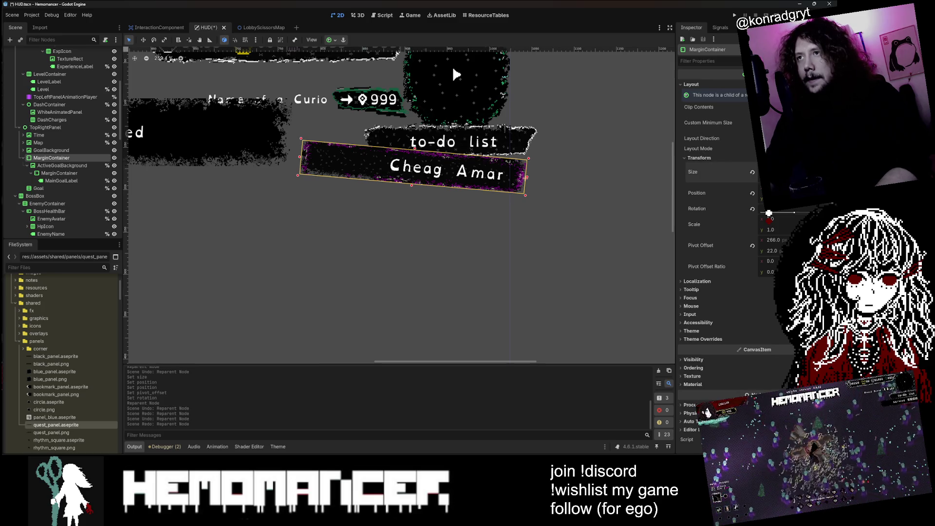
{"action": "left_click", "coordinate": [798, 177]}
{"action": "left_click_drag", "start_coordinate": [62, 166], "coordinate": [49, 157]}
{"action": "key", "text": "ctrl+z"}
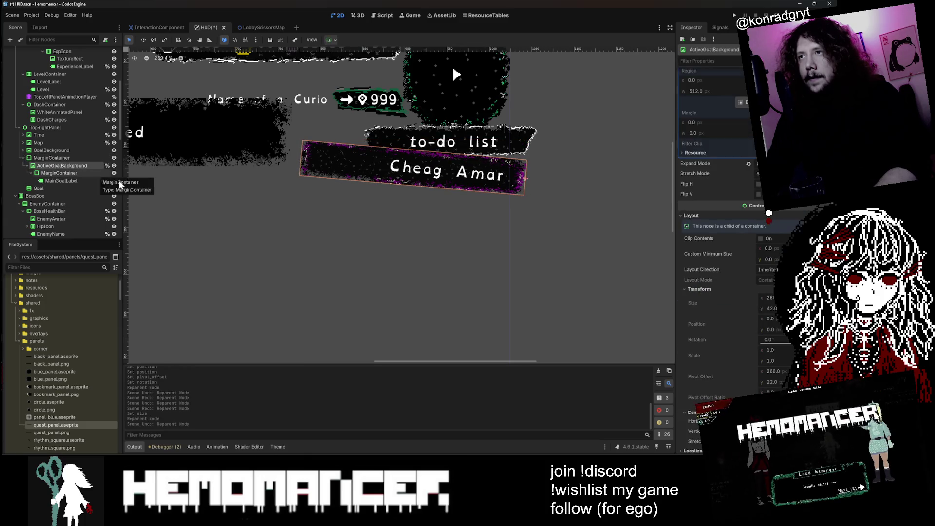
- Frame the MarginContainer on the canvas and revert its Size reset so the panel keeps its original size
{"action": "scroll", "coordinate": [791, 228], "scroll_direction": "down", "scroll_amount": 4}
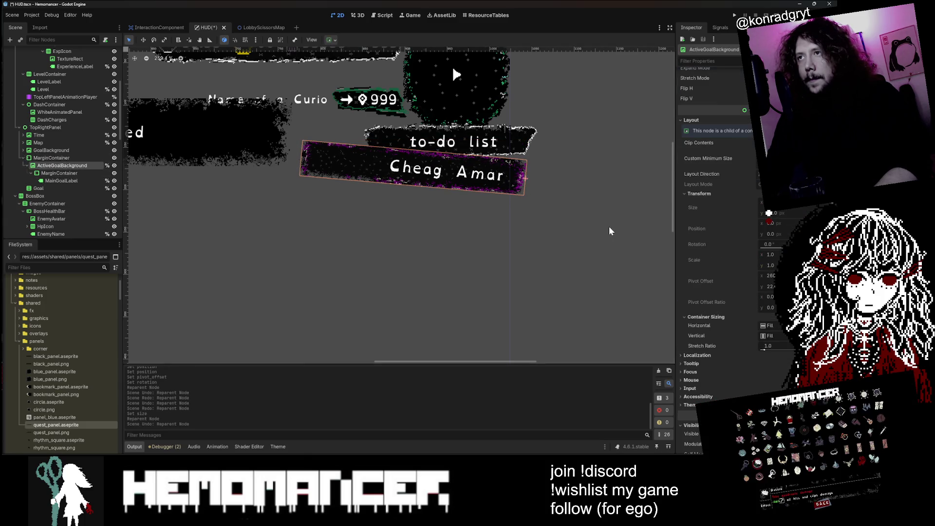
{"action": "scroll", "coordinate": [716, 243], "scroll_direction": "down", "scroll_amount": 15}
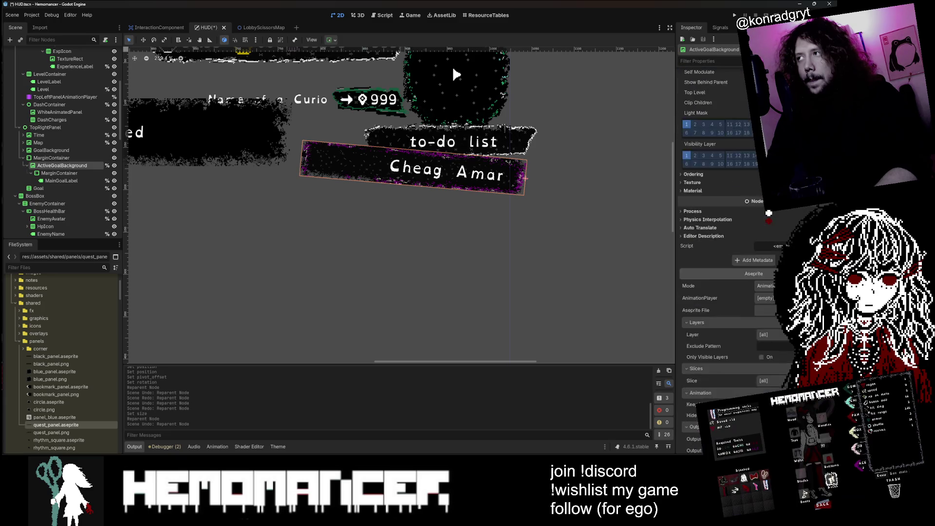
{"action": "scroll", "coordinate": [768, 213], "scroll_direction": "up", "scroll_amount": 15}
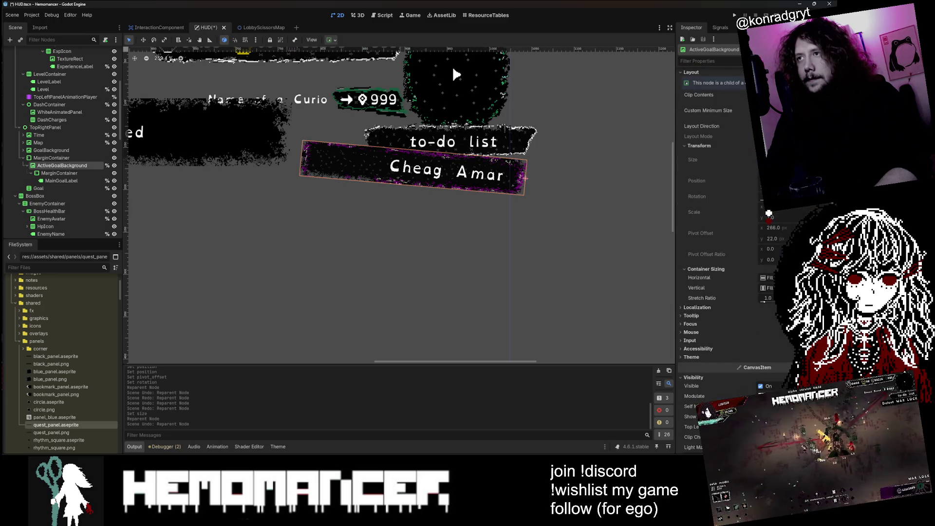
{"action": "scroll", "coordinate": [536, 184], "scroll_direction": "down", "scroll_amount": 1}
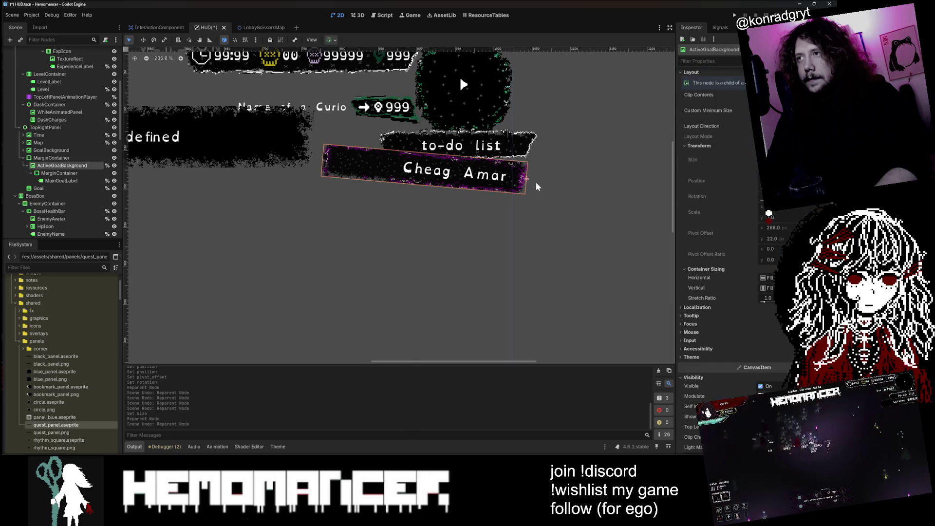
{"action": "left_click", "coordinate": [72, 167]}
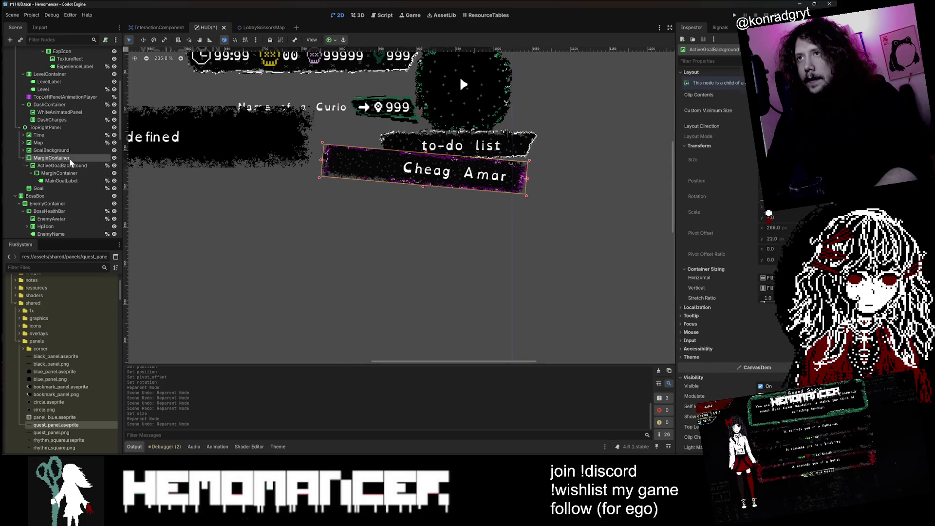
{"action": "double_click", "coordinate": [69, 159]}
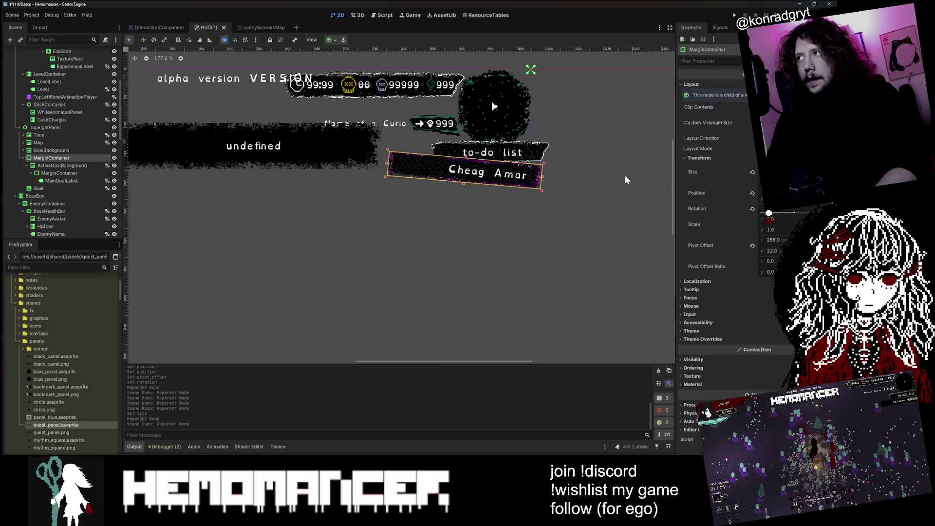
{"action": "left_click", "coordinate": [753, 174]}
{"action": "key", "text": "ctrl+z"}
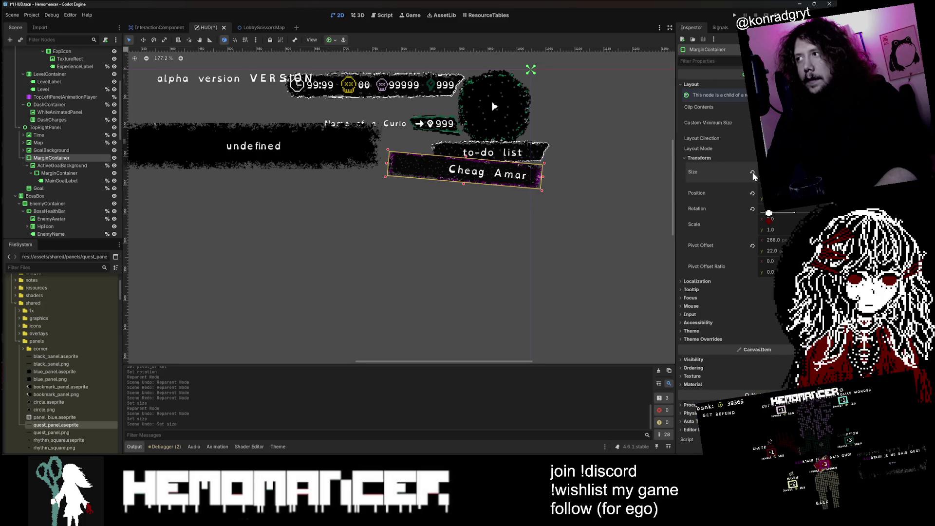
{"action": "scroll", "coordinate": [739, 317], "scroll_direction": "down", "scroll_amount": 1}
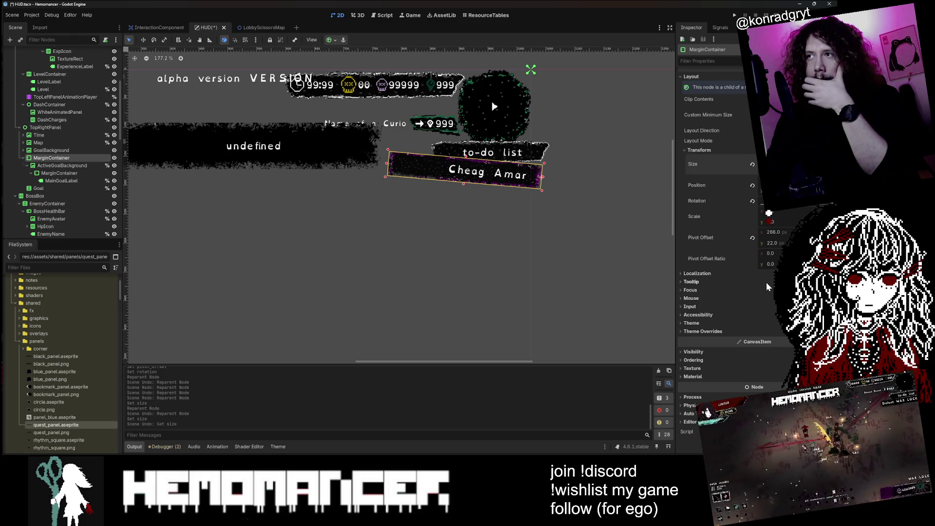
{"action": "left_click", "coordinate": [750, 332]}
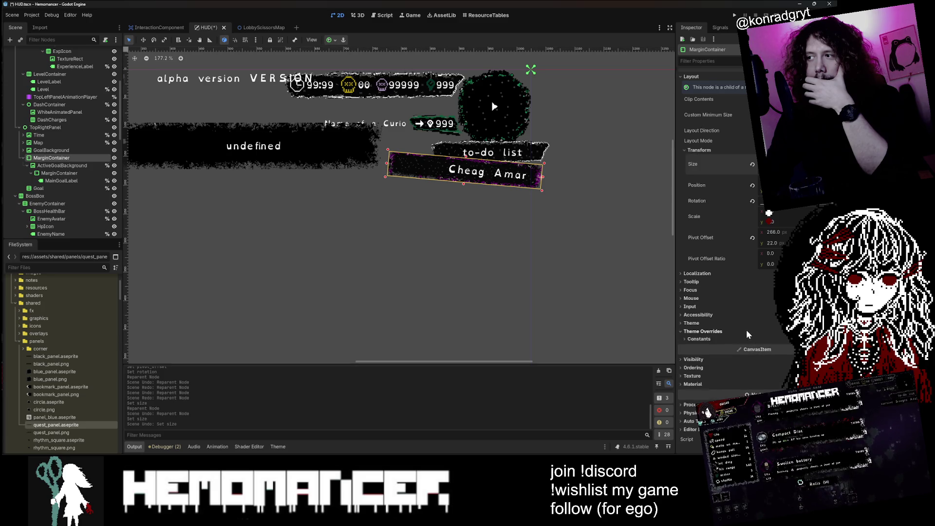
- Enable a Margin Left constant override on MarginContainer, trying 2500, 50 and 100 before undoing
{"action": "left_click", "coordinate": [721, 339]}
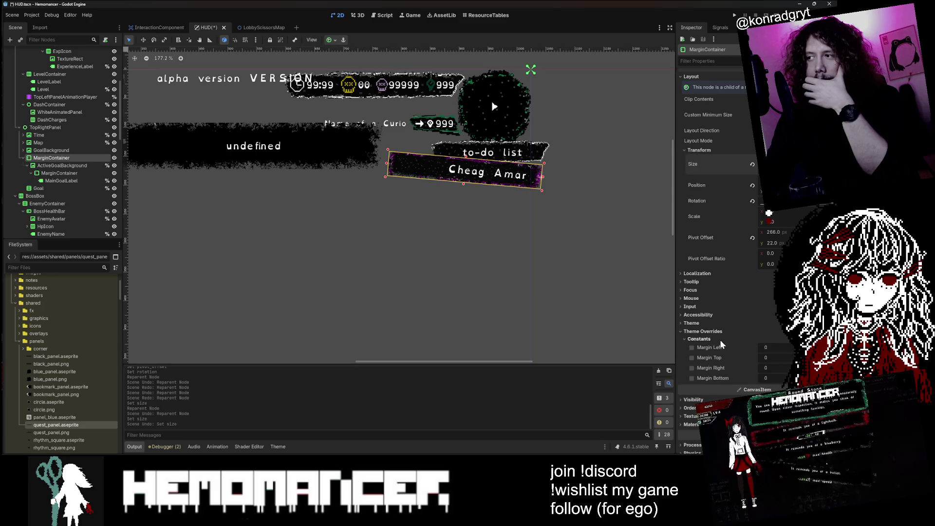
{"action": "left_click", "coordinate": [692, 348]}
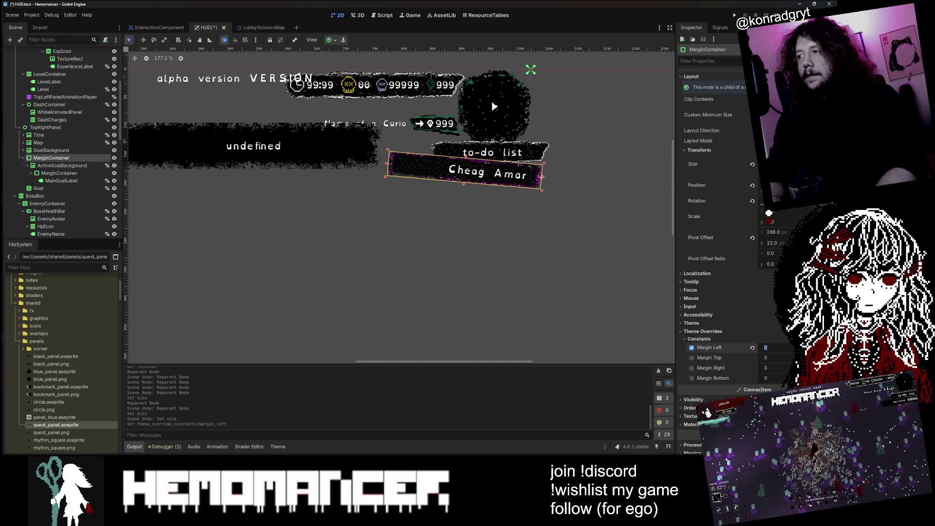
{"action": "type", "text": "2500"}
{"action": "key", "text": "Return"}
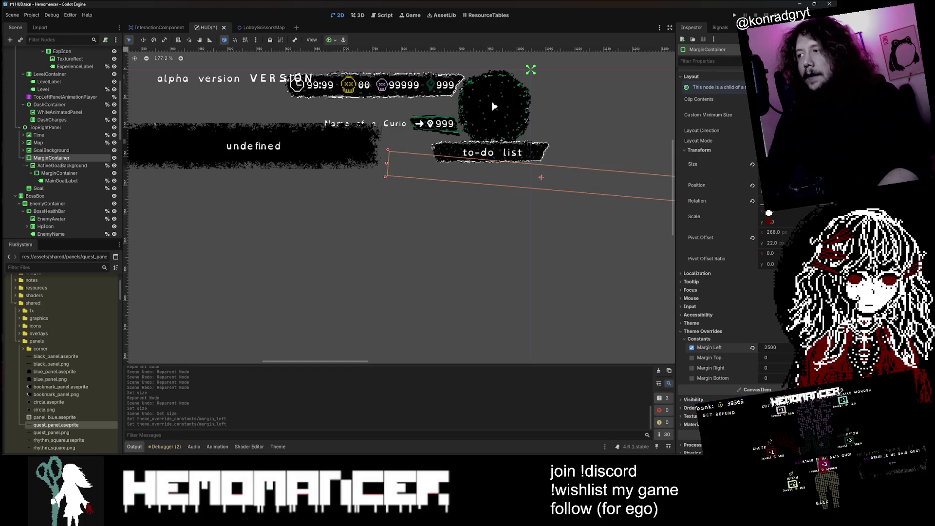
{"action": "type", "text": "0"}
{"action": "key", "text": "Return"}
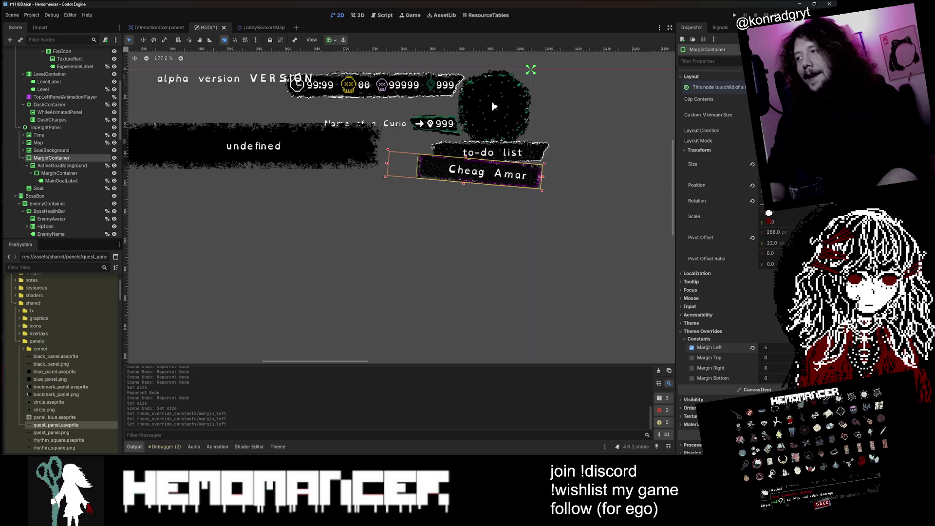
{"action": "key", "text": "BackSpace"}
{"action": "key", "text": "BackSpace"}
{"action": "type", "text": "100"}
{"action": "key", "text": "Return"}
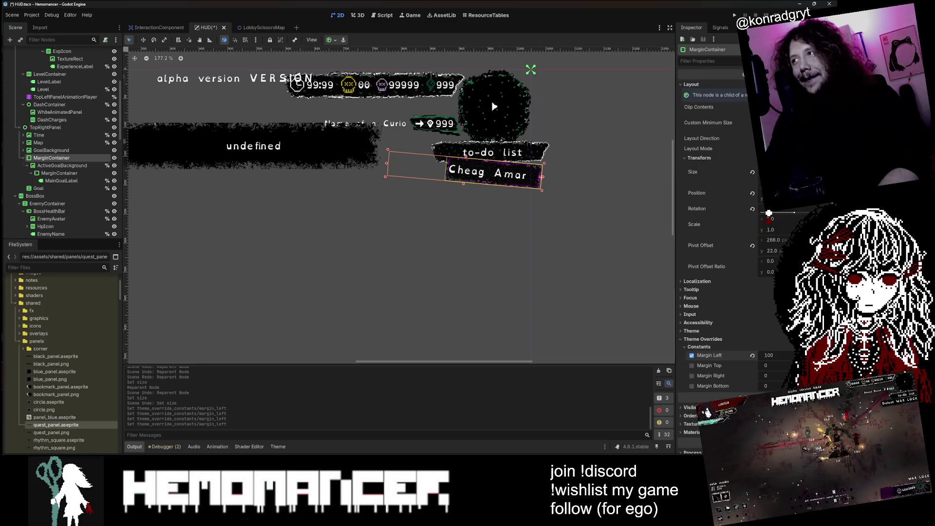
{"action": "scroll", "coordinate": [565, 178], "scroll_direction": "up", "scroll_amount": 5}
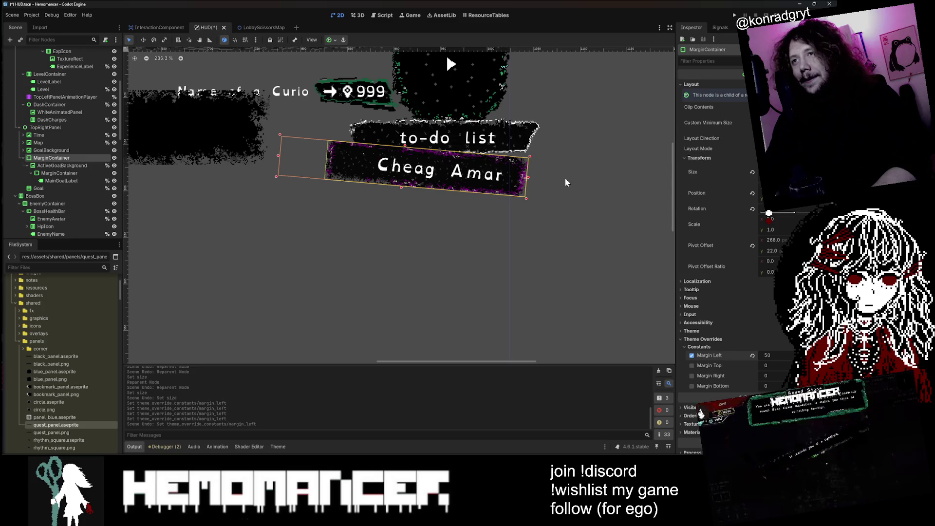
{"action": "key", "text": "ctrl+z"}
{"action": "key", "text": "ctrl+z"}
{"action": "key", "text": "ctrl+z"}
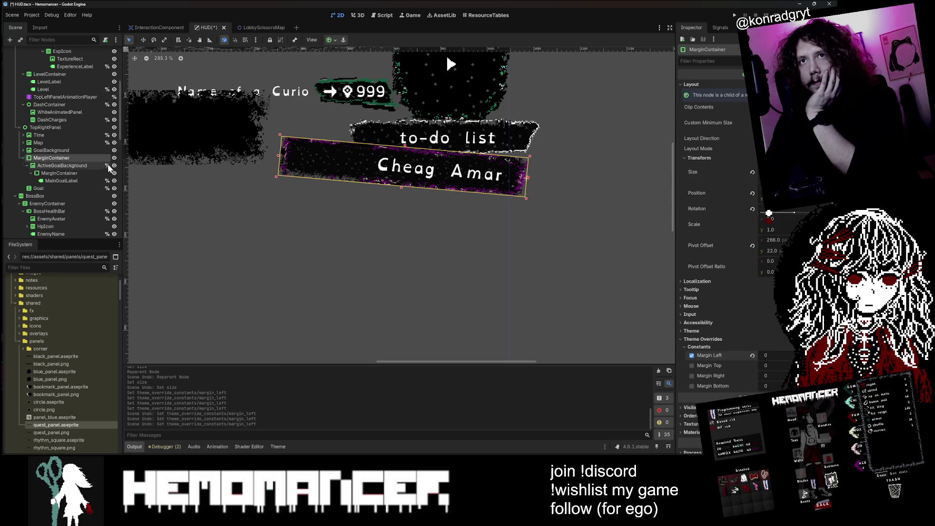
- Try moving ActiveGoalBackground lower in the hierarchy and inspect the outer and inner MarginContainers
{"action": "left_click", "coordinate": [79, 166]}
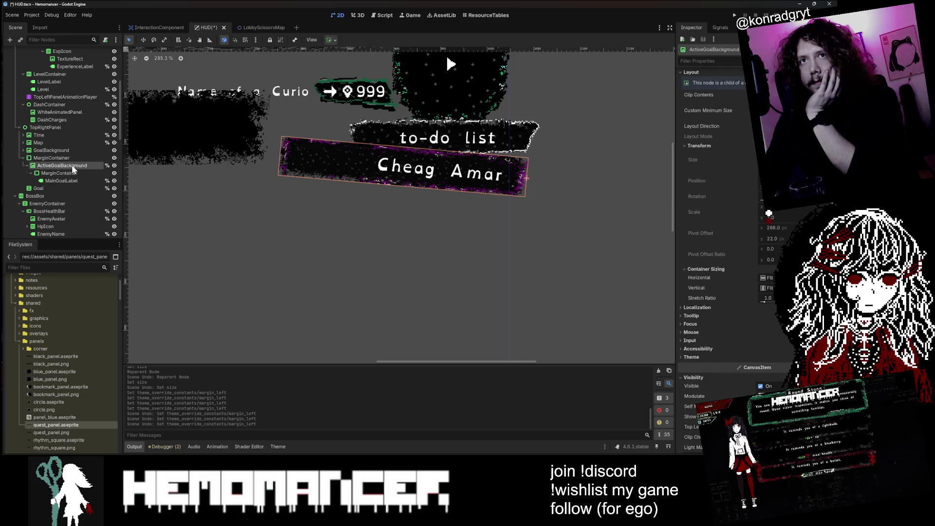
{"action": "mouse_move", "coordinate": [72, 165]}
{"action": "left_mouse_down"}
{"action": "mouse_move", "coordinate": [74, 176]}
{"action": "mouse_move", "coordinate": [71, 153]}
{"action": "mouse_move", "coordinate": [74, 180]}
{"action": "mouse_move", "coordinate": [72, 170]}
{"action": "left_mouse_up"}
{"action": "left_click", "coordinate": [71, 174]}
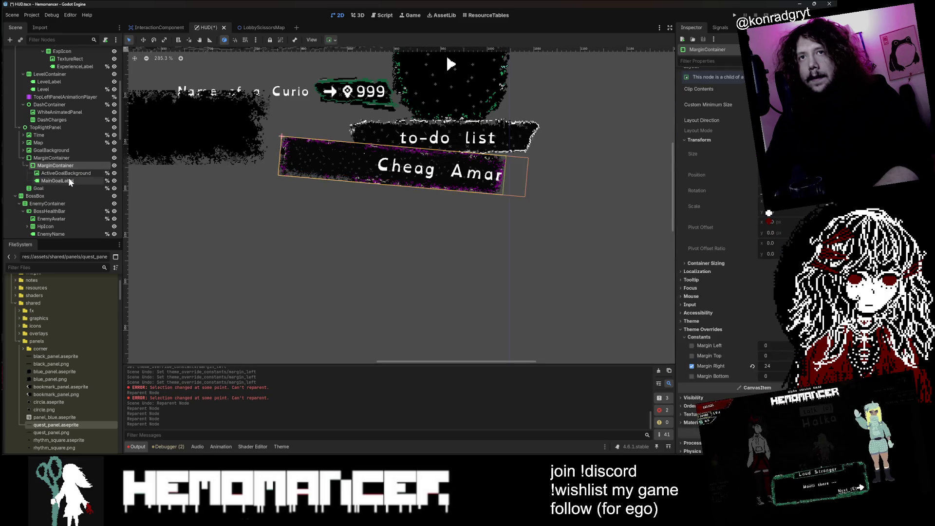
{"action": "left_click", "coordinate": [68, 166]}
- Step through undo and redo until ActiveGoalBackground is back outside the outer MarginContainer
{"action": "scroll", "coordinate": [762, 260], "scroll_direction": "up", "scroll_amount": 1}
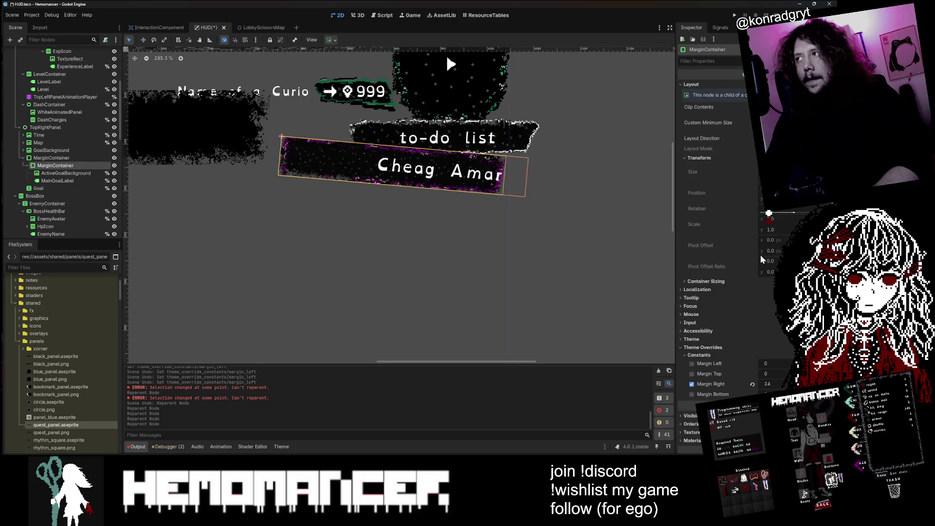
{"action": "key", "text": "ctrl+z"}
{"action": "key", "text": "ctrl+z"}
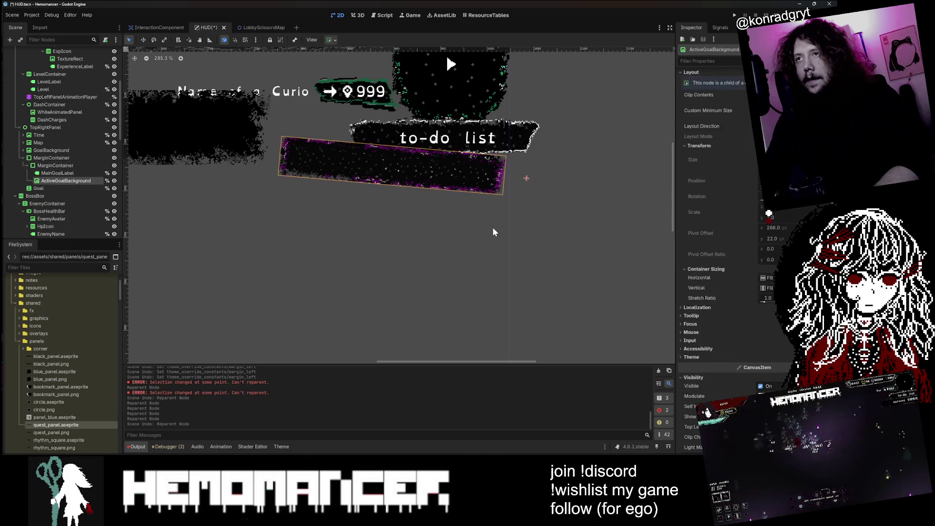
{"action": "key", "text": "ctrl+z"}
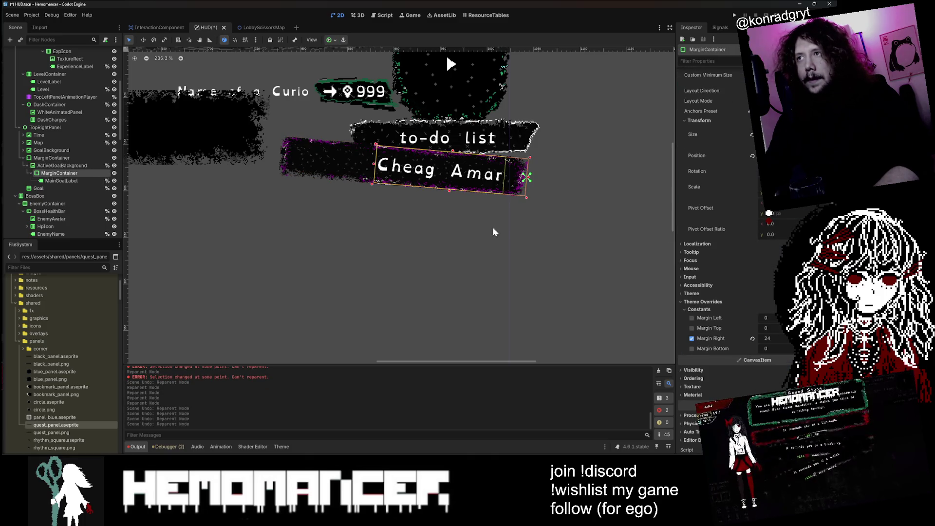
{"action": "key", "text": "ctrl+z"}
{"action": "key", "text": "ctrl+z"}
{"action": "key", "text": "ctrl+shift+z"}
{"action": "key", "text": "ctrl+shift+z"}
{"action": "key", "text": "ctrl+shift+z"}
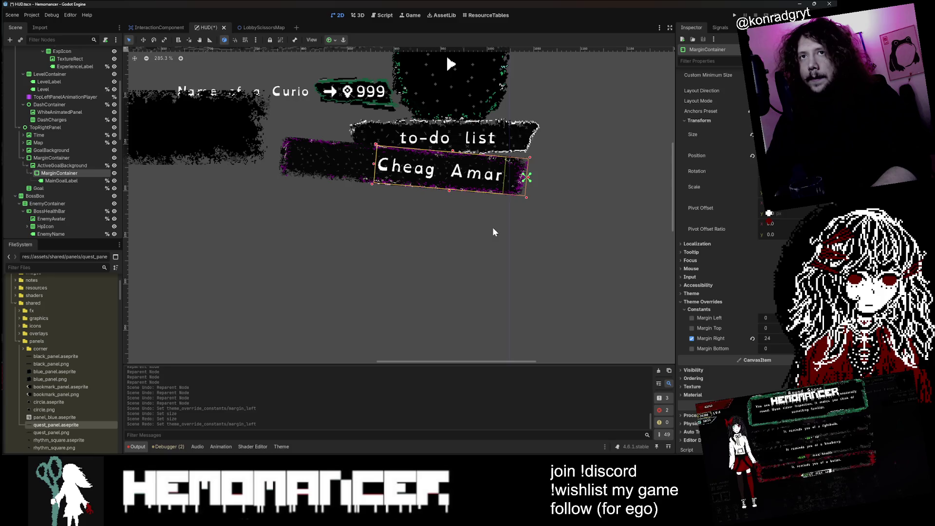
{"action": "key", "text": "ctrl+shift+z"}
{"action": "key", "text": "ctrl+z"}
{"action": "key", "text": "ctrl+z"}
{"action": "key", "text": "ctrl+z"}
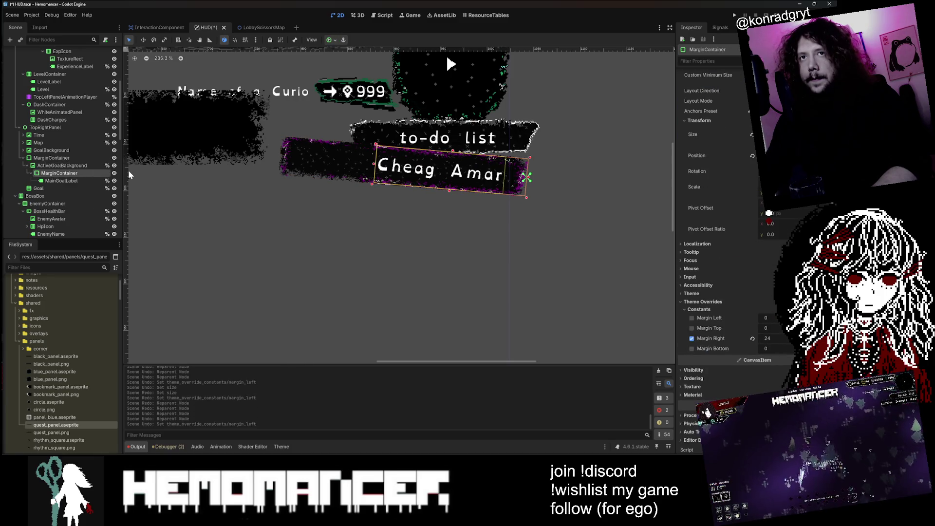
{"action": "key", "text": "ctrl+z"}
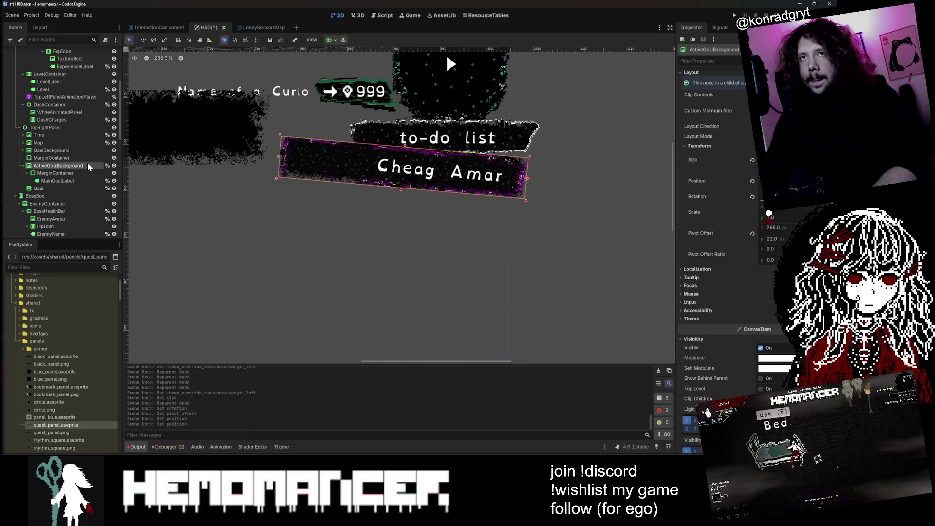
- Delete the now-empty outer MarginContainer
{"action": "left_click", "coordinate": [81, 158]}
{"action": "scroll", "coordinate": [436, 190], "scroll_direction": "down", "scroll_amount": 2}
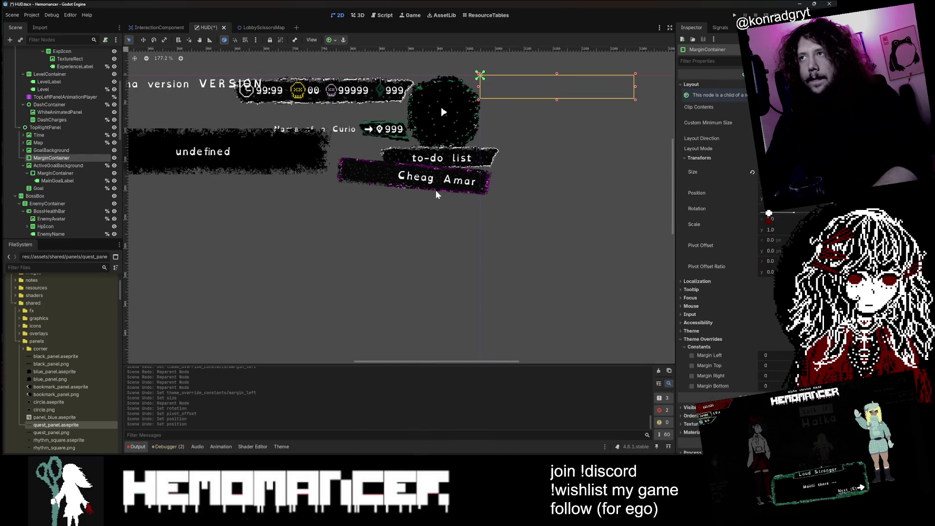
{"action": "key", "text": "Delete"}
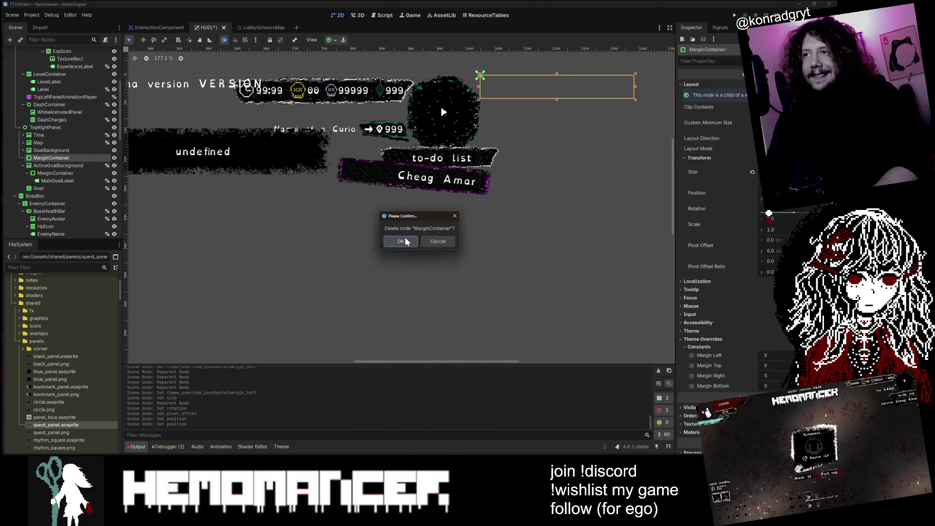
- Confirm deleting the outer MarginContainer and run the project with F5
{"action": "left_click", "coordinate": [401, 241]}
{"action": "key", "text": "F5"}
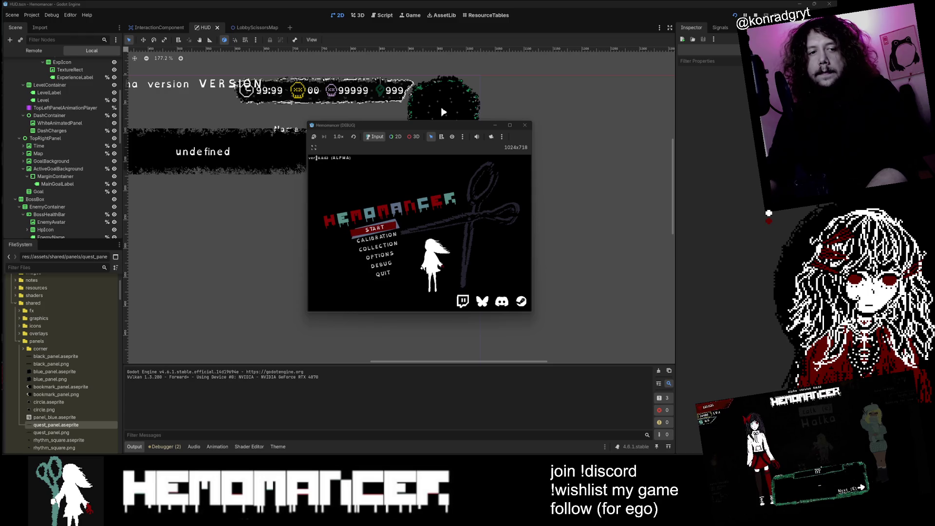
- Start the game from the main menu and enlarge the debug window
{"action": "left_click", "coordinate": [381, 264]}
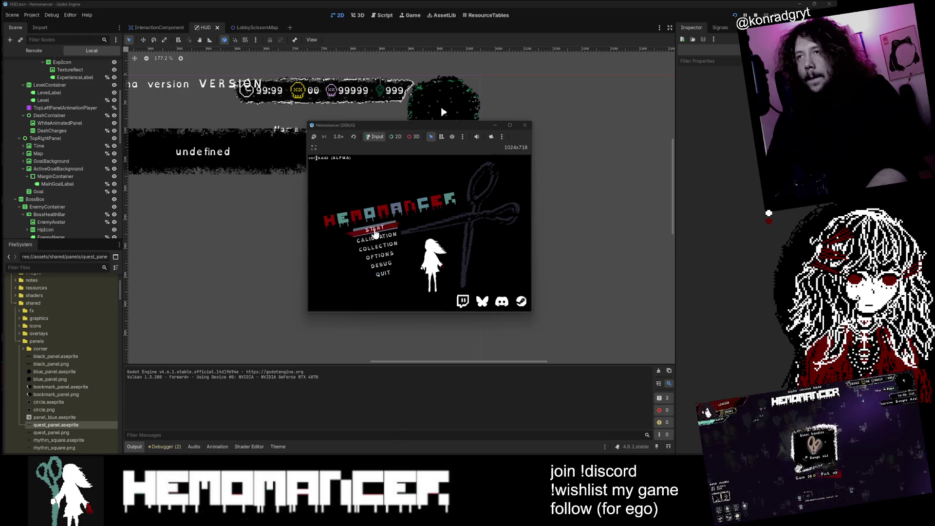
{"action": "mouse_move", "coordinate": [312, 314]}
{"action": "left_mouse_down"}
{"action": "mouse_move", "coordinate": [142, 428]}
{"action": "mouse_move", "coordinate": [63, 449]}
{"action": "mouse_move", "coordinate": [7, 448]}
{"action": "left_mouse_up"}
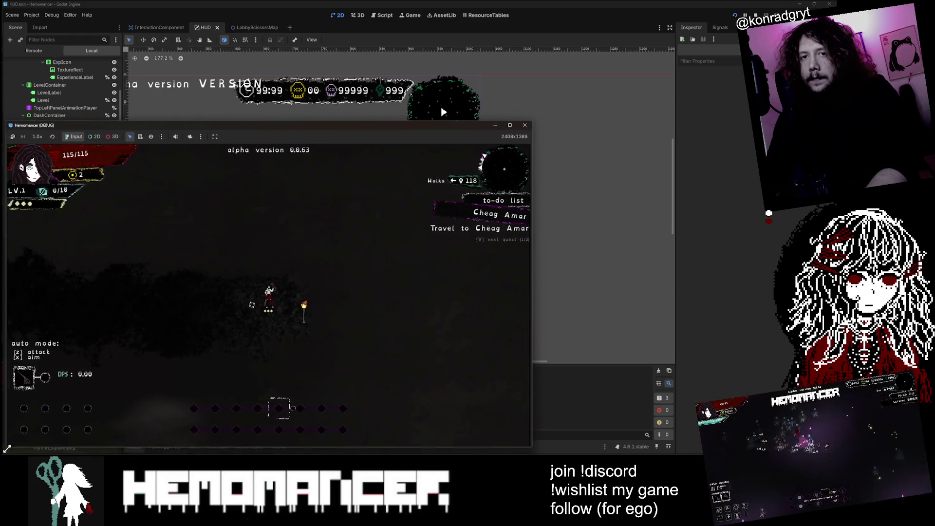
{"action": "left_click_drag", "start_coordinate": [536, 122], "coordinate": [696, 32]}
- Walk left through the hub, cycle the to-do list through both quests, and close the game
{"action": "key", "text": "a"}
{"action": "key", "text": "v"}
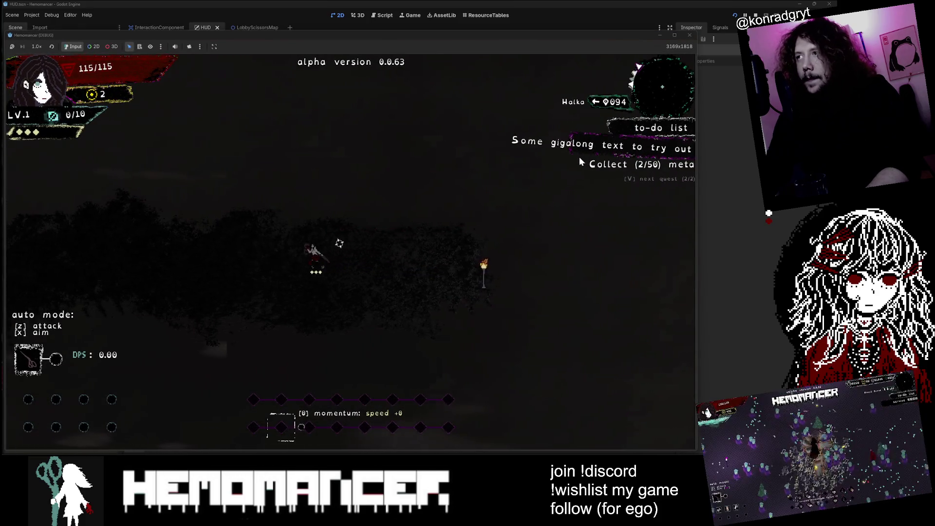
{"action": "key", "text": "a"}
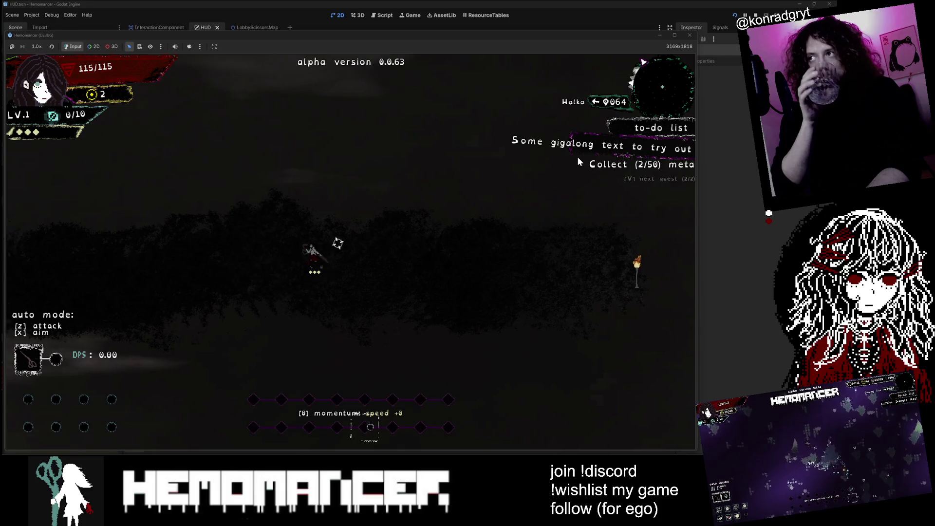
{"action": "key", "text": "a"}
{"action": "key", "text": "v"}
{"action": "key", "text": "v"}
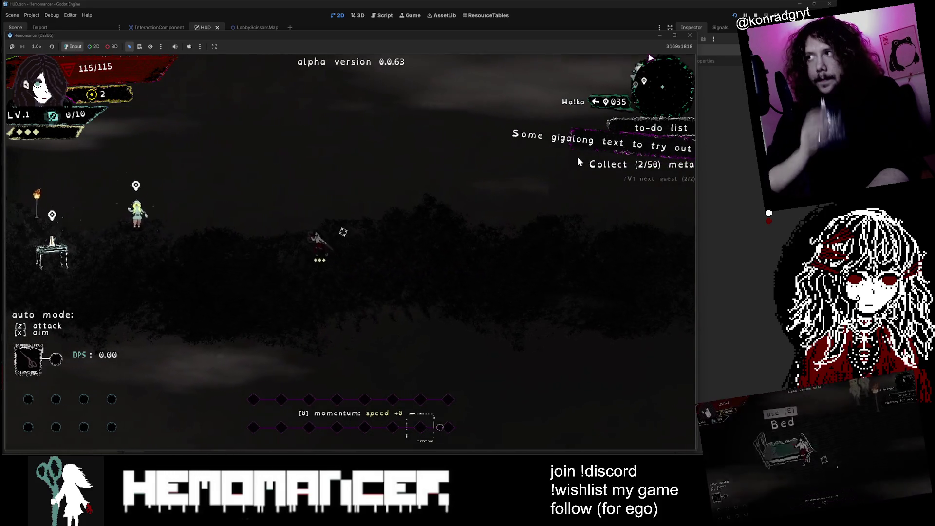
{"action": "key", "text": "a"}
{"action": "key", "text": "v"}
{"action": "key", "text": "v"}
{"action": "key", "text": "v"}
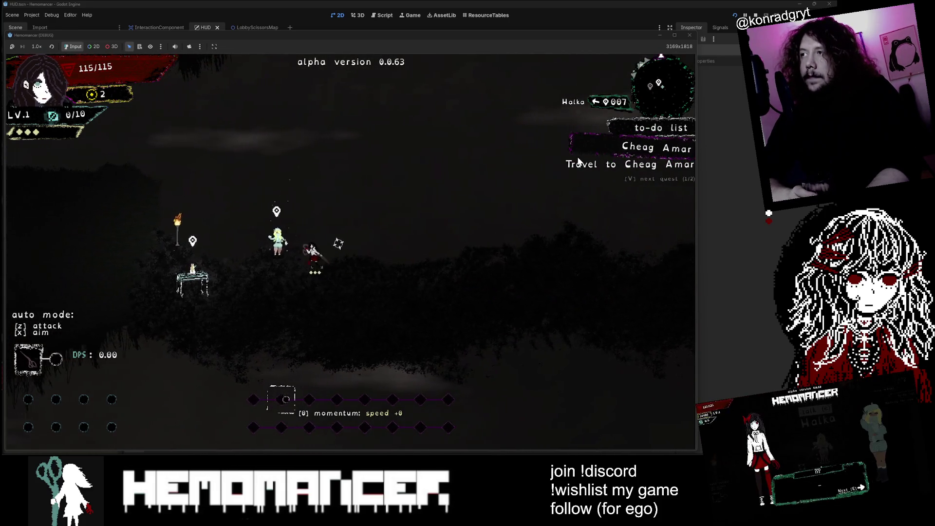
{"action": "key", "text": "a"}
{"action": "key", "text": "v"}
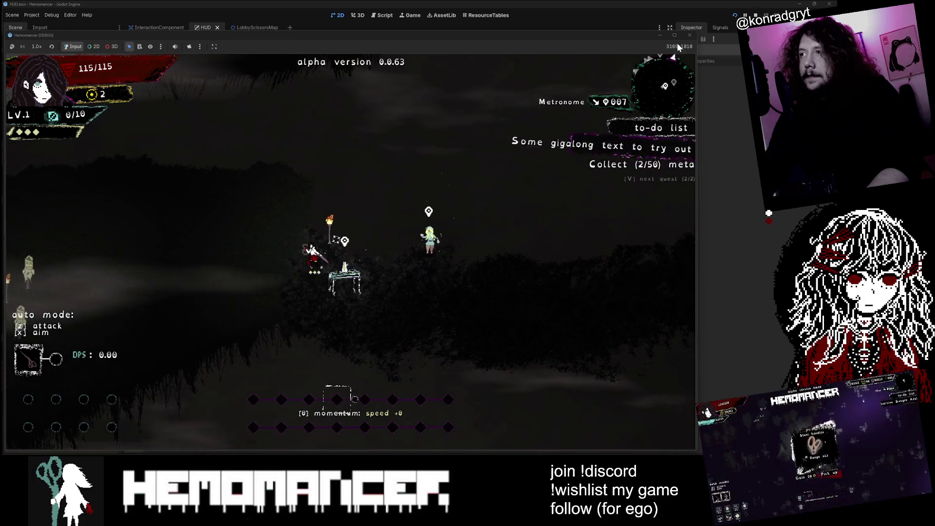
{"action": "key", "text": "v"}
{"action": "left_click", "coordinate": [691, 37]}
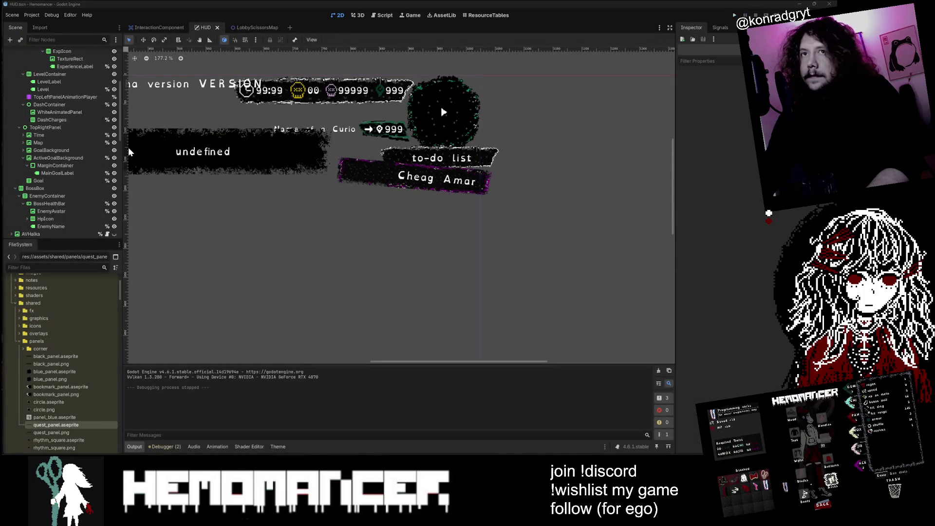
- Compare ActiveGoalBackground with its label MarginContainer and scroll up to the panel's Region and Resource properties
{"action": "left_click", "coordinate": [55, 160]}
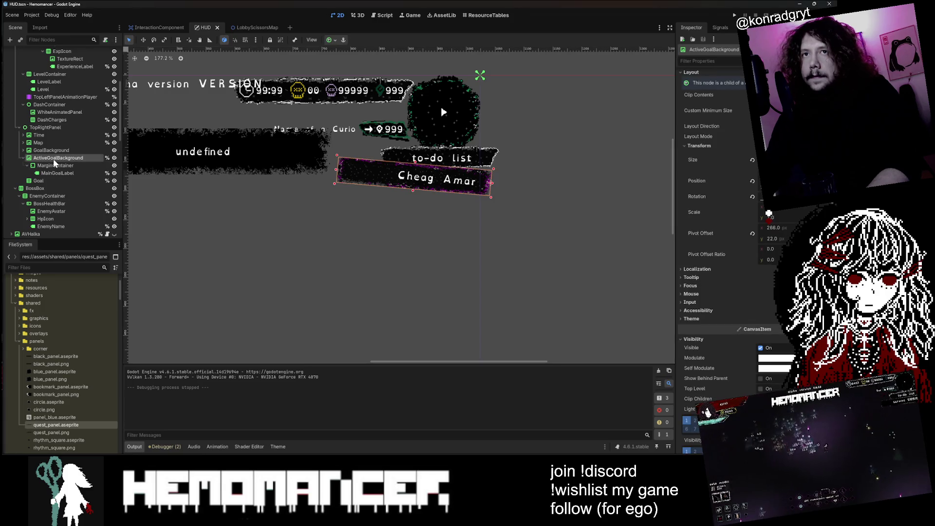
{"action": "left_click", "coordinate": [56, 166]}
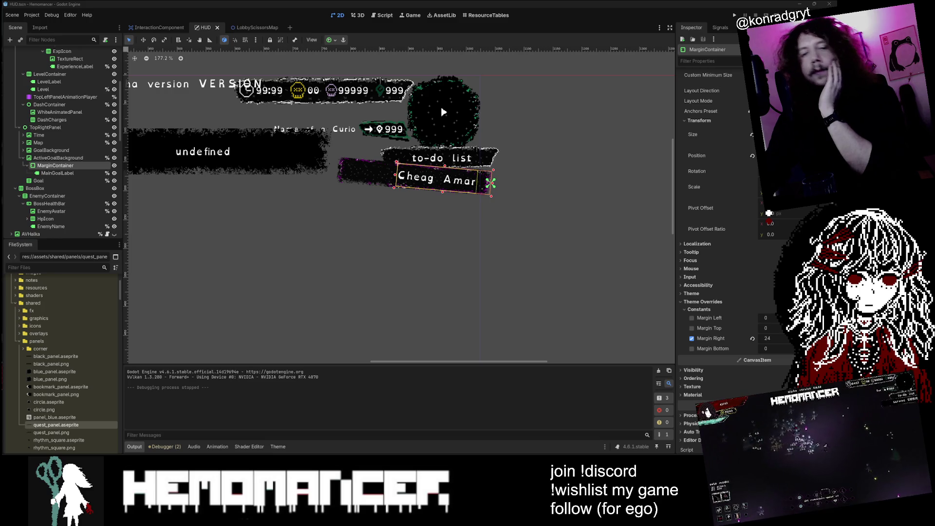
{"action": "left_click", "coordinate": [68, 158]}
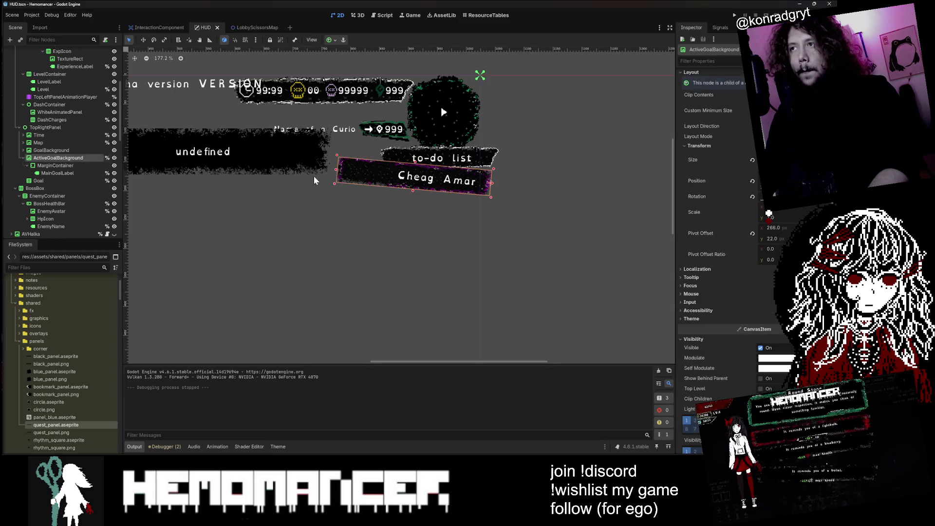
{"action": "scroll", "coordinate": [501, 192], "scroll_direction": "up", "scroll_amount": 1}
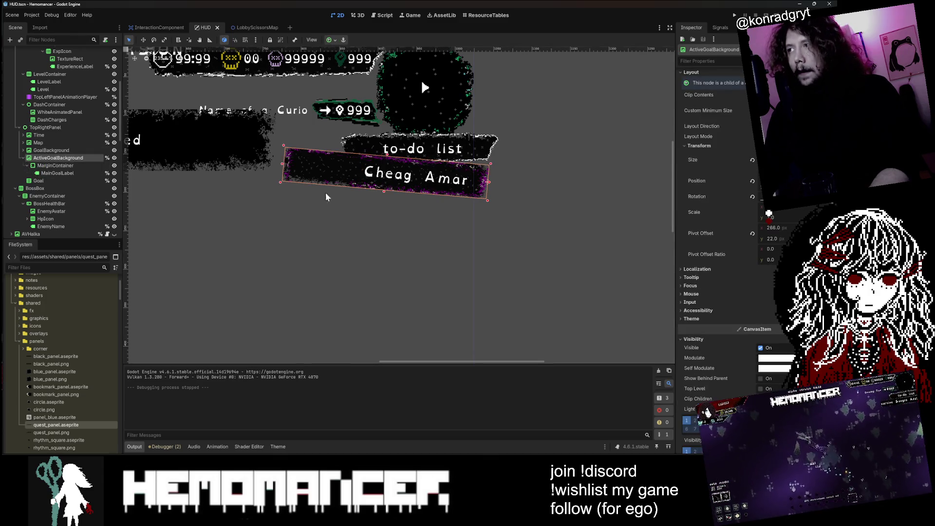
{"action": "scroll", "coordinate": [739, 292], "scroll_direction": "up", "scroll_amount": 5}
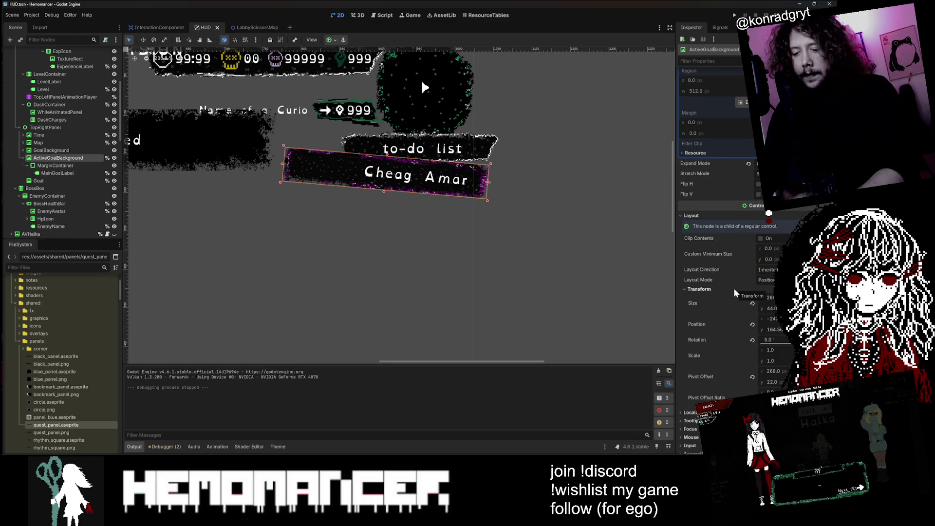
{"action": "scroll", "coordinate": [422, 273], "scroll_direction": "down", "scroll_amount": 1}
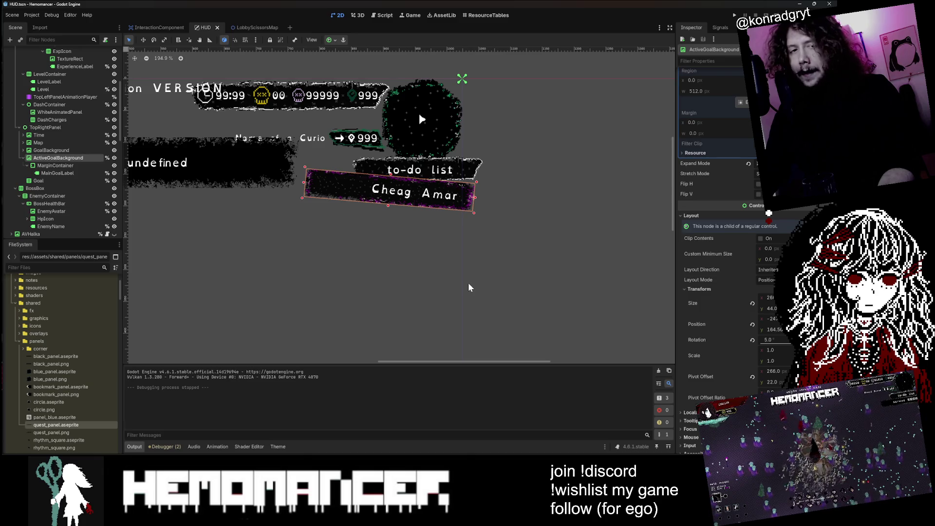
{"action": "scroll", "coordinate": [470, 282], "scroll_direction": "down", "scroll_amount": 2}
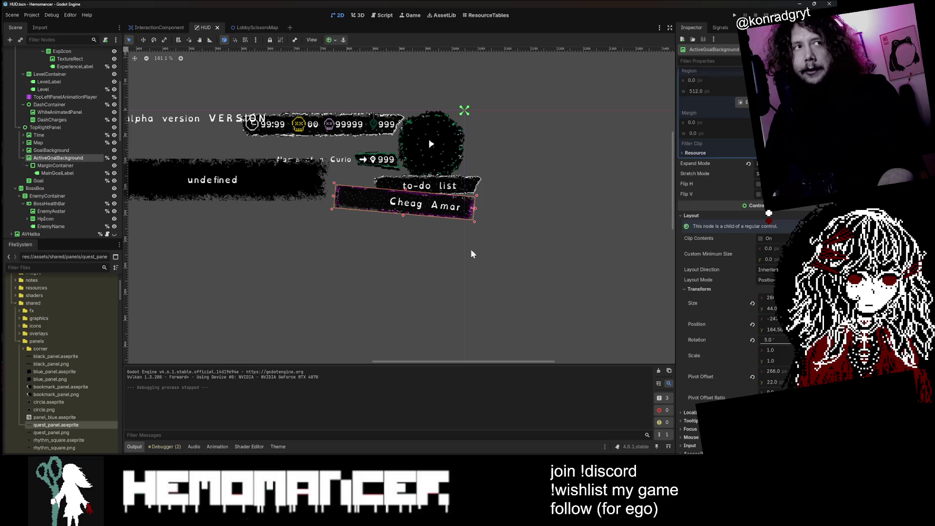
{"action": "scroll", "coordinate": [459, 268], "scroll_direction": "up", "scroll_amount": 1}
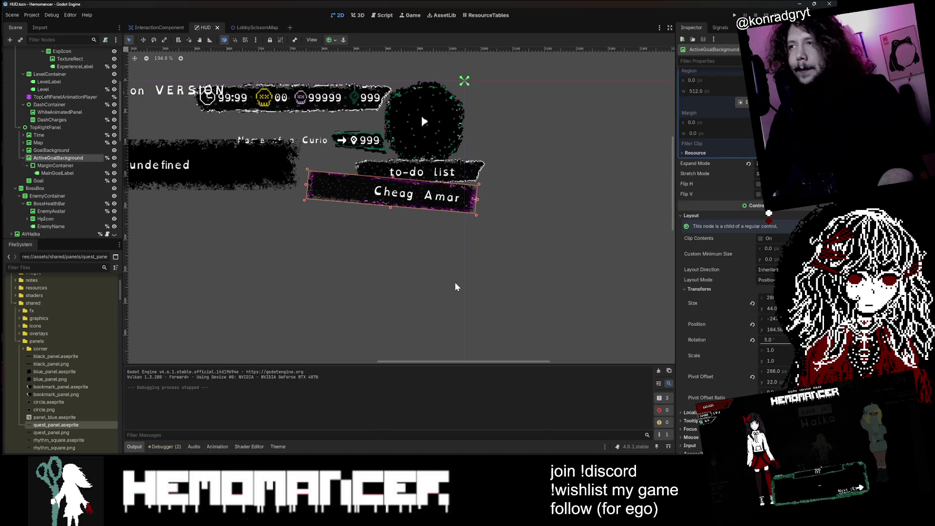
{"action": "scroll", "coordinate": [487, 224], "scroll_direction": "up", "scroll_amount": 1}
{"action": "scroll", "coordinate": [575, 214], "scroll_direction": "up", "scroll_amount": 2}
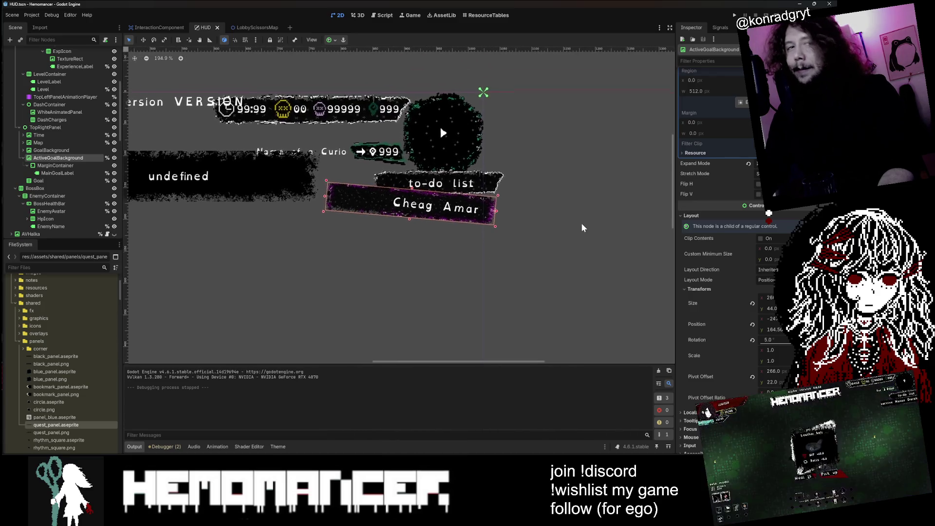
{"action": "left_click", "coordinate": [544, 192]}
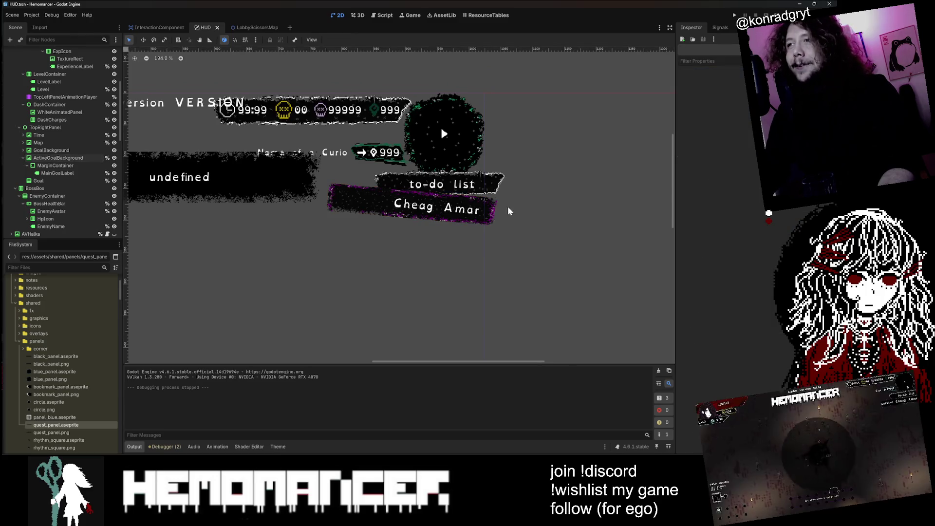
{"action": "left_click", "coordinate": [46, 166]}
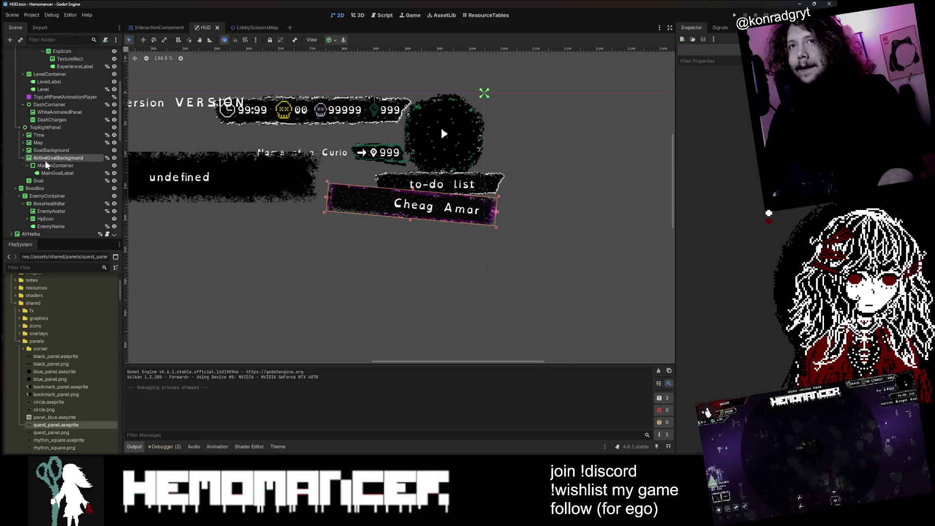
{"action": "left_click", "coordinate": [49, 157]}
{"action": "left_click", "coordinate": [51, 166]}
{"action": "left_click", "coordinate": [57, 173]}
{"action": "left_click", "coordinate": [54, 165]}
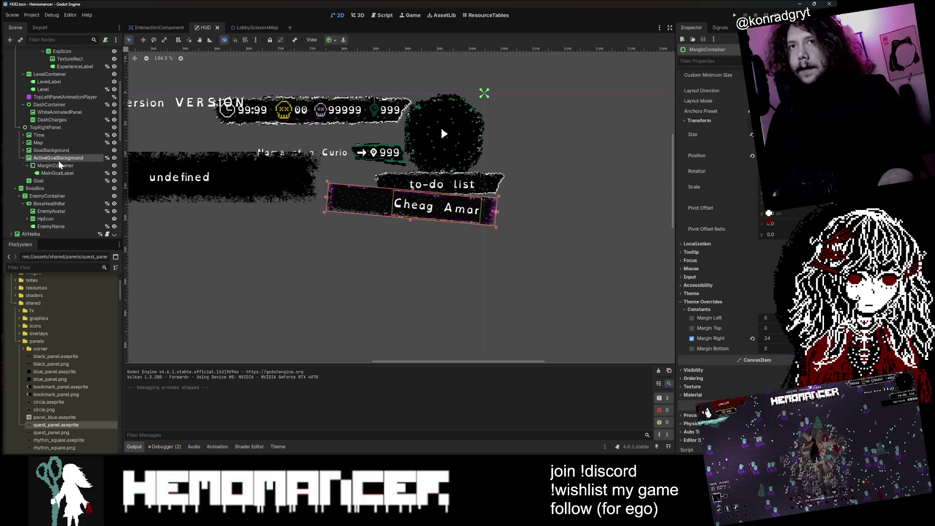
{"action": "scroll", "coordinate": [515, 198], "scroll_direction": "up", "scroll_amount": 3}
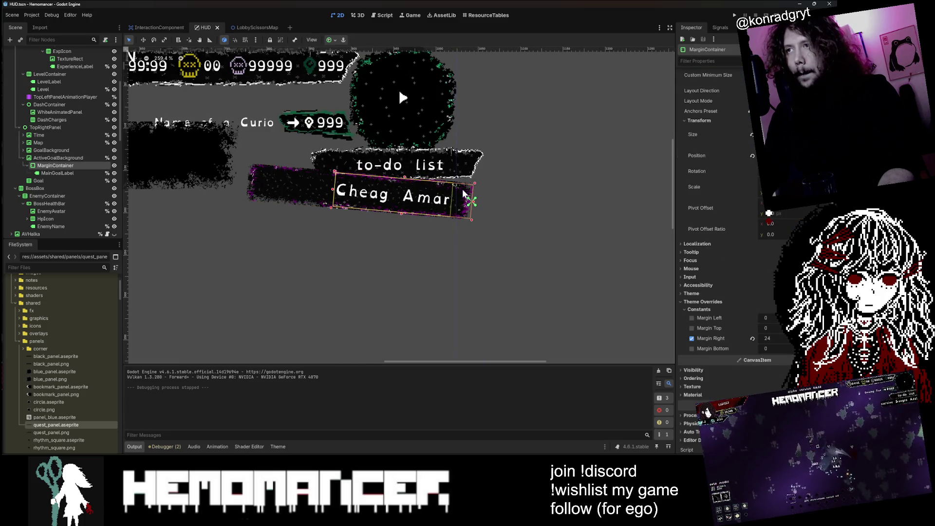
{"action": "left_click", "coordinate": [59, 158]}
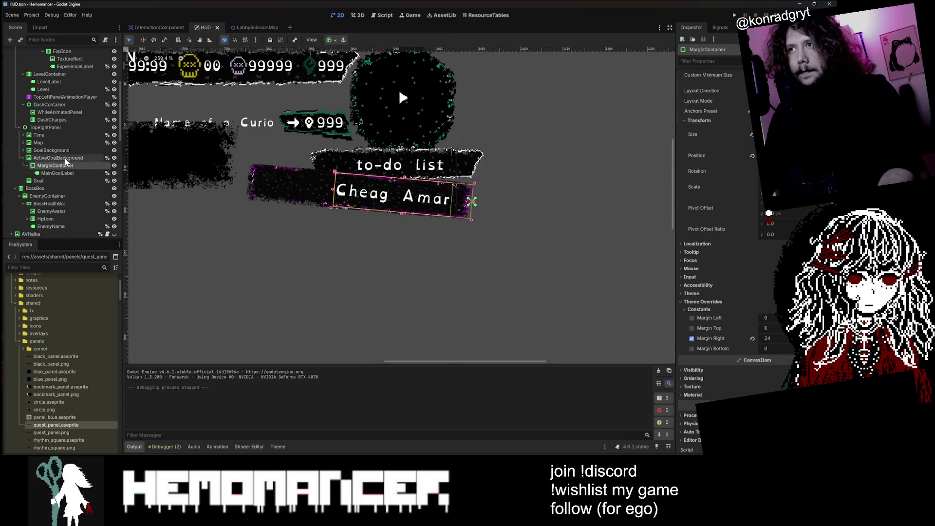
{"action": "left_click", "coordinate": [533, 213]}
{"action": "left_click", "coordinate": [470, 199]}
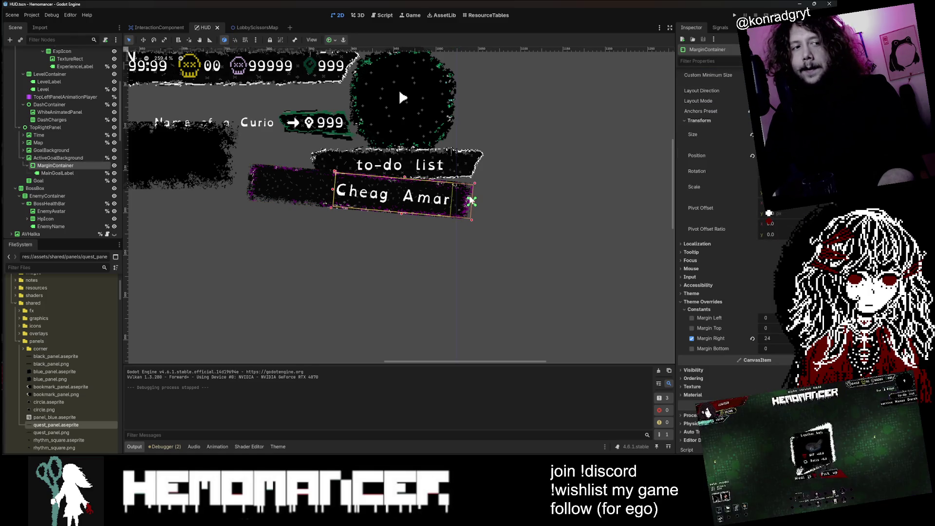
{"action": "left_click", "coordinate": [58, 159]}
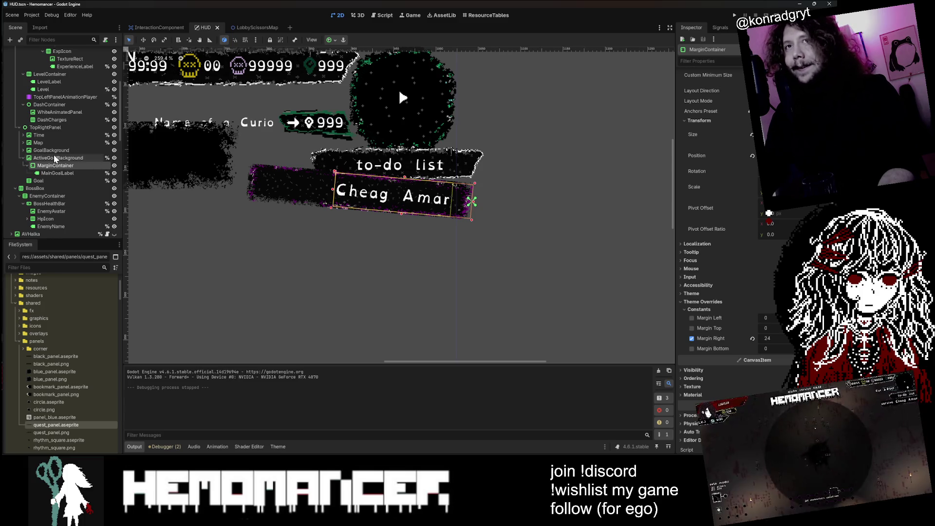
{"action": "scroll", "coordinate": [530, 203], "scroll_direction": "down", "scroll_amount": 2}
{"action": "mouse_move", "coordinate": [530, 203]}
{"action": "left_mouse_down"}
{"action": "mouse_move", "coordinate": [603, 171]}
{"action": "mouse_move", "coordinate": [533, 195]}
{"action": "left_mouse_up"}
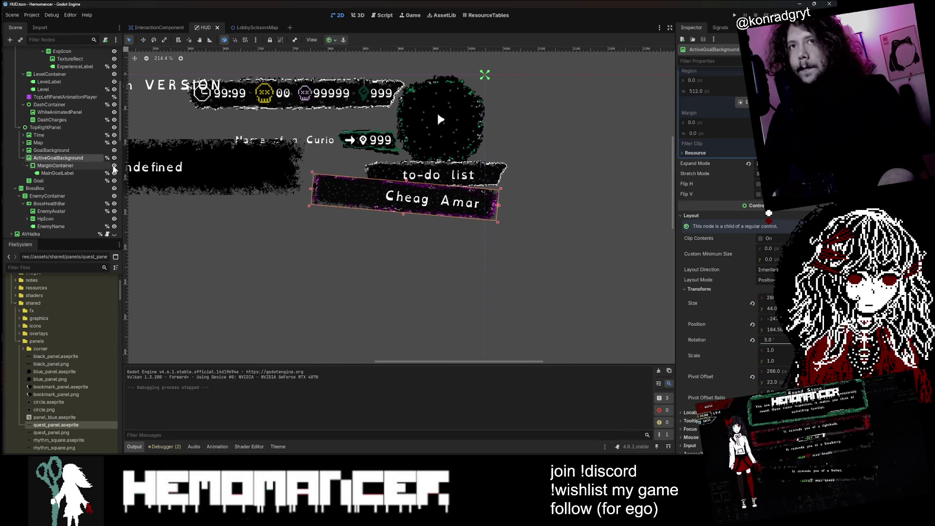
{"action": "left_click", "coordinate": [56, 167]}
{"action": "left_click", "coordinate": [60, 159]}
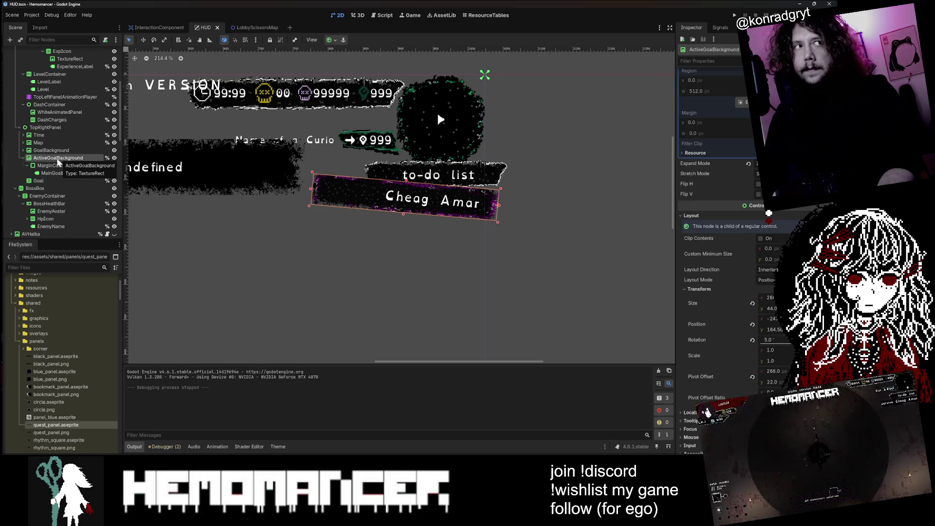
{"action": "left_click", "coordinate": [49, 150]}
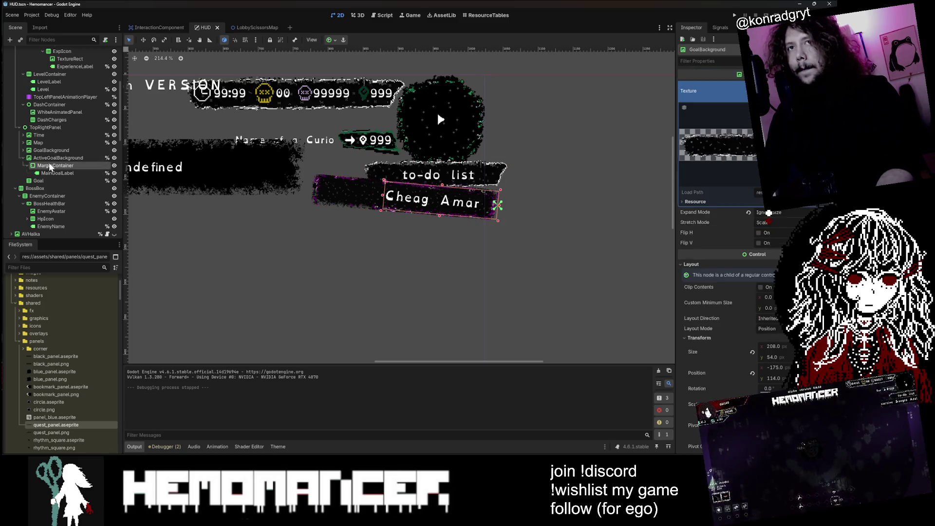
{"action": "left_click", "coordinate": [56, 158]}
{"action": "left_click", "coordinate": [62, 165]}
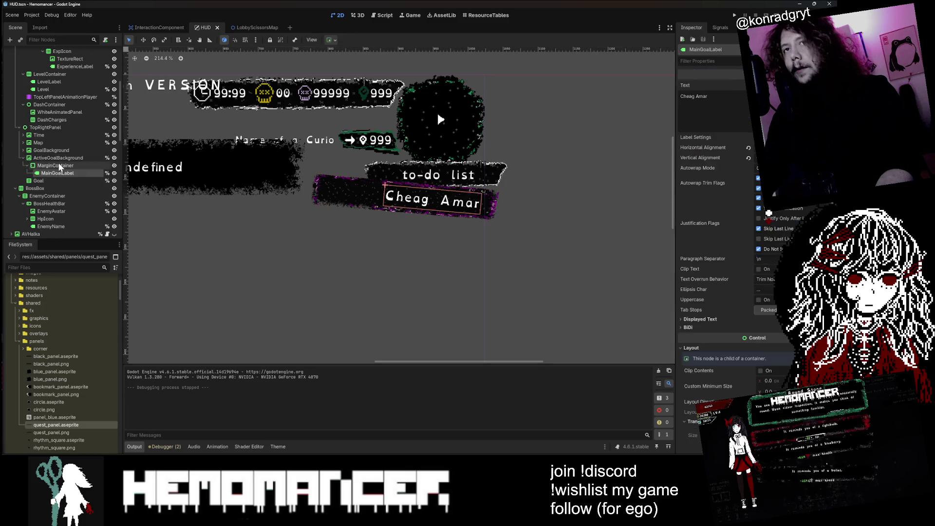
{"action": "scroll", "coordinate": [498, 207], "scroll_direction": "up", "scroll_amount": 5}
{"action": "left_click", "coordinate": [65, 158]}
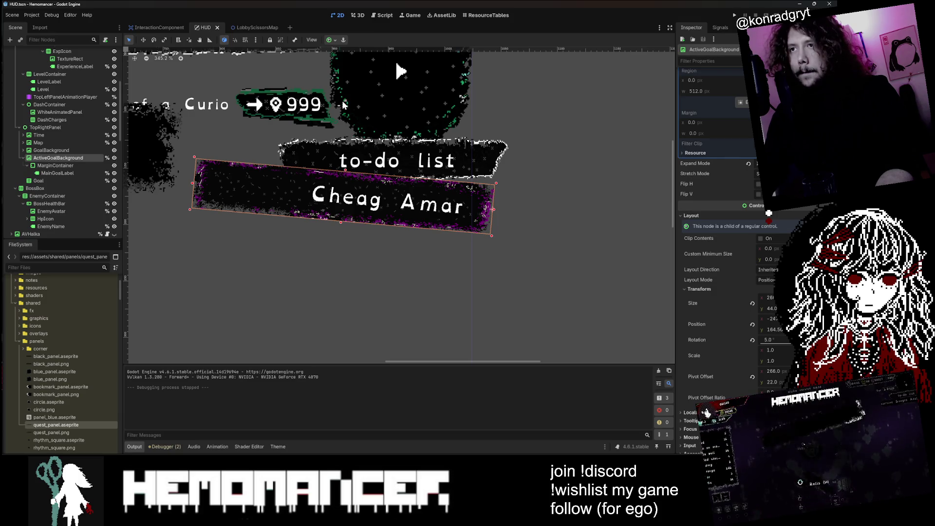
{"action": "left_click", "coordinate": [53, 164]}
{"action": "scroll", "coordinate": [384, 95], "scroll_direction": "down", "scroll_amount": 3}
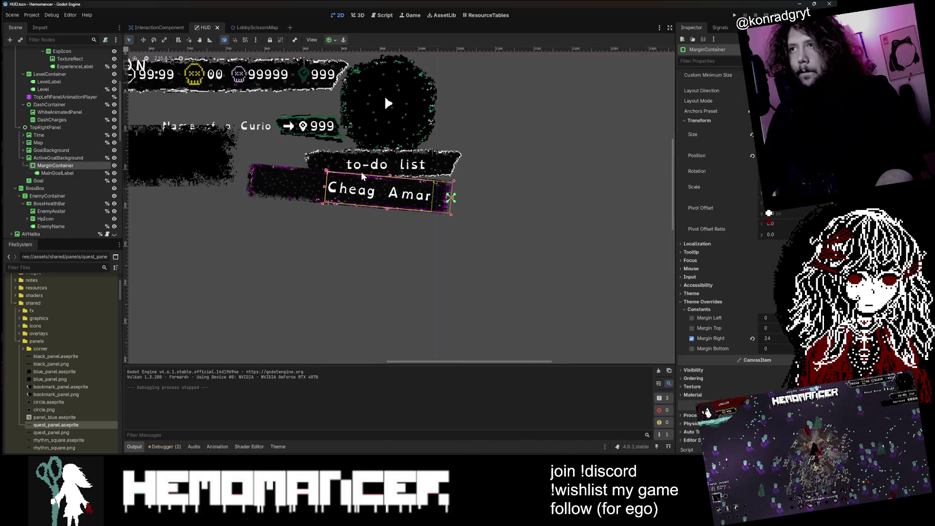
{"action": "scroll", "coordinate": [384, 95], "scroll_direction": "down", "scroll_amount": 3}
{"action": "scroll", "coordinate": [623, 206], "scroll_direction": "up", "scroll_amount": 2}
{"action": "scroll", "coordinate": [788, 241], "scroll_direction": "up", "scroll_amount": 2}
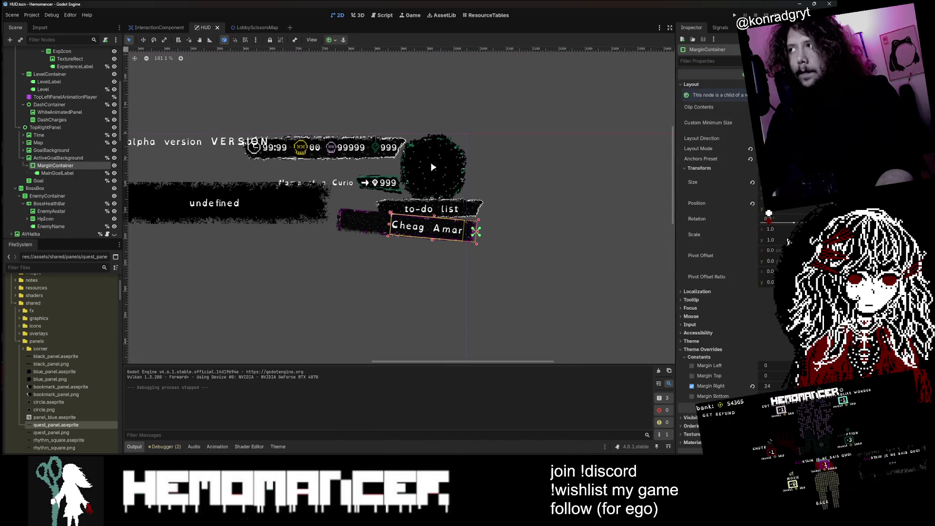
{"action": "left_click", "coordinate": [52, 158]}
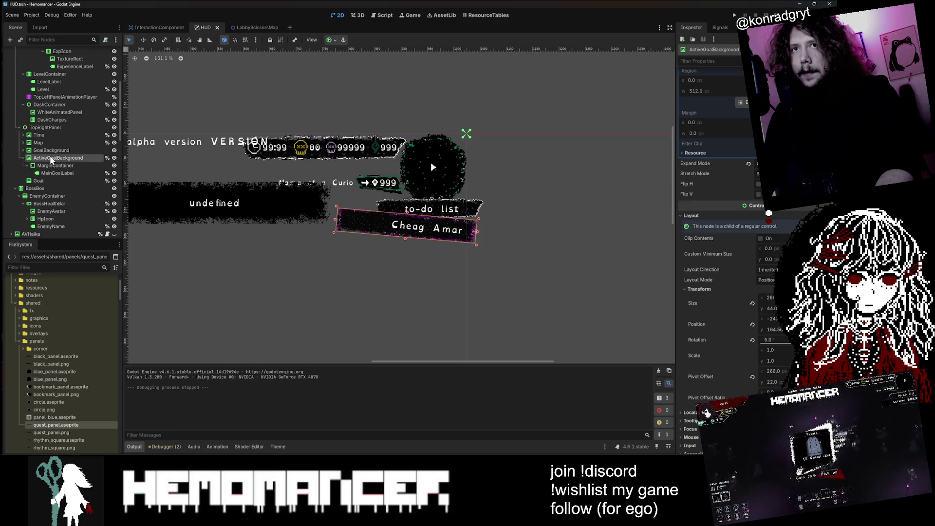
{"action": "left_click", "coordinate": [45, 128]}
{"action": "right_click", "coordinate": [45, 127]}
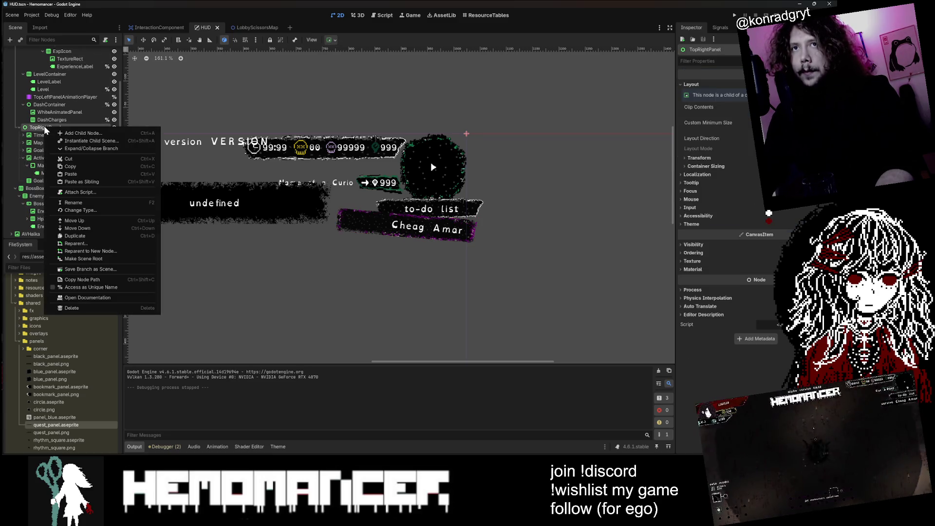
- Add a Control child to TopRightPanel and reorder it after GoalBackground
{"action": "left_click", "coordinate": [58, 133]}
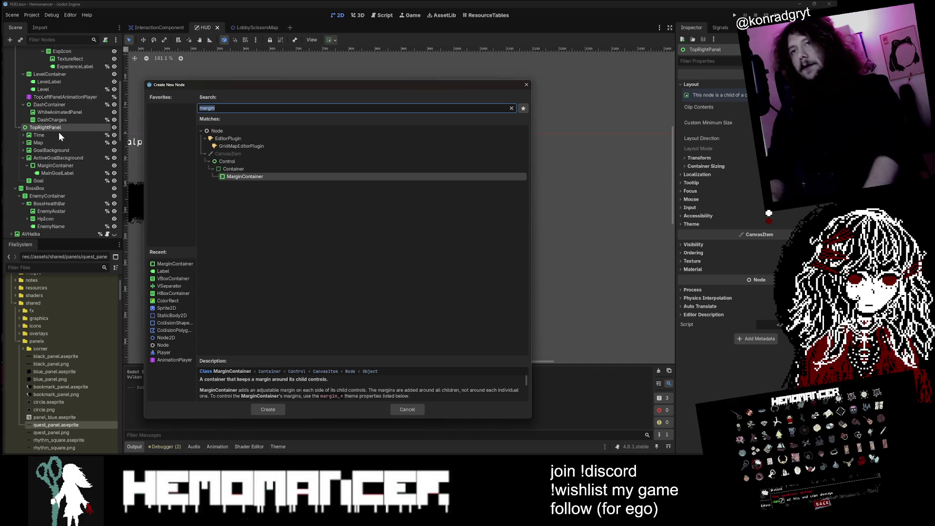
{"action": "type", "text": "control"}
{"action": "key", "text": "Return"}
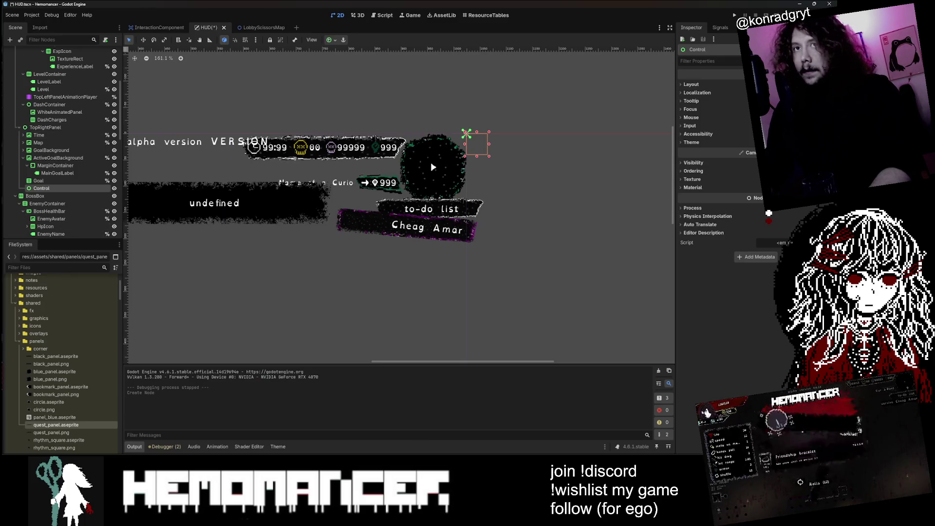
{"action": "left_click_drag", "start_coordinate": [44, 188], "coordinate": [44, 158]}
{"action": "scroll", "coordinate": [312, 200], "scroll_direction": "down", "scroll_amount": 1}
{"action": "scroll", "coordinate": [312, 201], "scroll_direction": "up", "scroll_amount": 3}
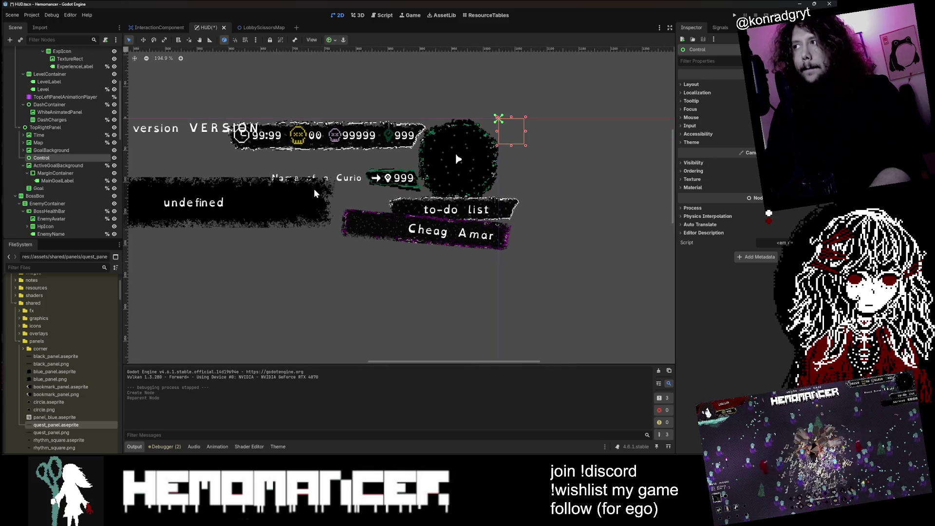
- Reset the Control's position and size, then move it down below the quest panel on the canvas
{"action": "left_click", "coordinate": [143, 40]}
{"action": "left_click_drag", "start_coordinate": [538, 115], "coordinate": [538, 241]}
{"action": "scroll", "coordinate": [541, 232], "scroll_direction": "up", "scroll_amount": 11}
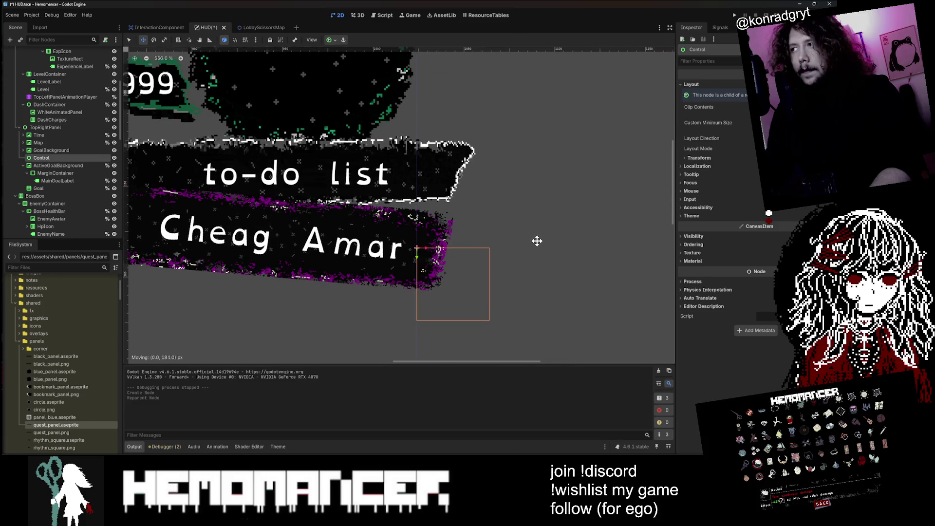
{"action": "left_click", "coordinate": [754, 193]}
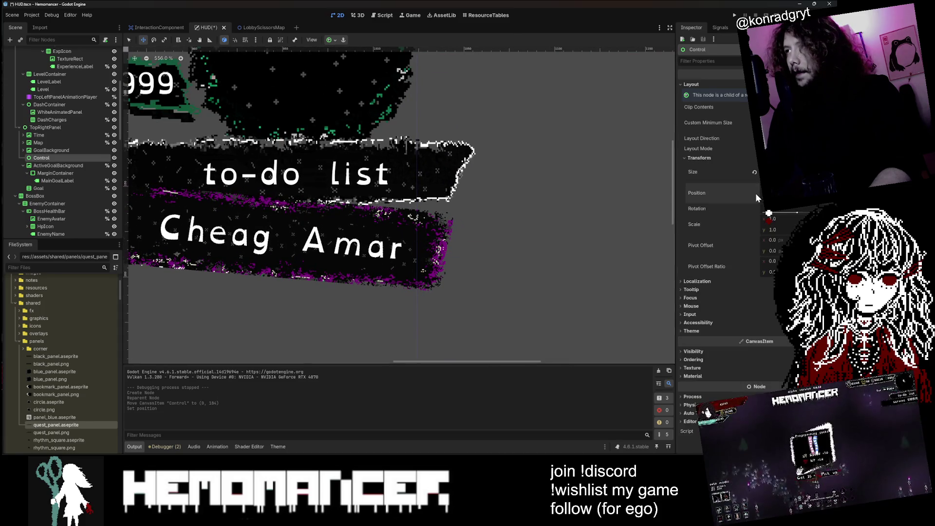
{"action": "left_click", "coordinate": [754, 172]}
{"action": "scroll", "coordinate": [612, 140], "scroll_direction": "down", "scroll_amount": 1}
{"action": "scroll", "coordinate": [612, 141], "scroll_direction": "down", "scroll_amount": 8}
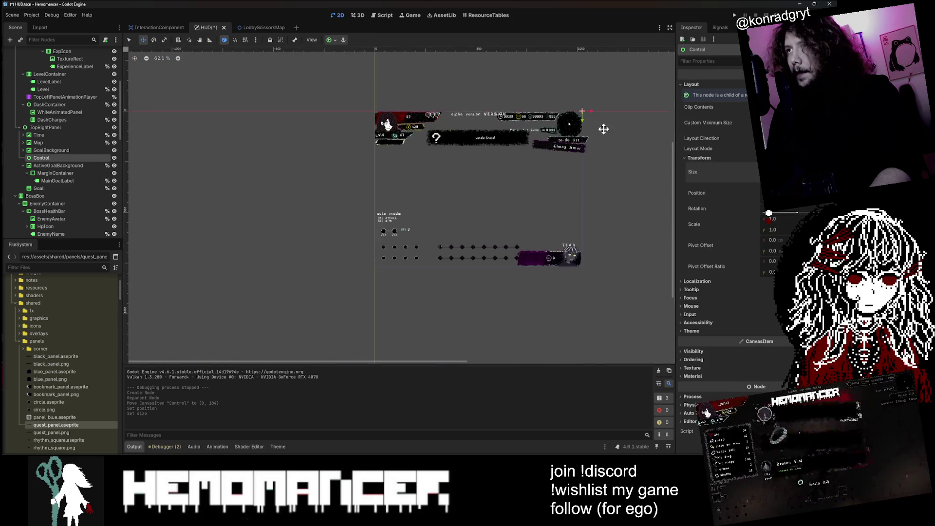
{"action": "scroll", "coordinate": [601, 132], "scroll_direction": "up", "scroll_amount": 6}
{"action": "left_click_drag", "start_coordinate": [585, 109], "coordinate": [587, 230]}
{"action": "scroll", "coordinate": [584, 221], "scroll_direction": "up", "scroll_amount": 9}
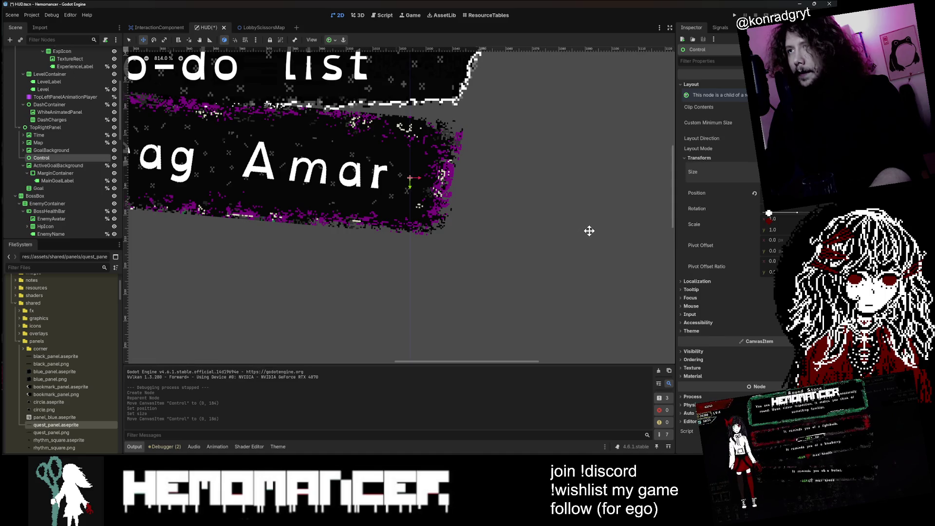
- Nest ActiveGoalBackground inside the new Control node and inspect its properties
{"action": "mouse_move", "coordinate": [56, 166]}
{"action": "left_mouse_down"}
{"action": "mouse_move", "coordinate": [49, 163]}
{"action": "mouse_move", "coordinate": [85, 157]}
{"action": "left_mouse_up"}
{"action": "scroll", "coordinate": [454, 162], "scroll_direction": "down", "scroll_amount": 5}
{"action": "scroll", "coordinate": [454, 162], "scroll_direction": "down", "scroll_amount": 4}
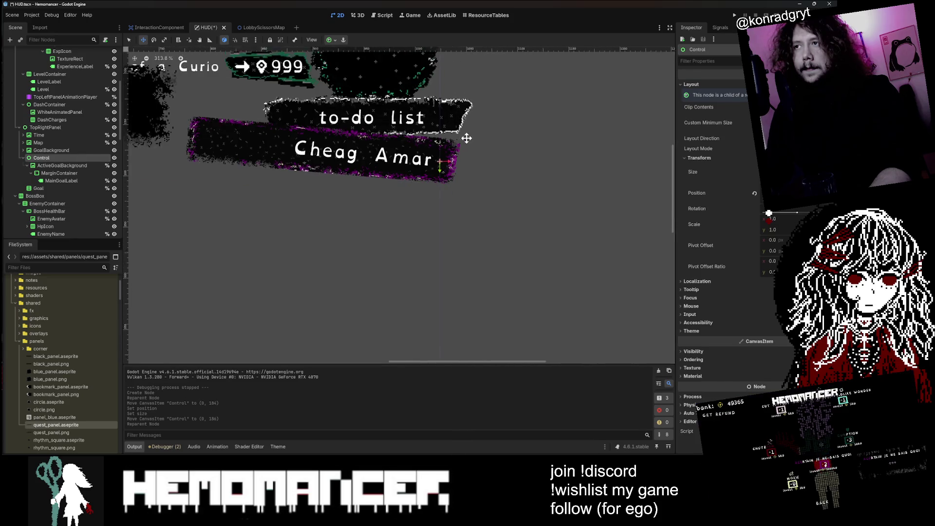
{"action": "left_click", "coordinate": [71, 165]}
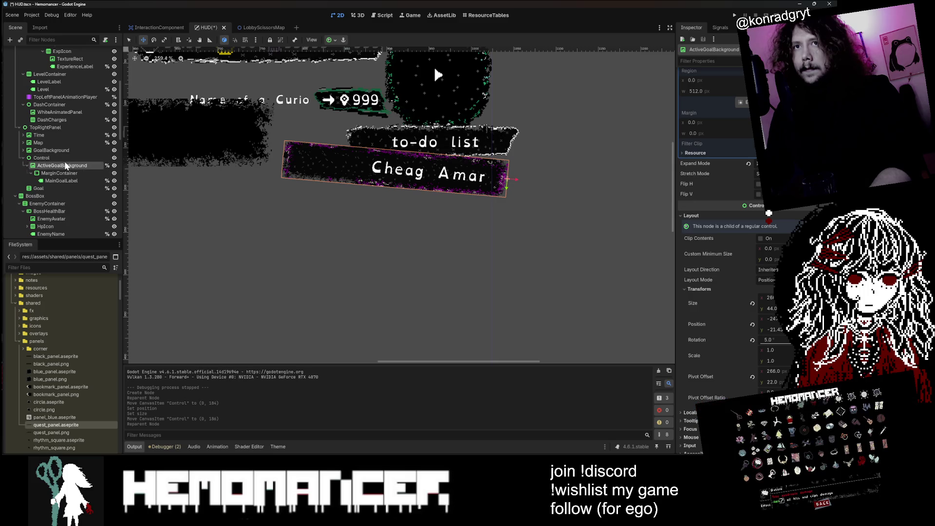
- Experiment with ActiveGoalBackground's size: reset it, undo, then set its width to 200
{"action": "left_click", "coordinate": [62, 174]}
{"action": "left_click", "coordinate": [63, 168]}
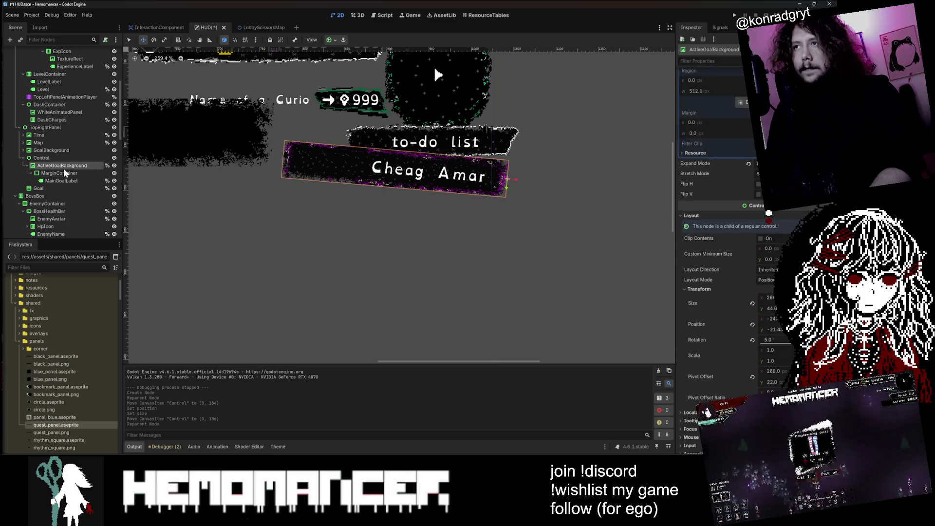
{"action": "scroll", "coordinate": [716, 194], "scroll_direction": "up", "scroll_amount": 2}
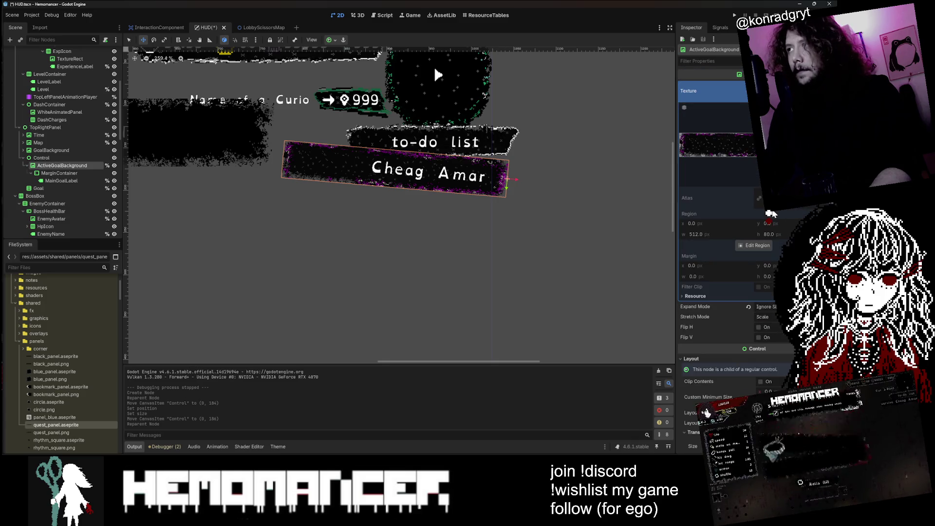
{"action": "scroll", "coordinate": [769, 212], "scroll_direction": "down", "scroll_amount": 4}
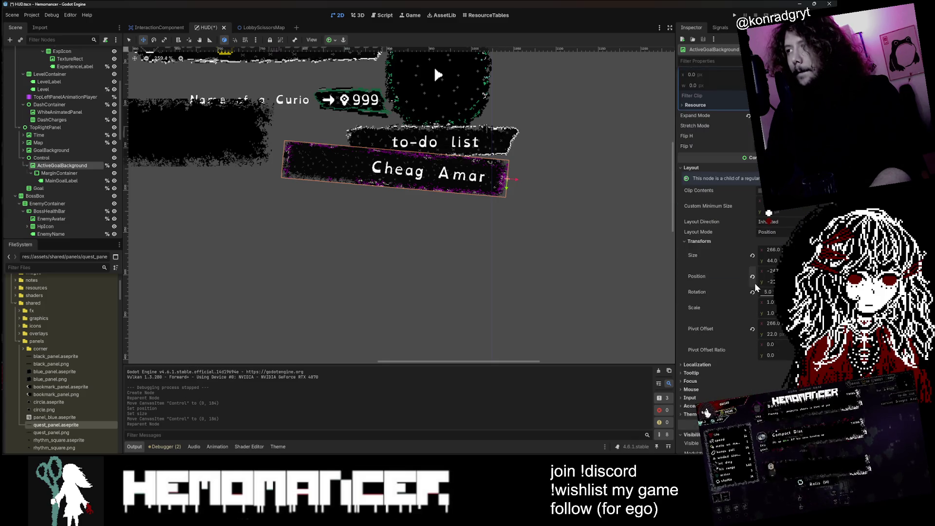
{"action": "left_click", "coordinate": [752, 256]}
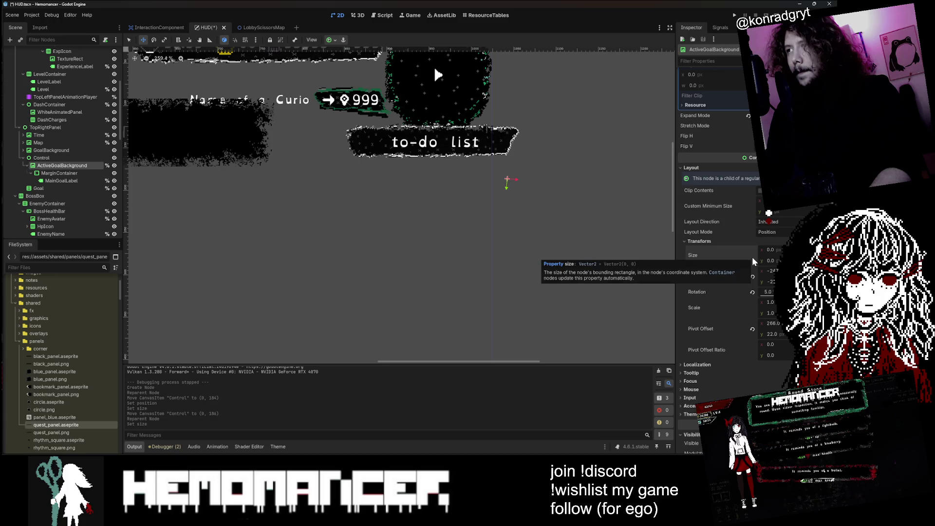
{"action": "key", "text": "ctrl+z"}
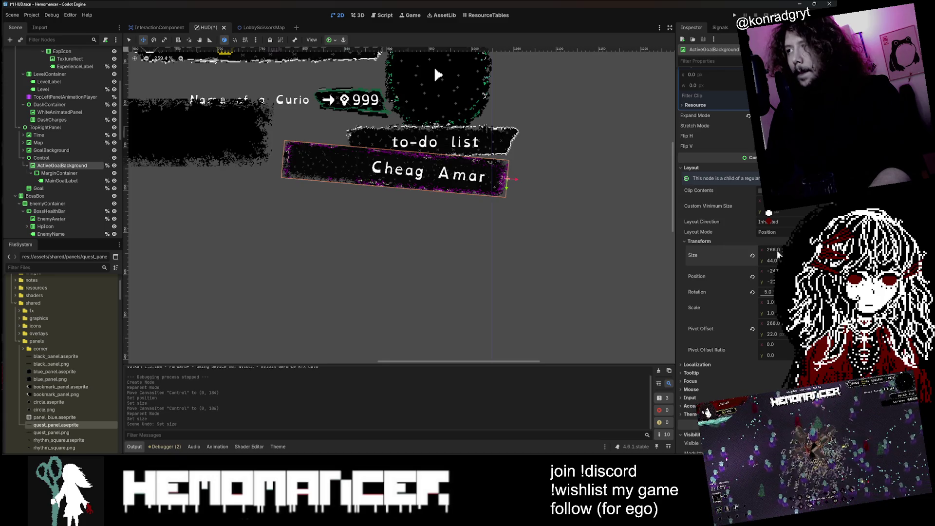
{"action": "left_click", "coordinate": [774, 249]}
{"action": "type", "text": "2"}
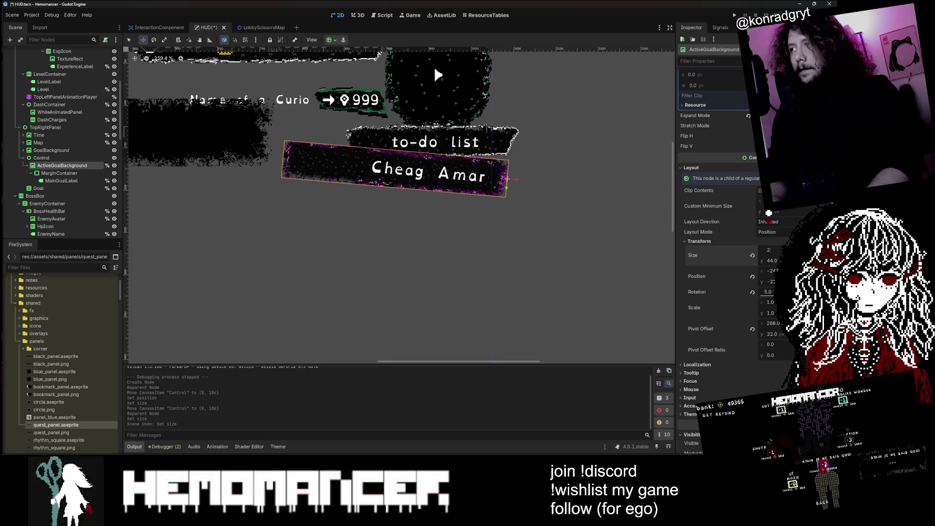
{"action": "type", "text": "00"}
{"action": "key", "text": "Return"}
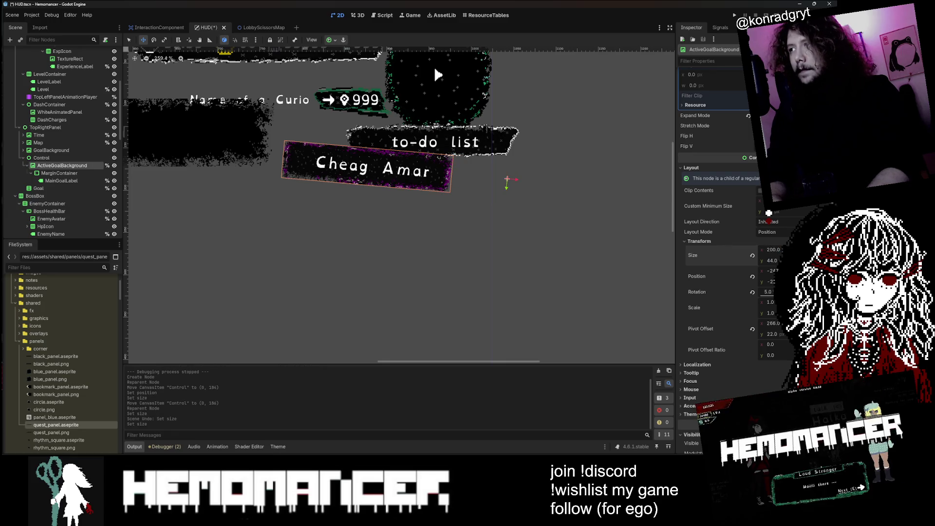
- Undo and redo back and forth, ending with the reparent and size changes undone
{"action": "key", "text": "ctrl+z"}
{"action": "key", "text": "ctrl+z"}
{"action": "key", "text": "ctrl+z"}
{"action": "key", "text": "ctrl+z"}
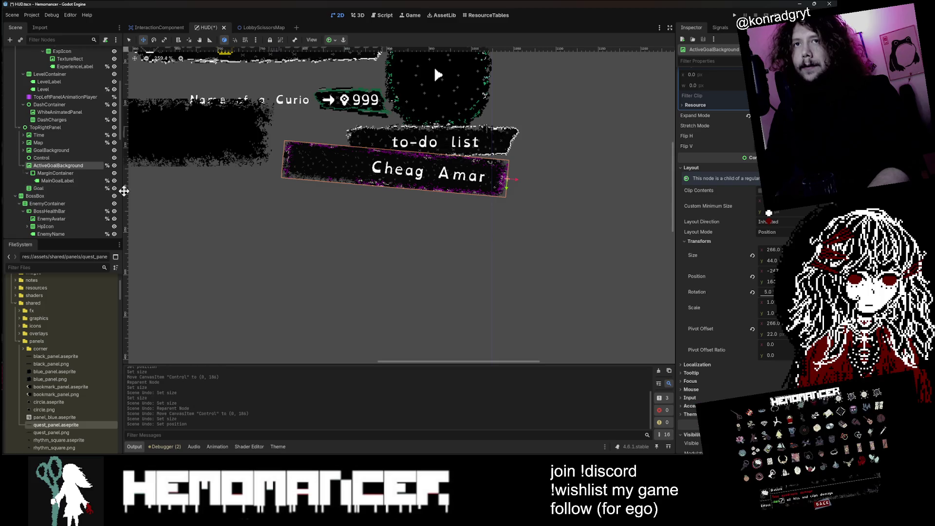
{"action": "key", "text": "ctrl+shift+z"}
{"action": "key", "text": "ctrl+shift+z"}
{"action": "key", "text": "ctrl+shift+z"}
{"action": "key", "text": "ctrl+shift+z"}
{"action": "key", "text": "ctrl+shift+z"}
{"action": "key", "text": "ctrl+z"}
{"action": "key", "text": "ctrl+z"}
{"action": "key", "text": "ctrl+z"}
{"action": "key", "text": "ctrl+shift+z"}
{"action": "key", "text": "ctrl+shift+z"}
{"action": "key", "text": "ctrl+z"}
{"action": "key", "text": "ctrl+z"}
{"action": "key", "text": "ctrl+shift+z"}
{"action": "key", "text": "ctrl+z"}
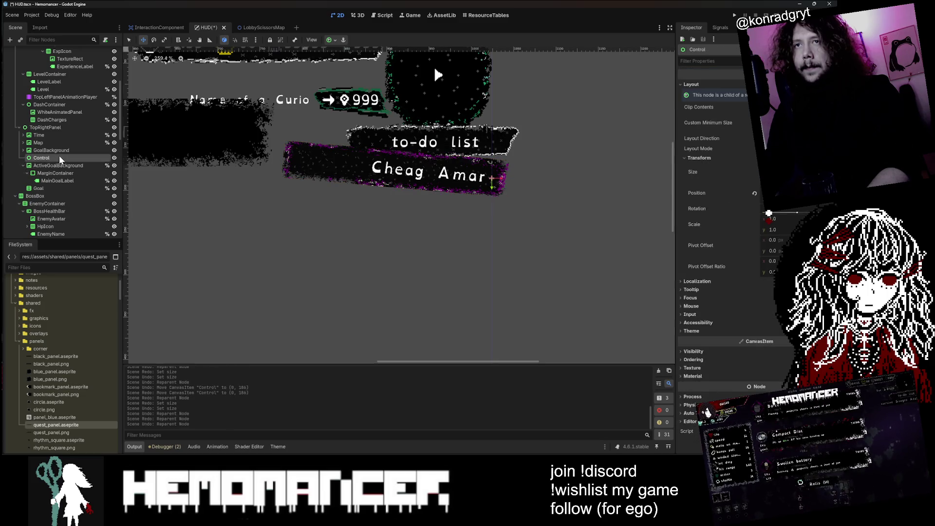
- Delete the wrapper Control node, reselect ActiveGoalBackground, and save the HUD scene
{"action": "left_click", "coordinate": [62, 157]}
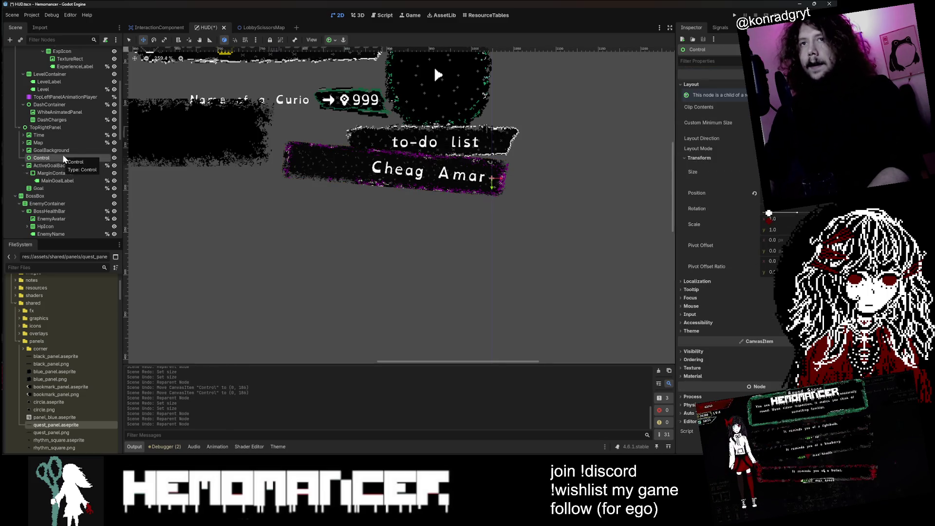
{"action": "key", "text": "Delete"}
{"action": "left_click", "coordinate": [401, 241]}
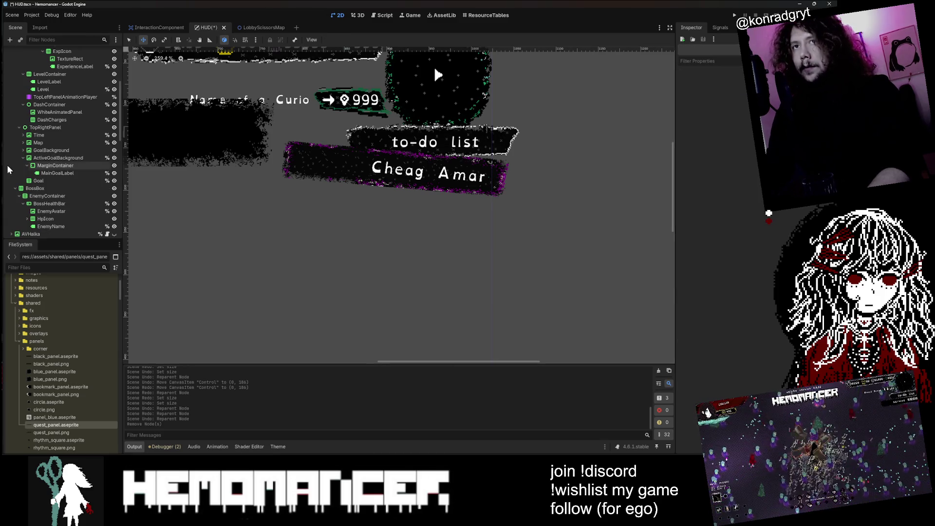
{"action": "left_click", "coordinate": [49, 158]}
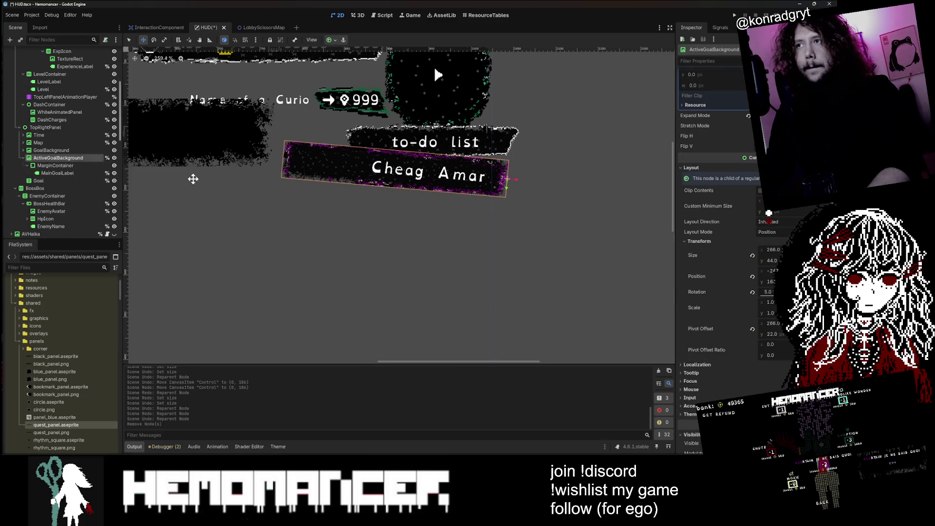
{"action": "key", "text": "ctrl+s"}
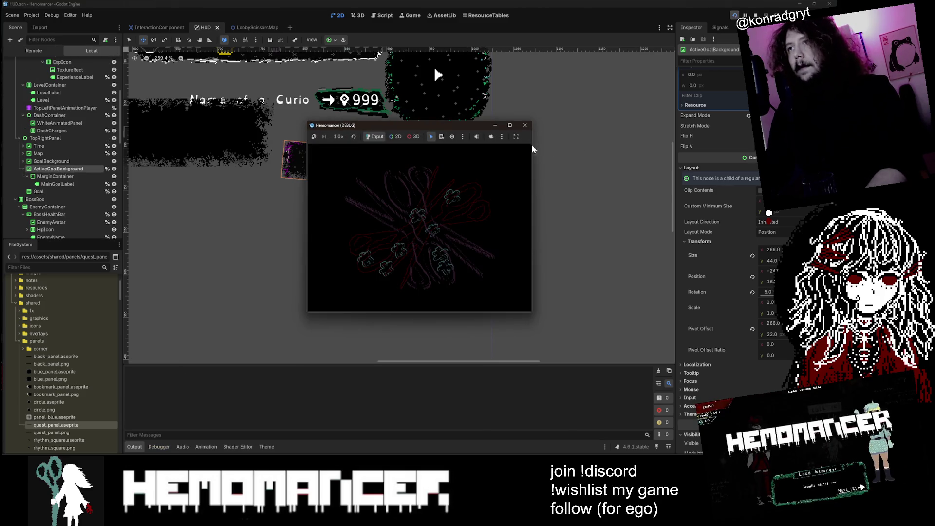
- Enlarge the debug game window, start gameplay, and cycle the quest panel to Cheag Amar
{"action": "mouse_move", "coordinate": [308, 312]}
{"action": "left_mouse_down"}
{"action": "mouse_move", "coordinate": [115, 392]}
{"action": "mouse_move", "coordinate": [67, 428]}
{"action": "mouse_move", "coordinate": [71, 420]}
{"action": "left_mouse_up"}
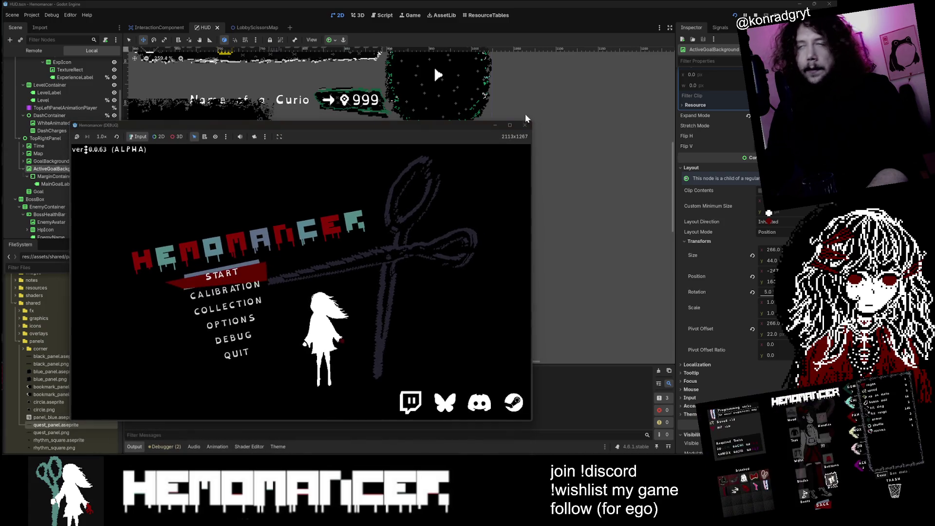
{"action": "left_click", "coordinate": [201, 235]}
{"action": "key", "text": "v"}
{"action": "key", "text": "v"}
{"action": "key", "text": "v"}
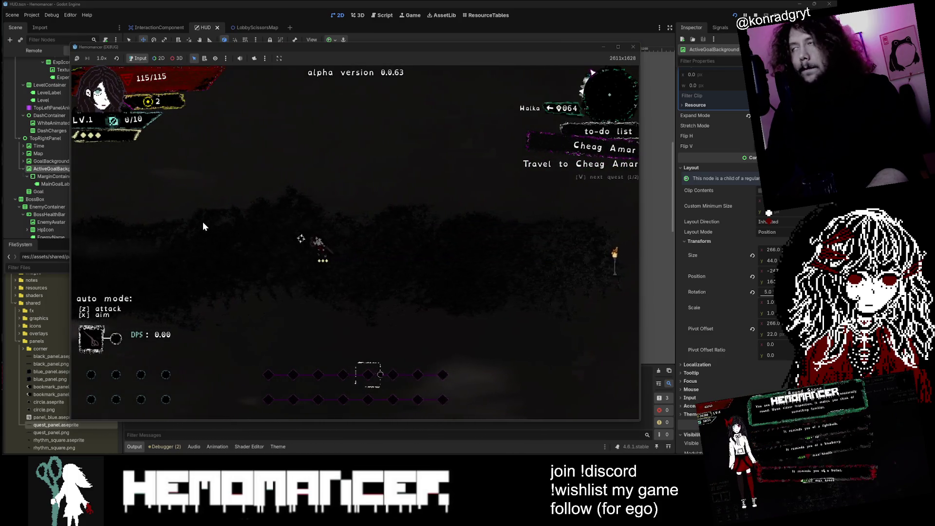
- Walk past the Metronome, Gruff Stranger and Bookstand to the Signpole and travel to Cheag Amar
{"action": "key", "text": "Left"}
{"action": "key", "text": "Left"}
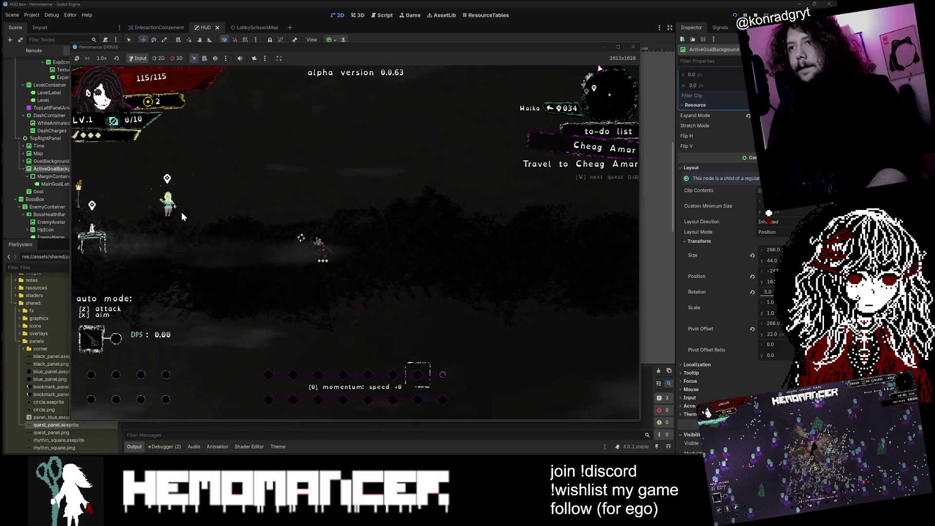
{"action": "key", "text": "Left"}
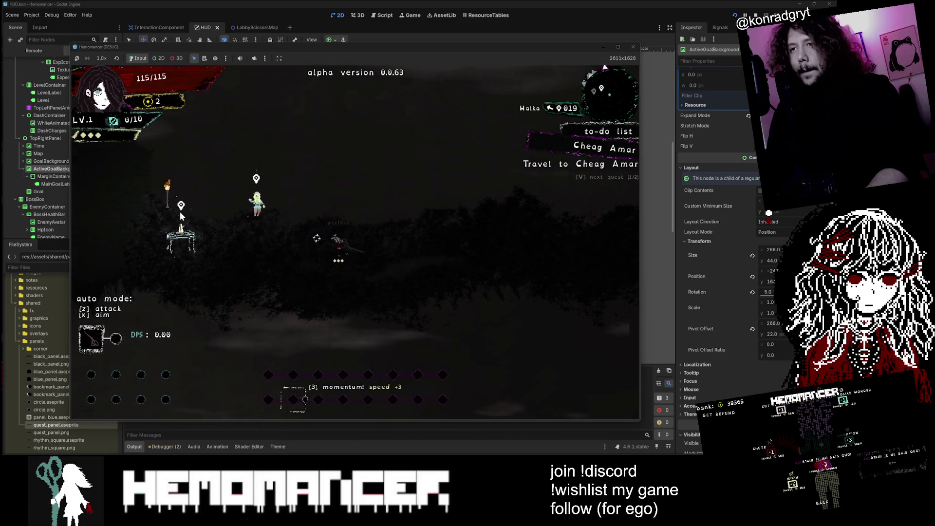
{"action": "key", "text": "Left"}
{"action": "key", "text": "Up"}
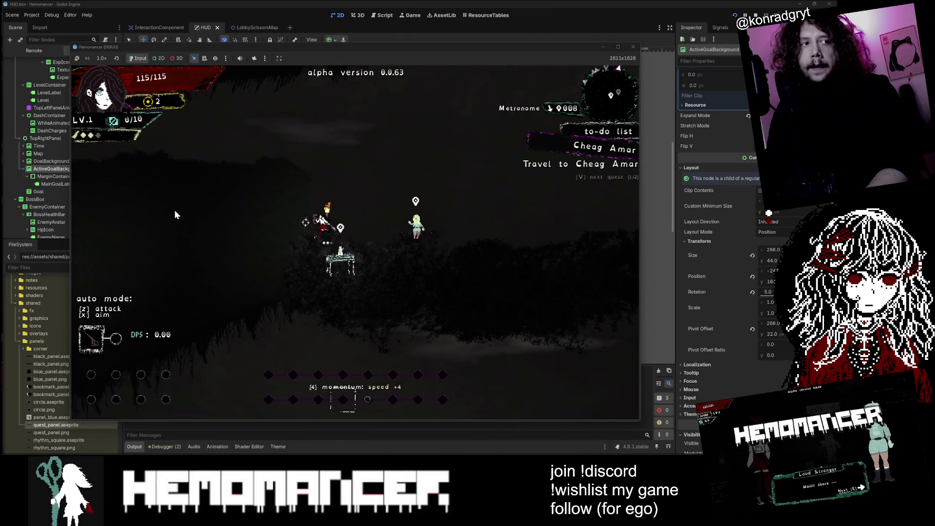
{"action": "key", "text": "Left"}
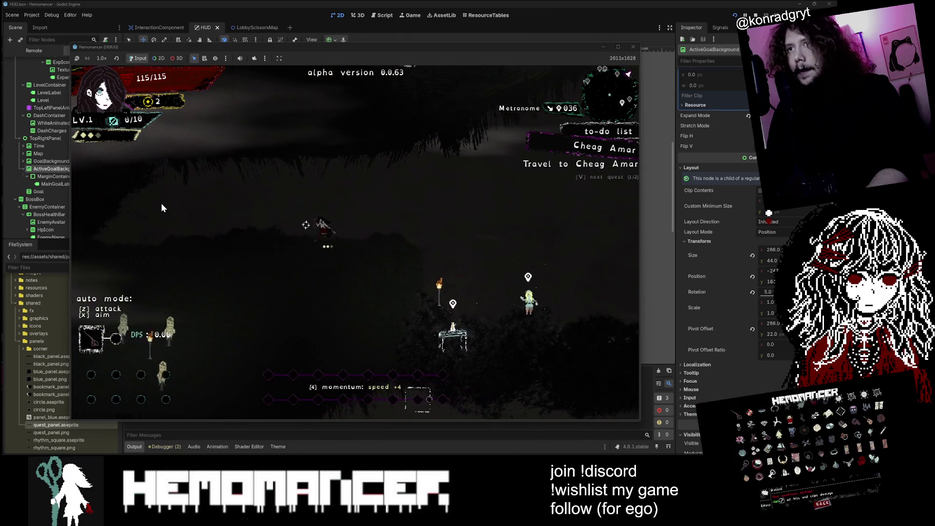
{"action": "key", "text": "Down"}
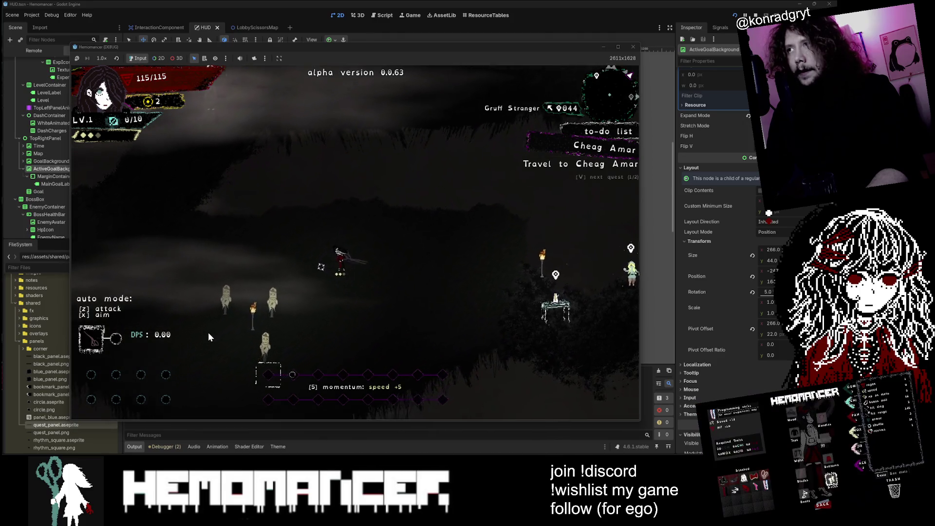
{"action": "key", "text": "Up"}
{"action": "key", "text": "Left"}
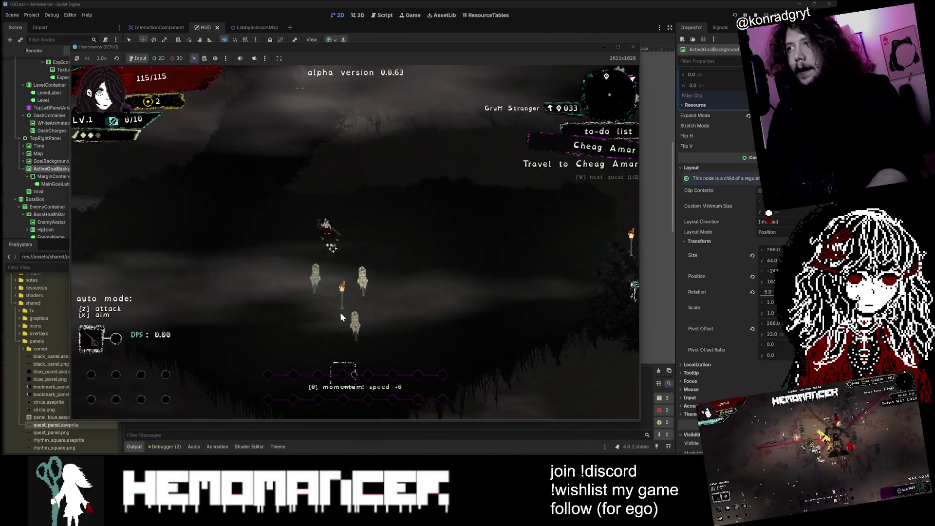
{"action": "key", "text": "Up"}
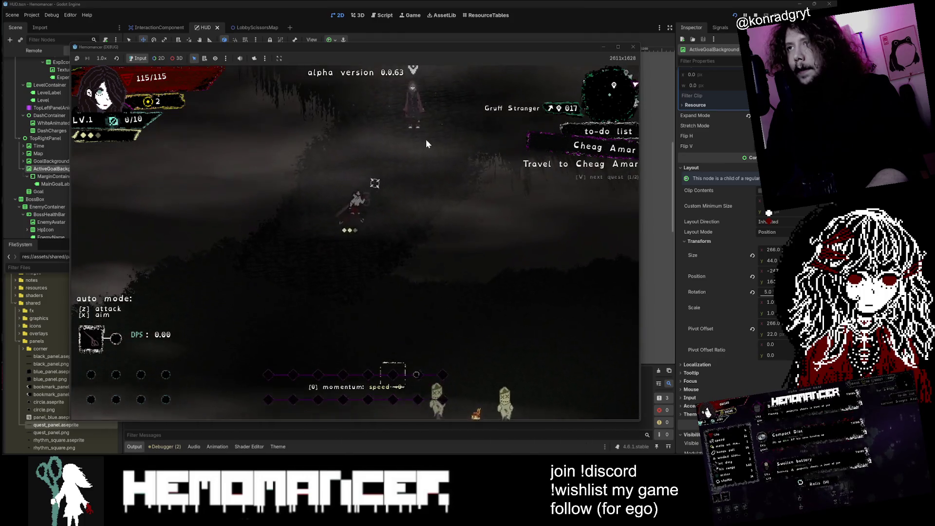
{"action": "key", "text": "Right"}
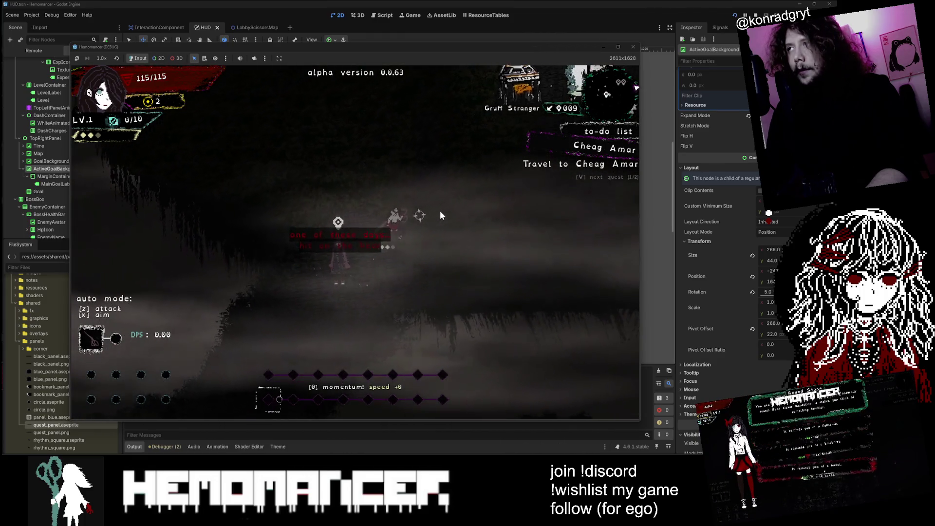
{"action": "key", "text": "Right"}
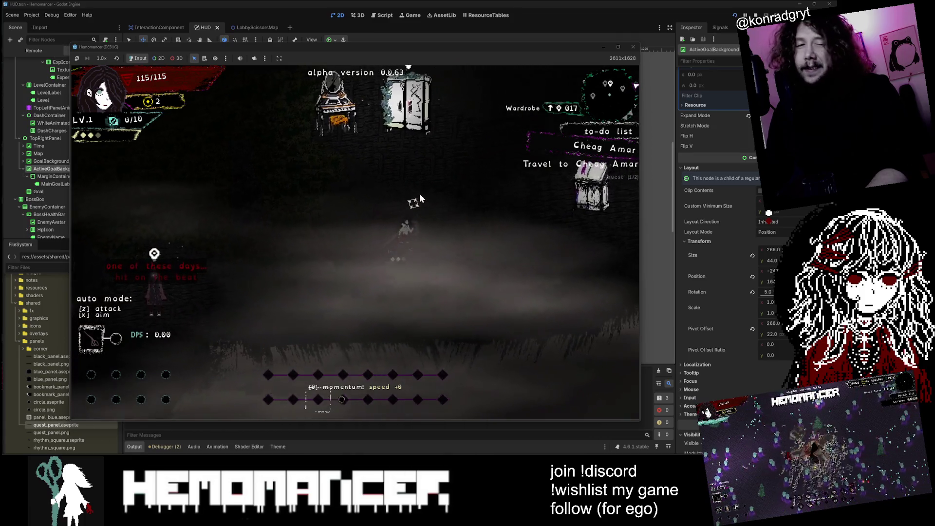
{"action": "key", "text": "Right"}
{"action": "key", "text": "Up"}
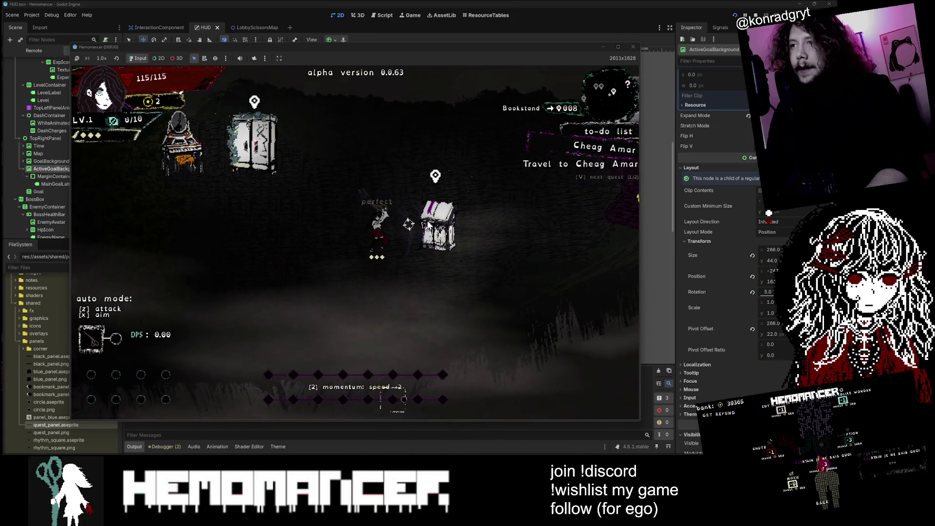
{"action": "key", "text": "Right"}
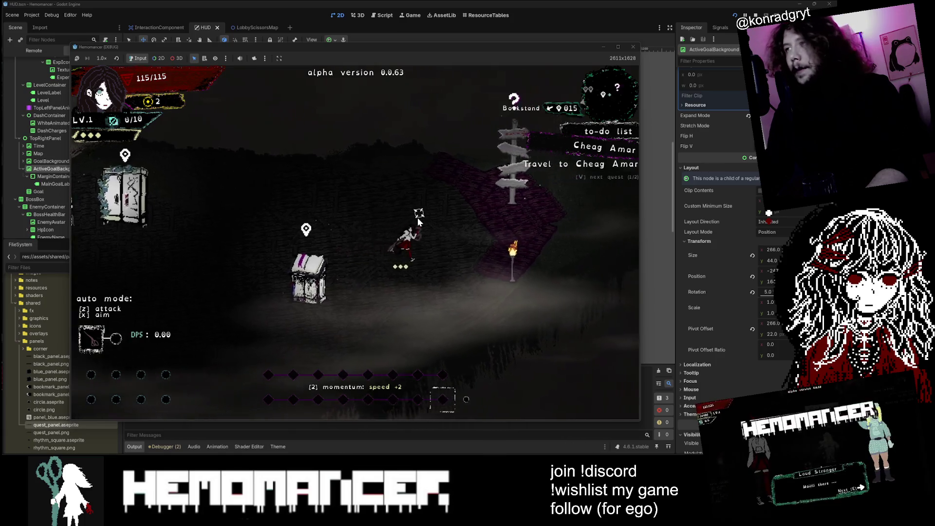
{"action": "key", "text": "Up"}
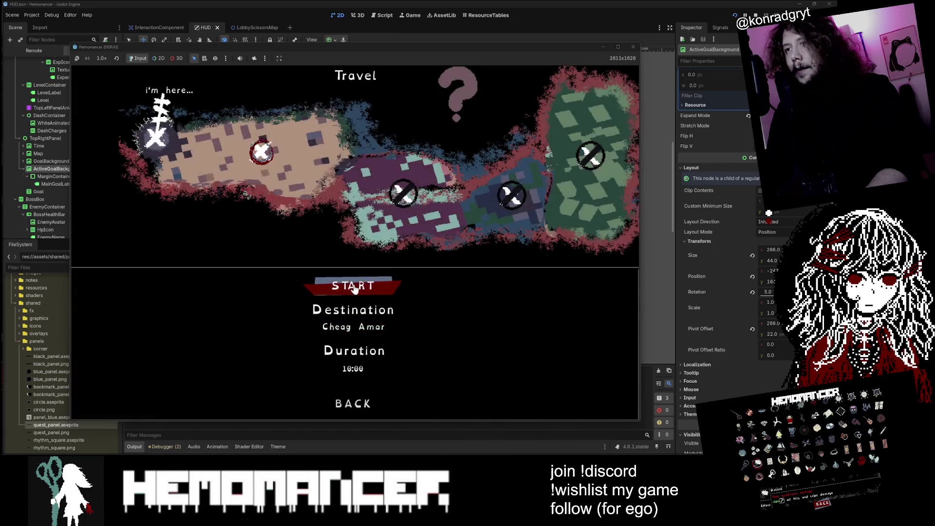
{"action": "key", "text": "e"}
- Fight through the enemy horde in Cheag Amar, collecting experience until leveling up
{"action": "key", "text": "v"}
{"action": "key", "text": "Left"}
{"action": "key", "text": "Up"}
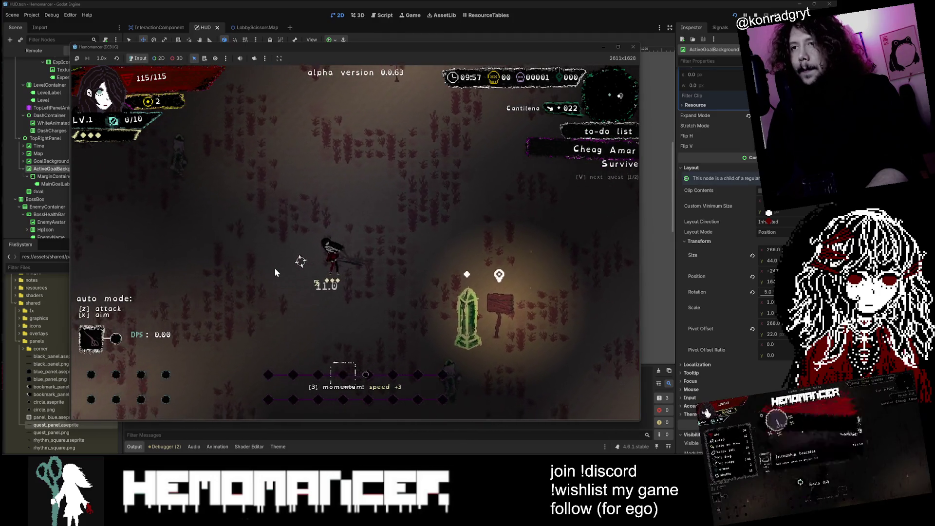
{"action": "key", "text": "Left"}
{"action": "key", "text": "Up"}
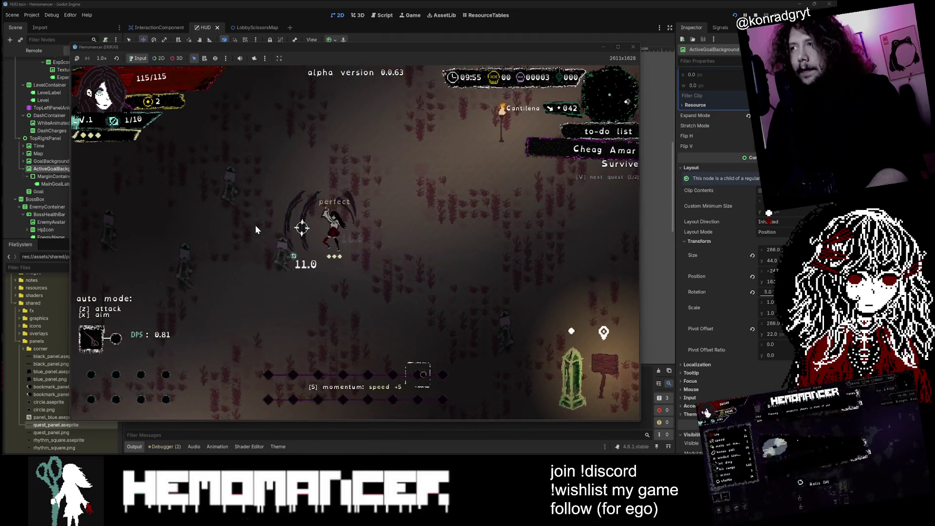
{"action": "key", "text": "Left"}
{"action": "key", "text": "Up"}
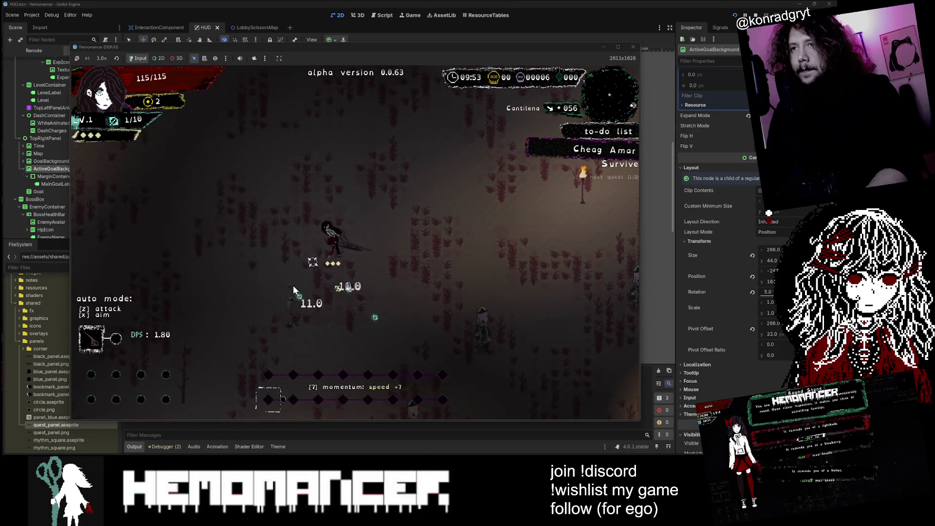
{"action": "key", "text": "Left"}
{"action": "key", "text": "Up"}
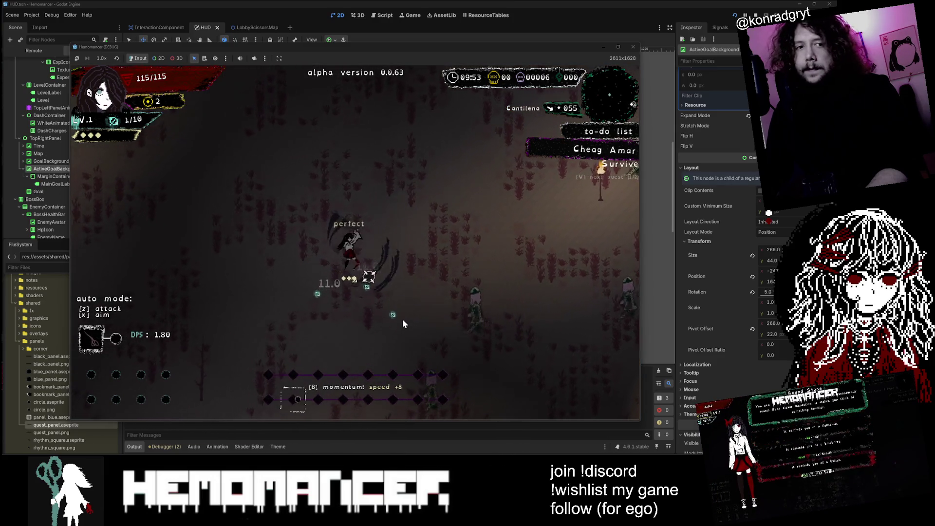
{"action": "key", "text": "Up"}
{"action": "key", "text": "Right"}
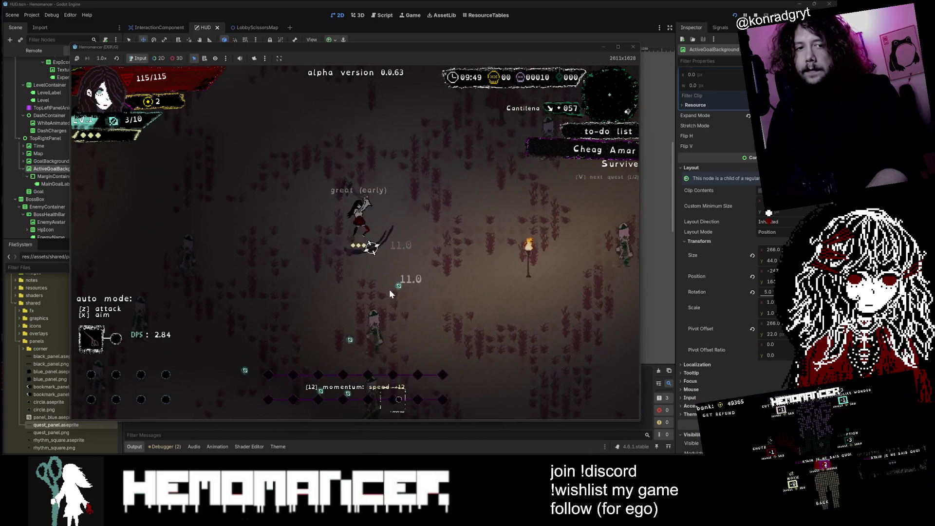
{"action": "key", "text": "Up"}
{"action": "key", "text": "Right"}
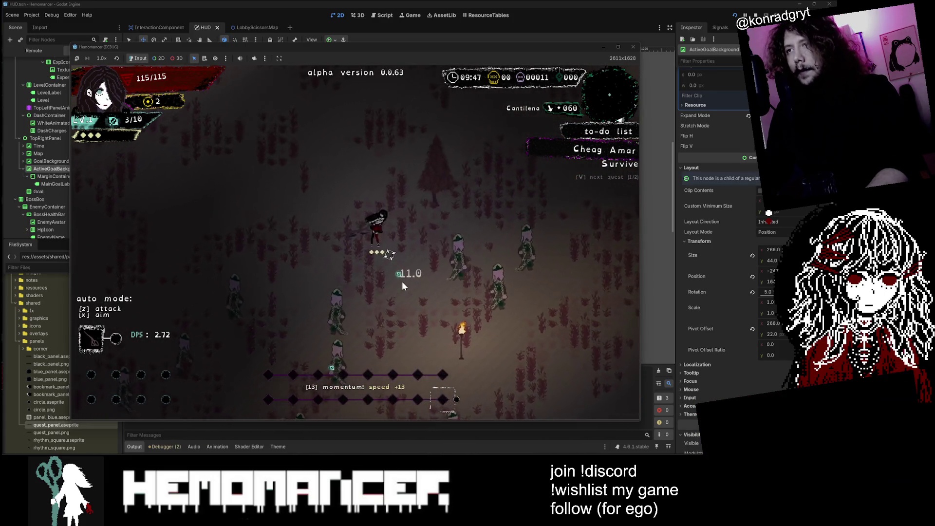
{"action": "key", "text": "Up"}
{"action": "key", "text": "Right"}
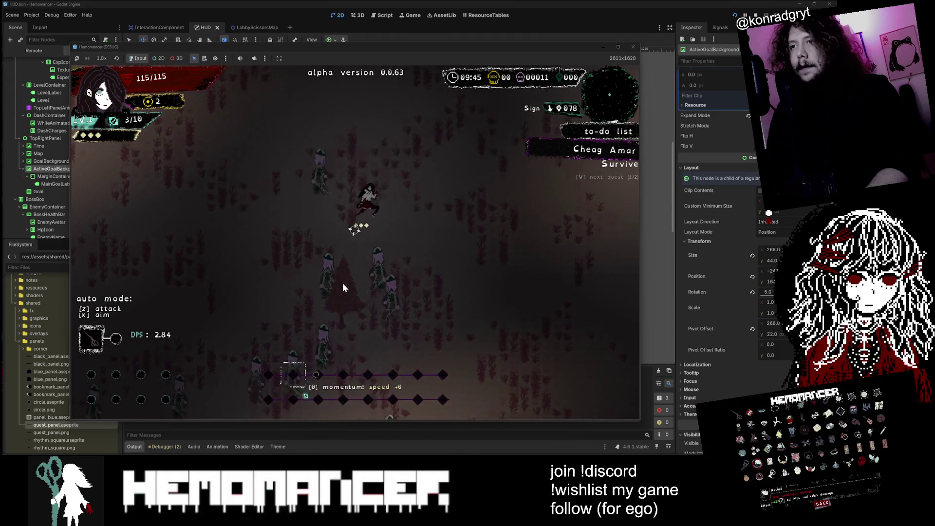
{"action": "key", "text": "Down"}
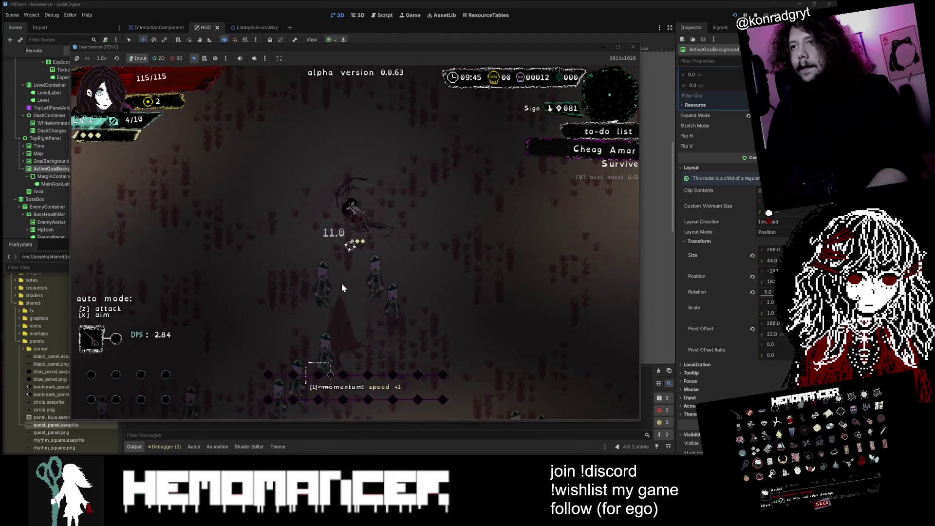
{"action": "key", "text": "Left"}
{"action": "key", "text": "Right"}
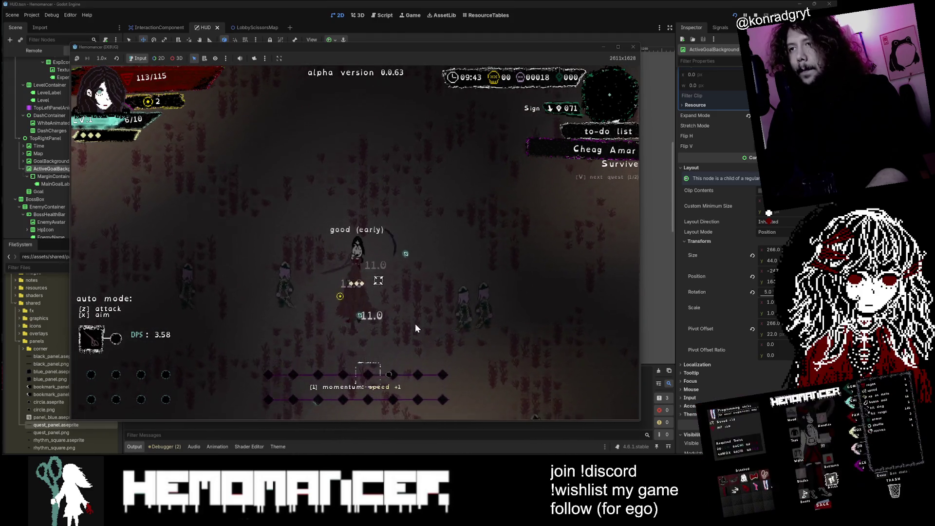
{"action": "key", "text": "Left"}
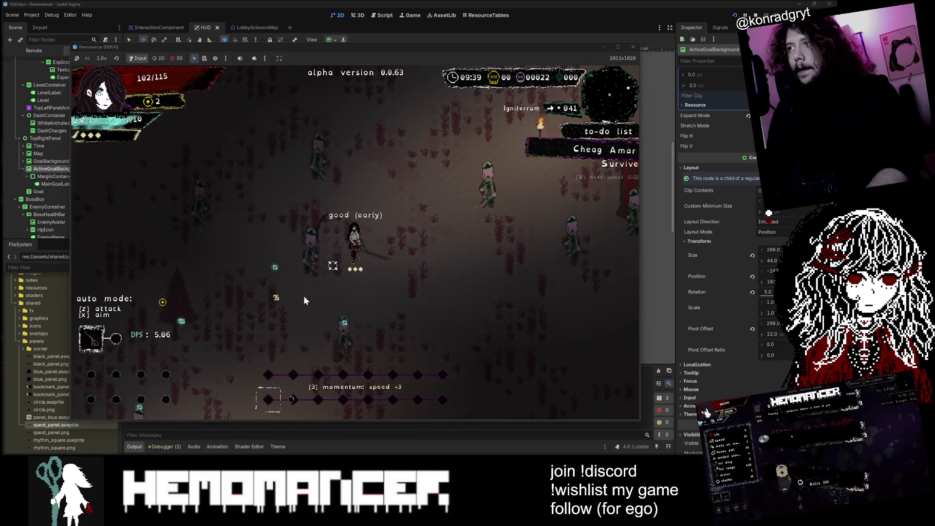
{"action": "key", "text": "Left"}
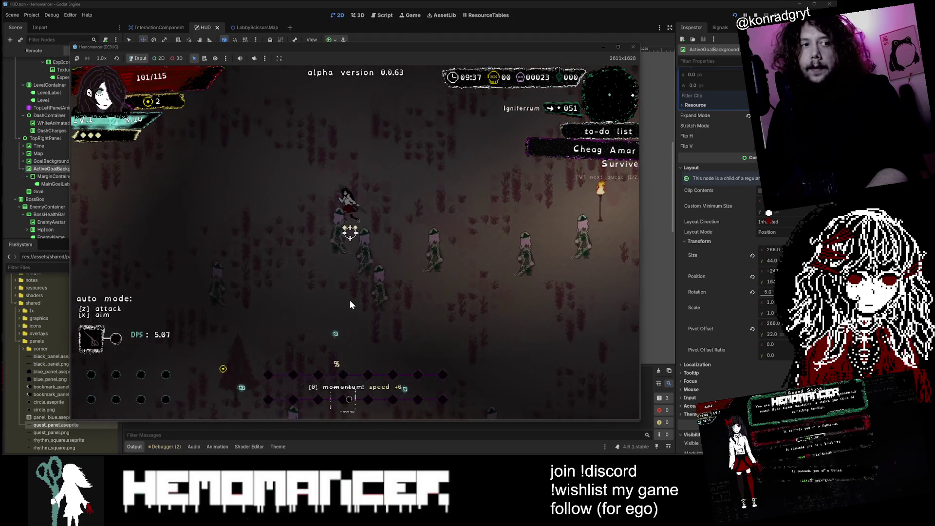
{"action": "key", "text": "Right"}
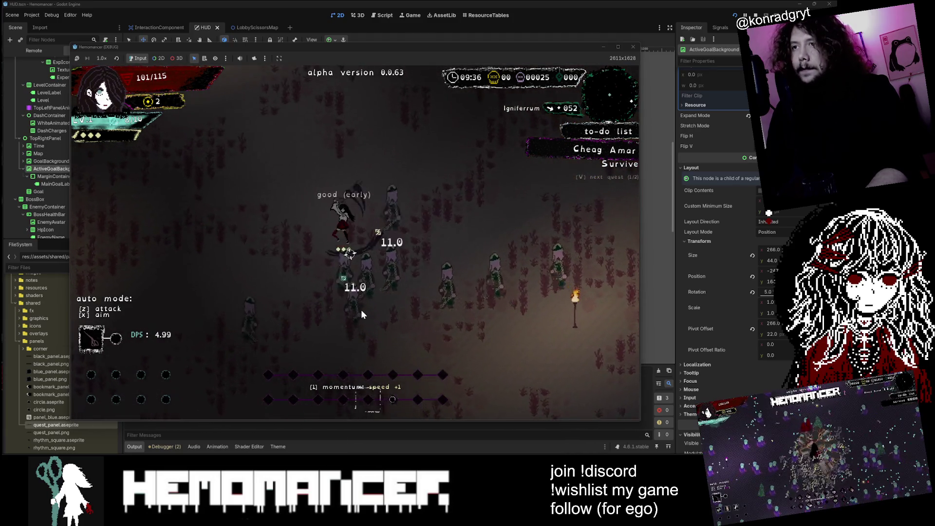
{"action": "key", "text": "Right"}
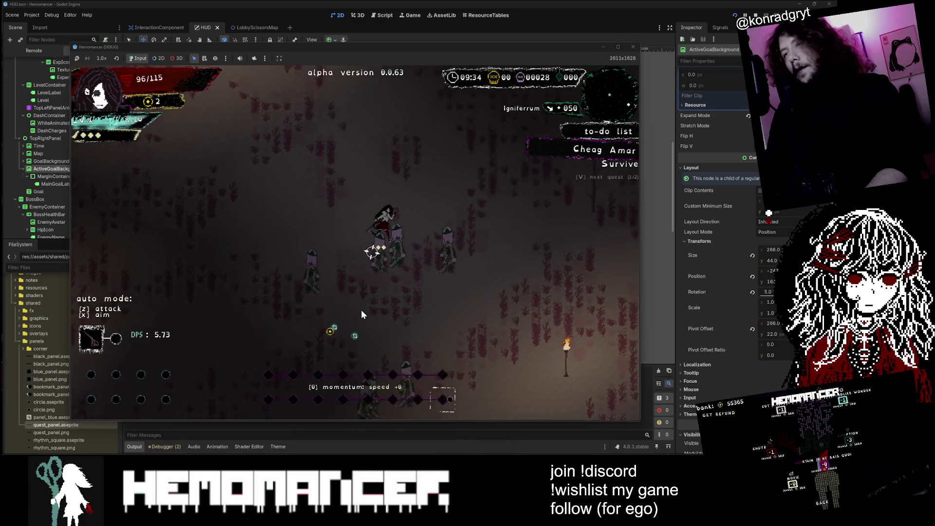
{"action": "key", "text": "Right"}
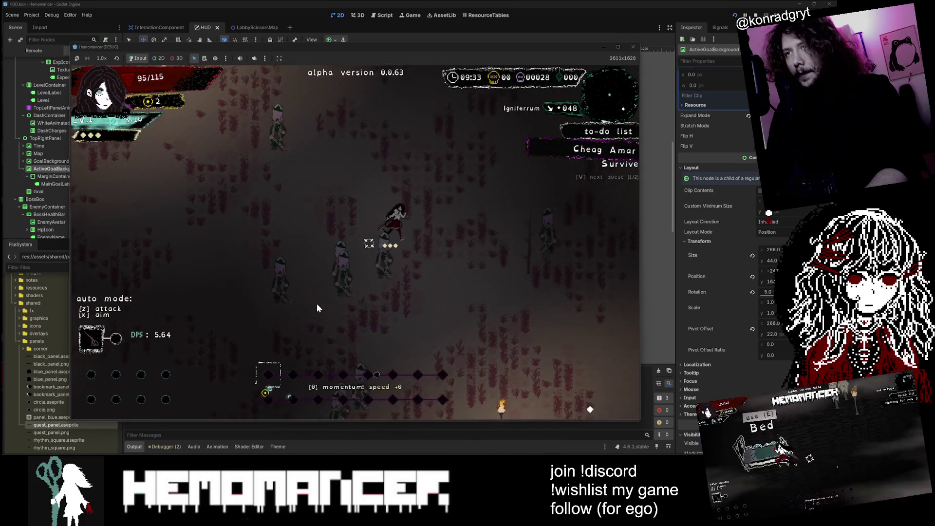
{"action": "key", "text": "Up"}
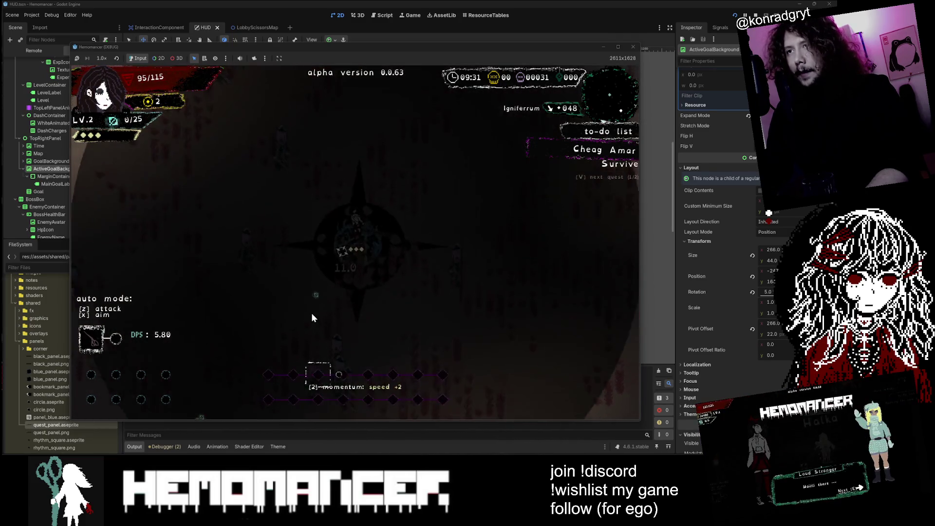
- Take the piercing right-angle projectiles upgrade and keep fighting enemies for experience
{"action": "left_click", "coordinate": [357, 126]}
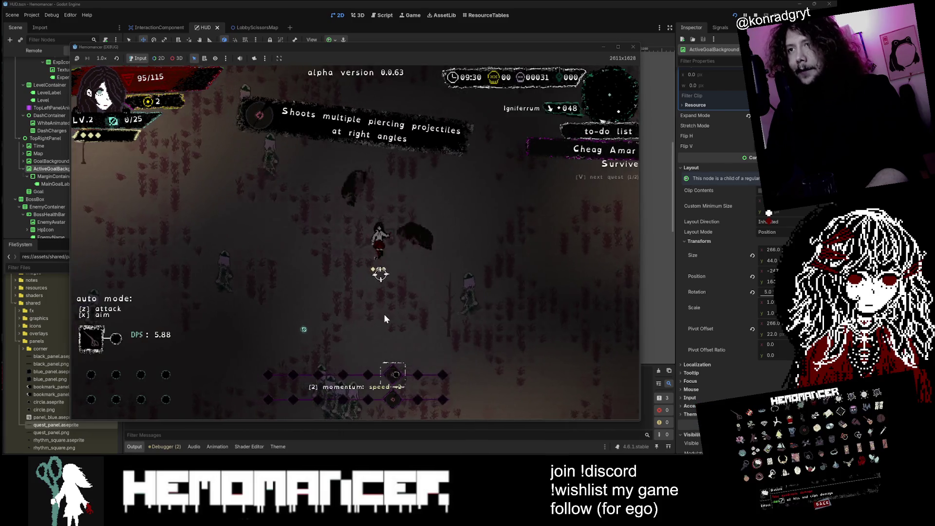
{"action": "key", "text": "Left"}
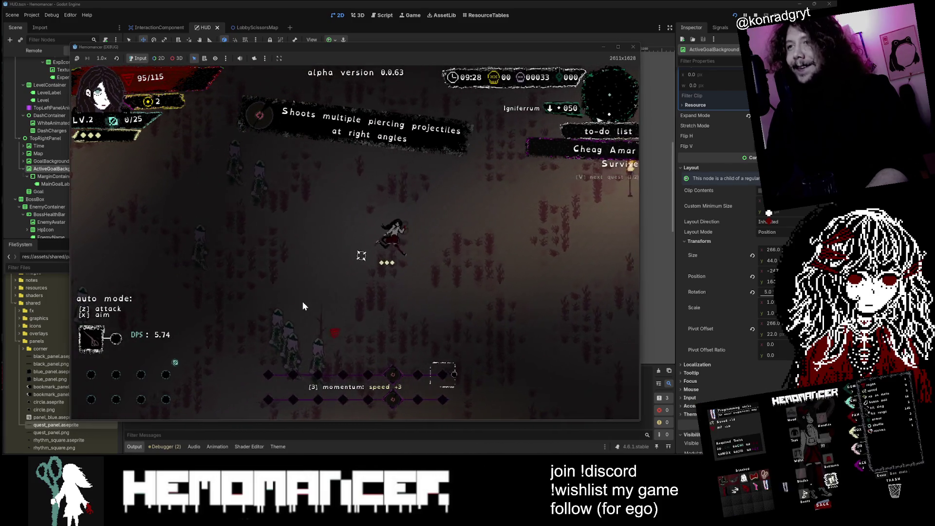
{"action": "key", "text": "Left"}
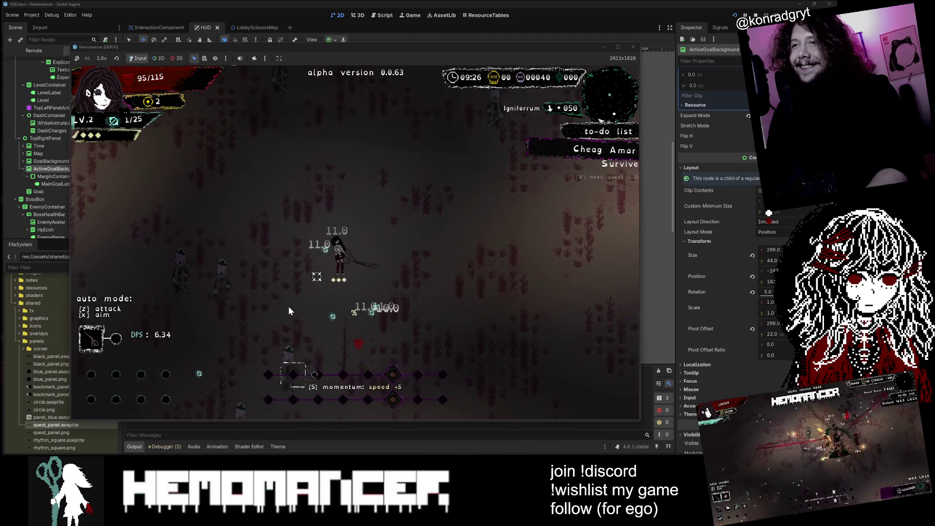
{"action": "key", "text": "Up"}
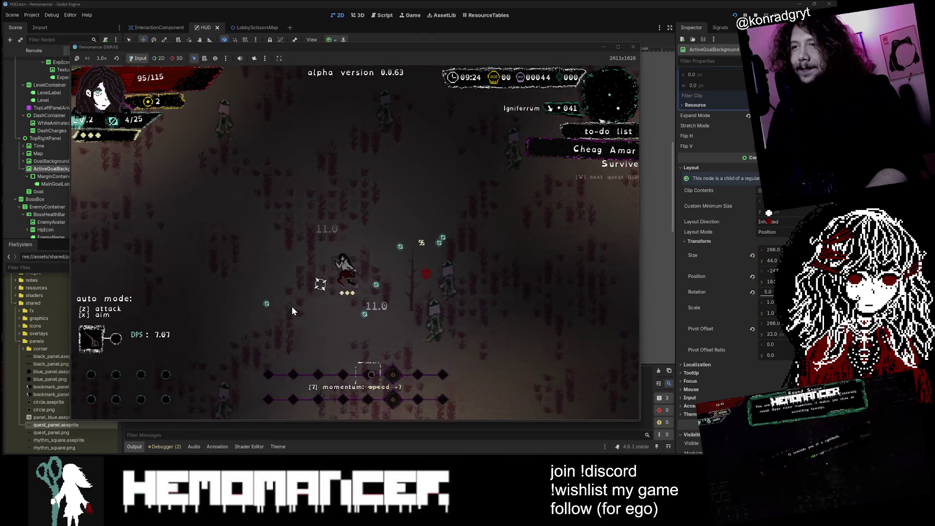
{"action": "key", "text": "Right"}
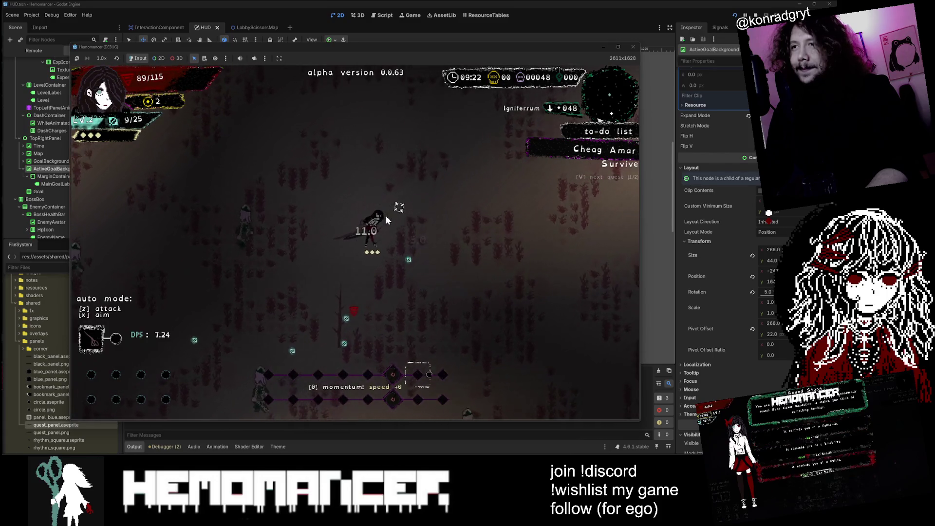
{"action": "key", "text": "Up"}
{"action": "key", "text": "Right"}
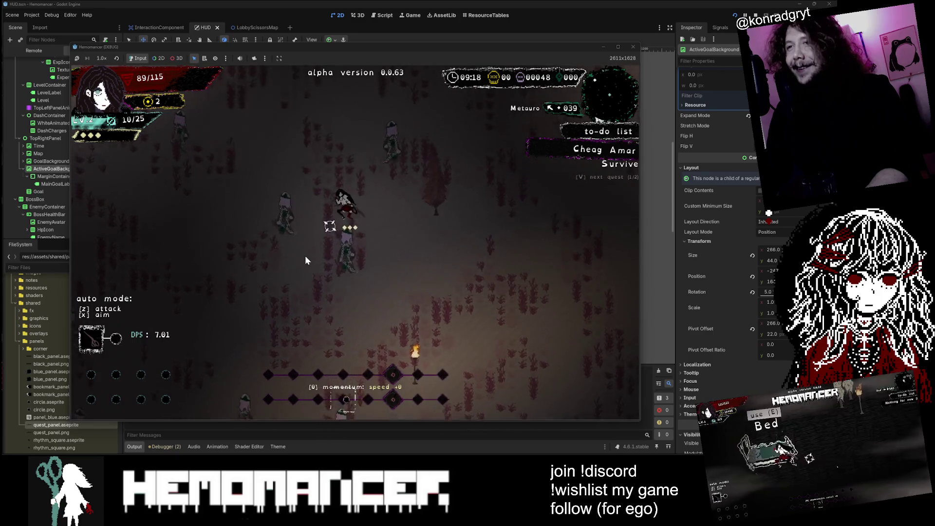
{"action": "key", "text": "Up"}
{"action": "key", "text": "Left"}
{"action": "key", "text": "Up"}
{"action": "key", "text": "Left"}
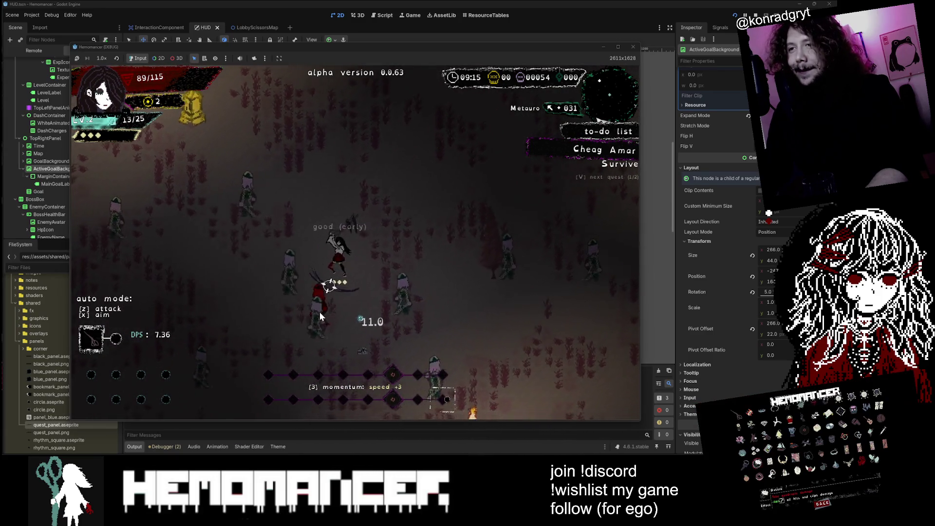
{"action": "key", "text": "Up"}
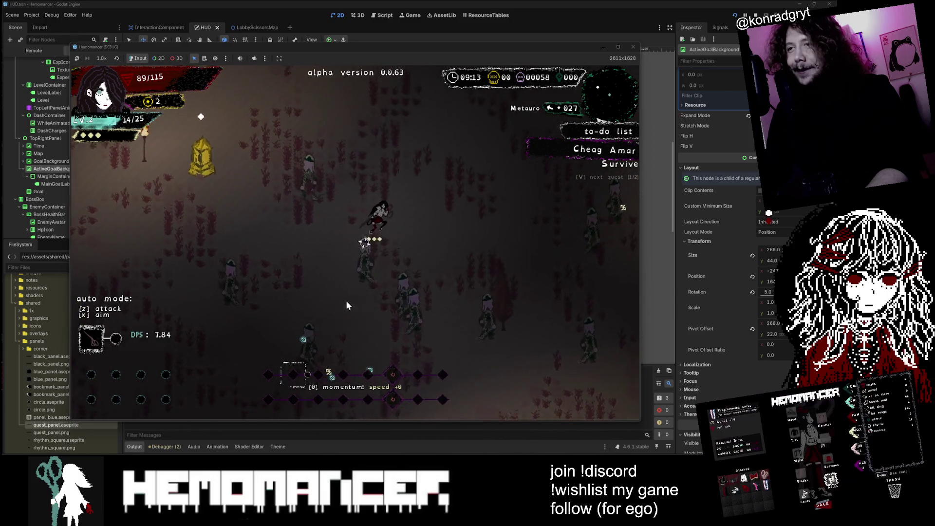
{"action": "key", "text": "Up"}
{"action": "key", "text": "Left"}
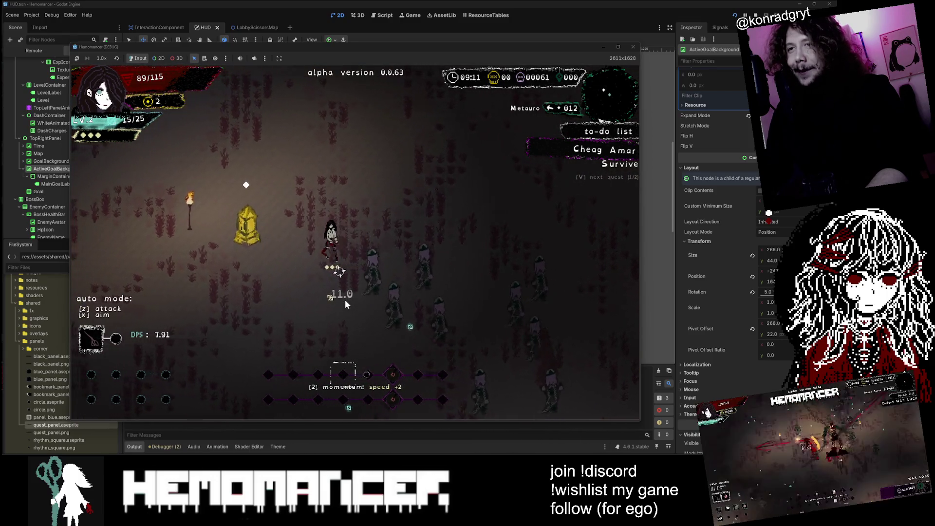
{"action": "key", "text": "Left"}
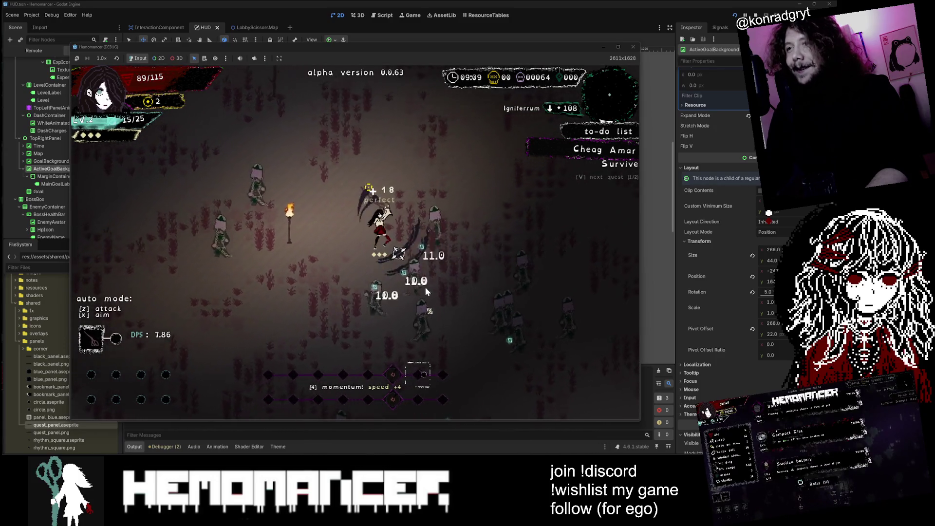
{"action": "key", "text": "Right"}
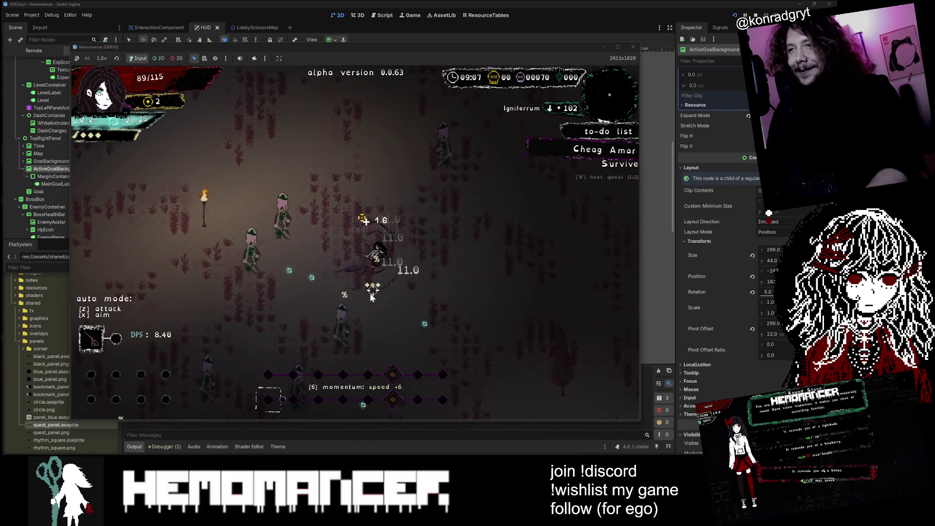
{"action": "key", "text": "Up"}
{"action": "key", "text": "Left"}
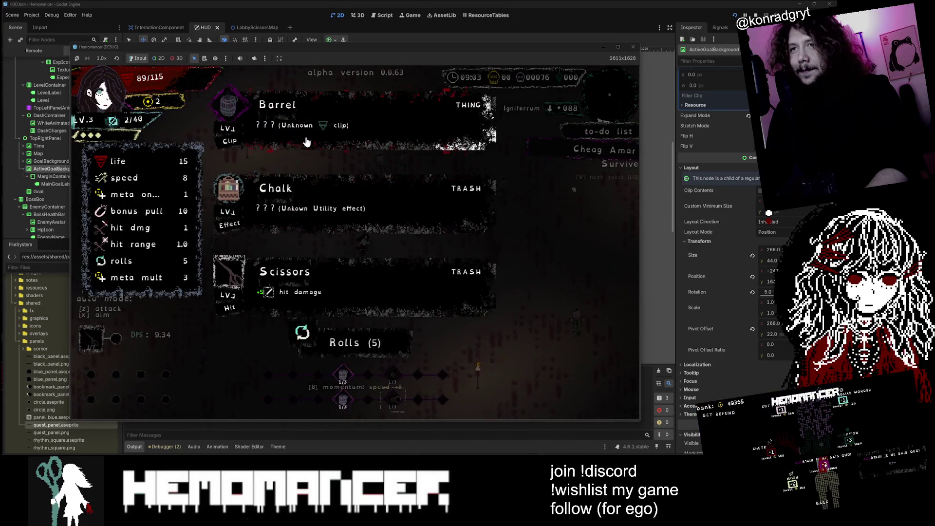
- Take the Barrel upgrade and fight on the beat until enough XP for the next level-up
{"action": "left_click", "coordinate": [307, 142]}
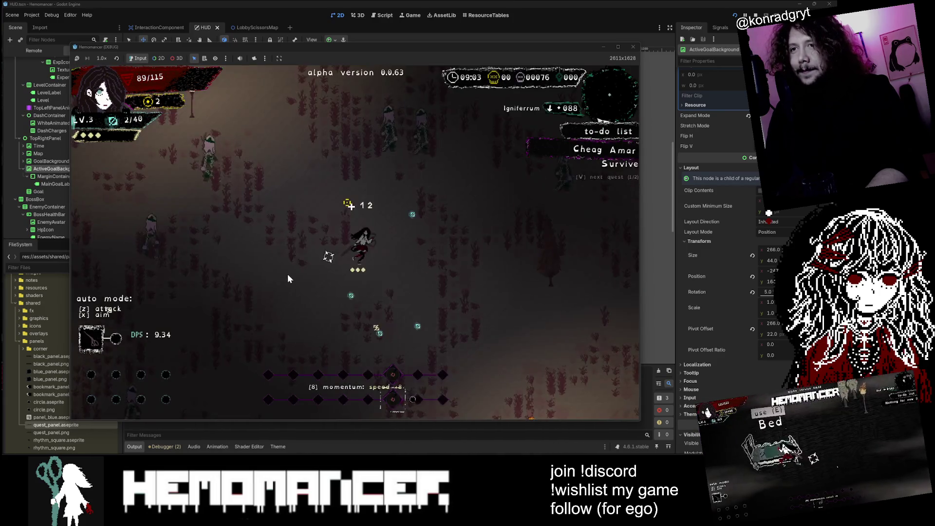
{"action": "key", "text": "Up"}
{"action": "key", "text": "Left"}
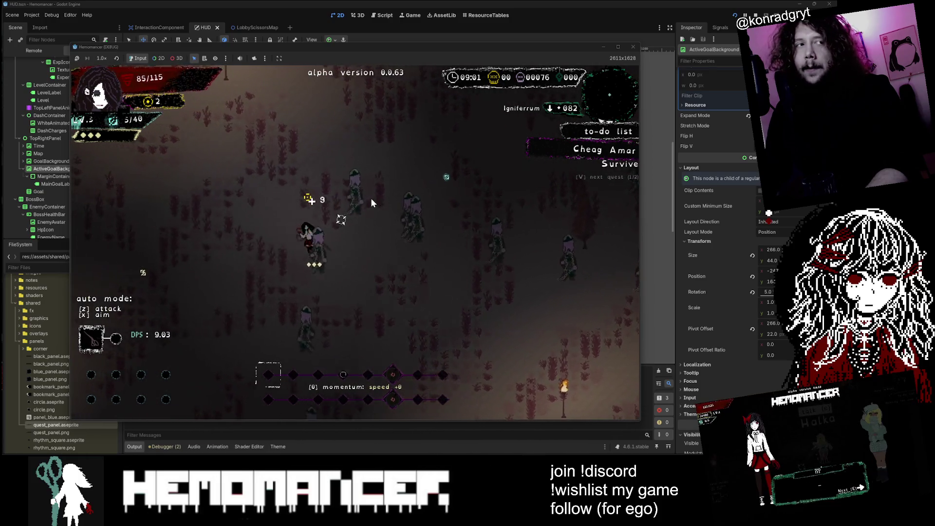
{"action": "key", "text": "Up"}
{"action": "key", "text": "Left"}
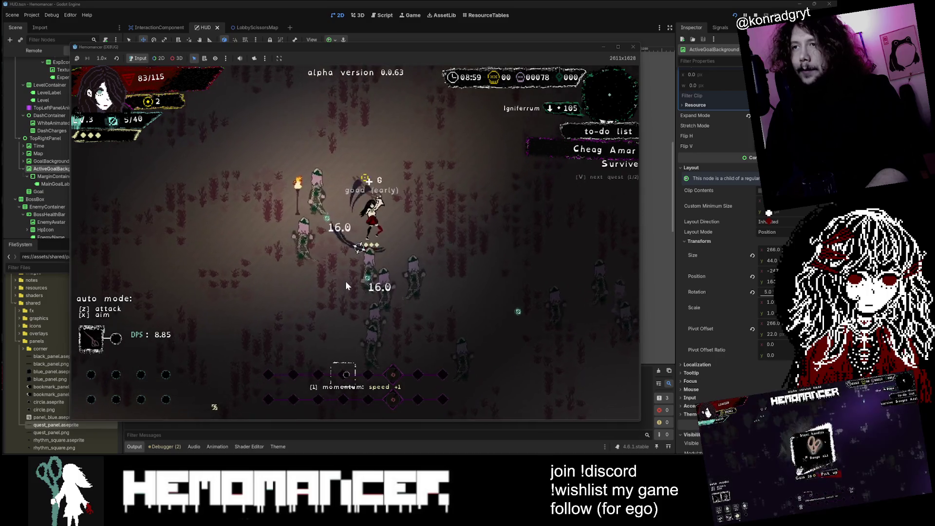
{"action": "key", "text": "Right"}
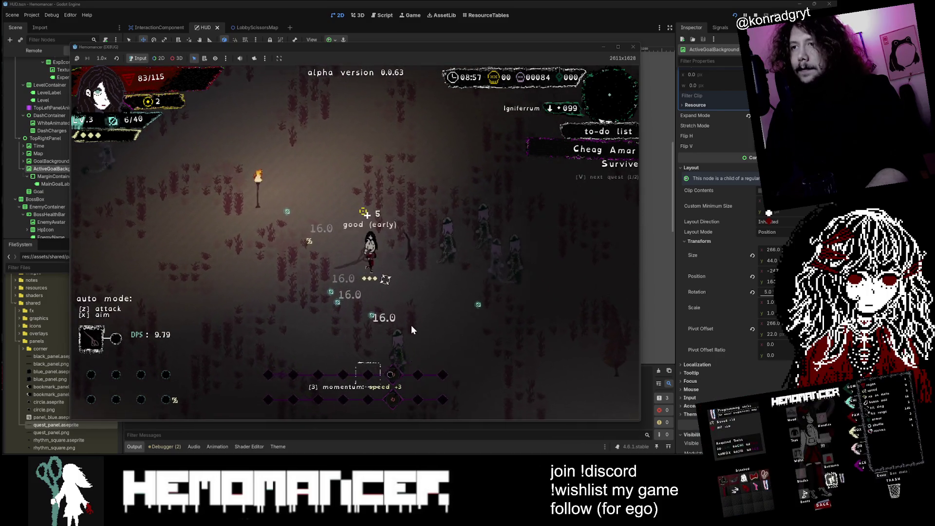
{"action": "key", "text": "Right"}
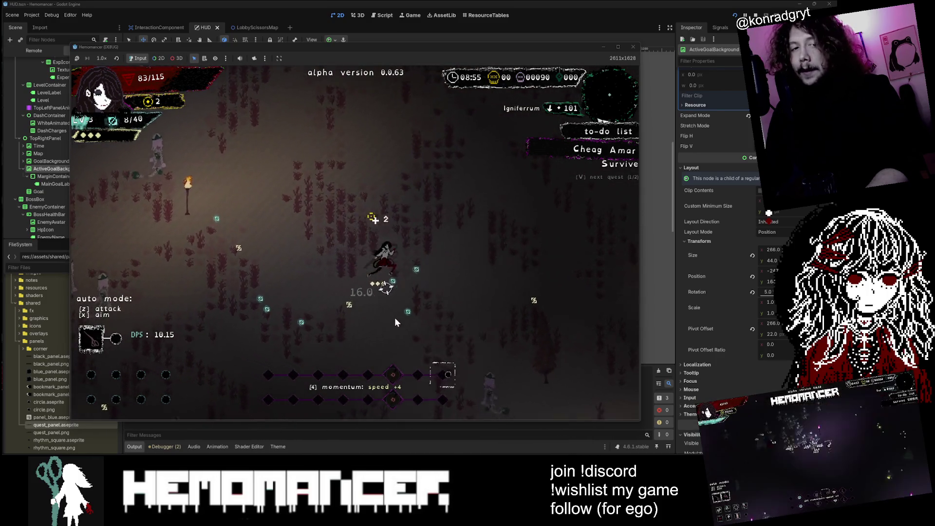
{"action": "key", "text": "Up"}
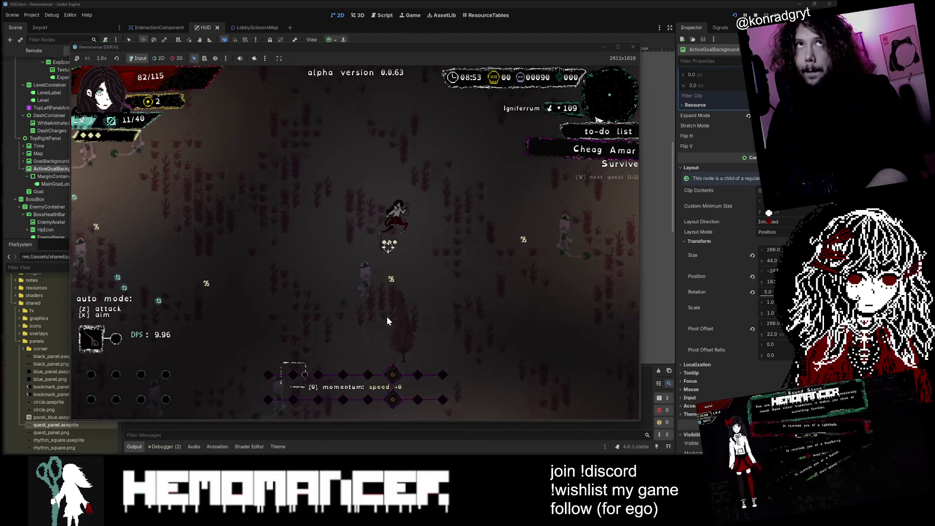
{"action": "key", "text": "Up"}
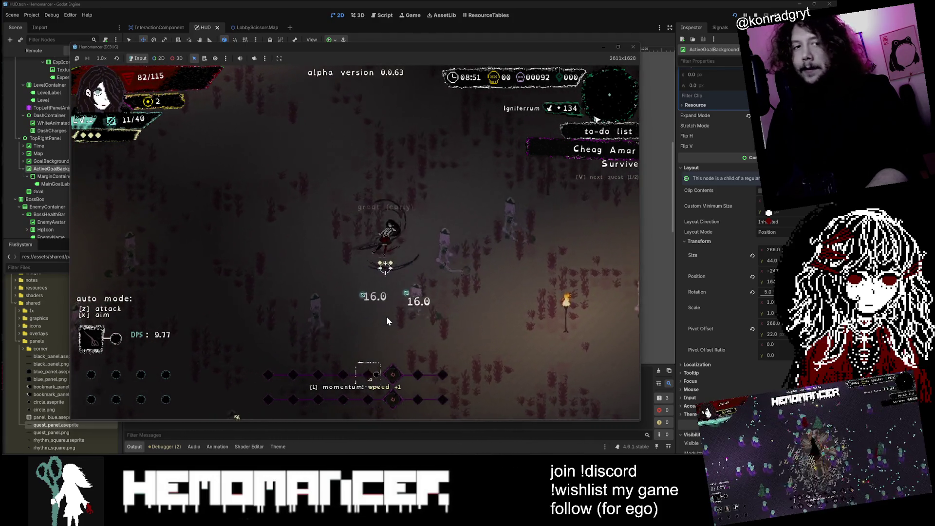
{"action": "key", "text": "Left"}
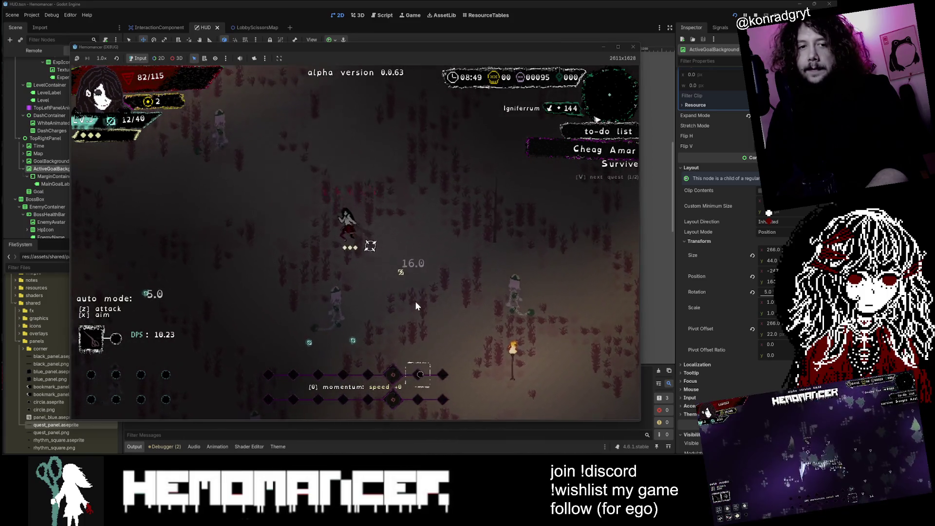
{"action": "key", "text": "Up"}
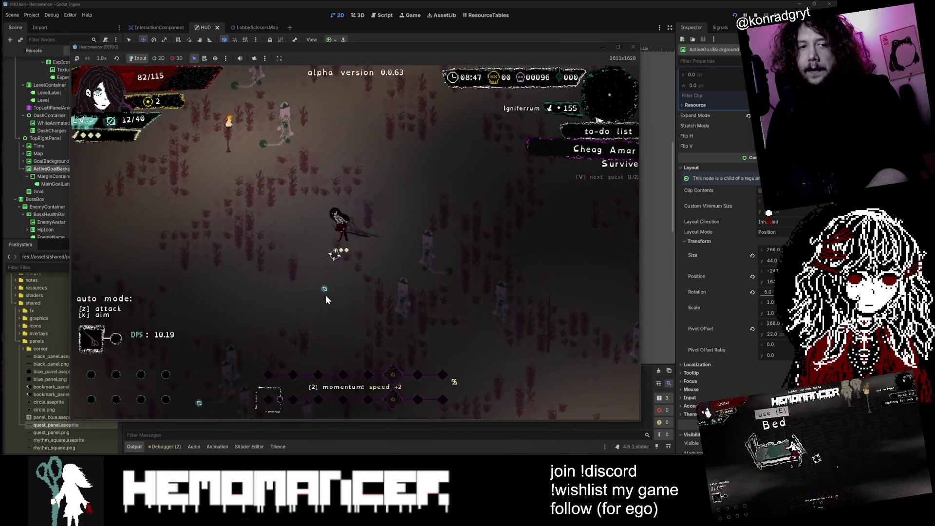
{"action": "key", "text": "Left"}
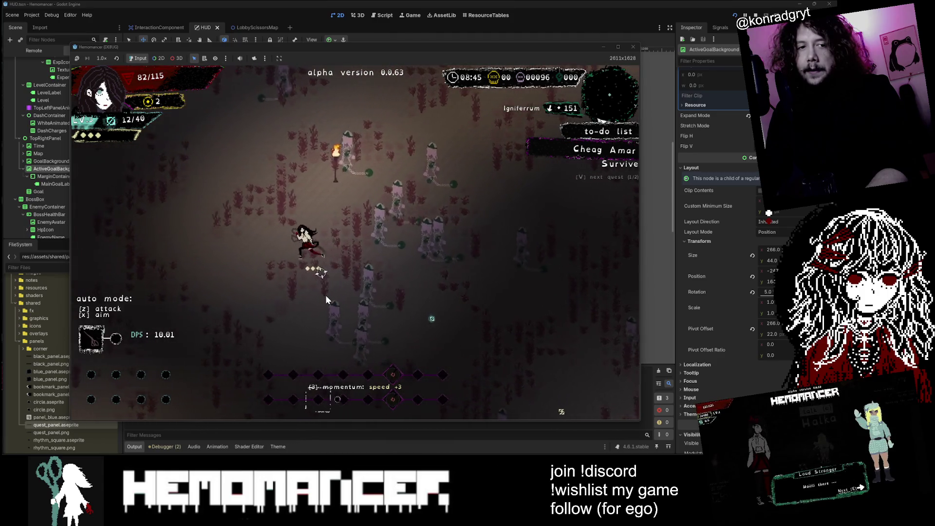
{"action": "key", "text": "Left"}
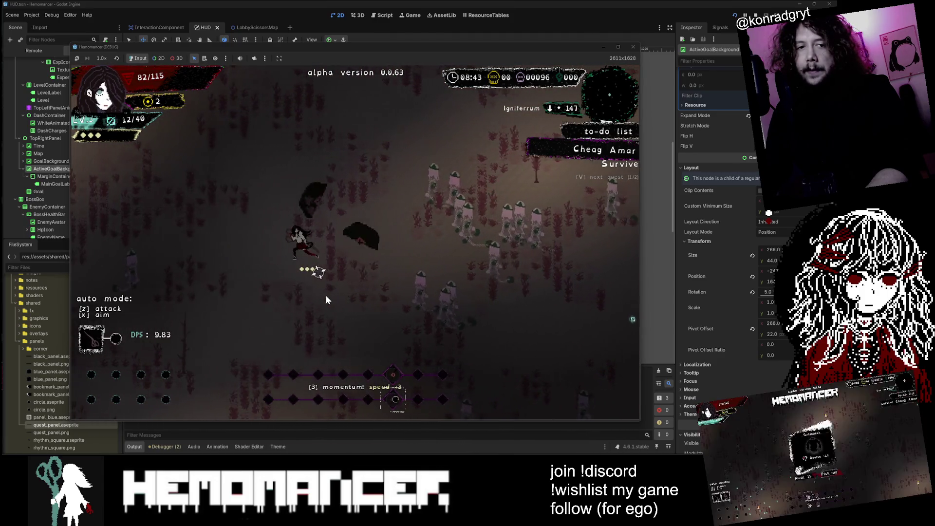
{"action": "key", "text": "Right"}
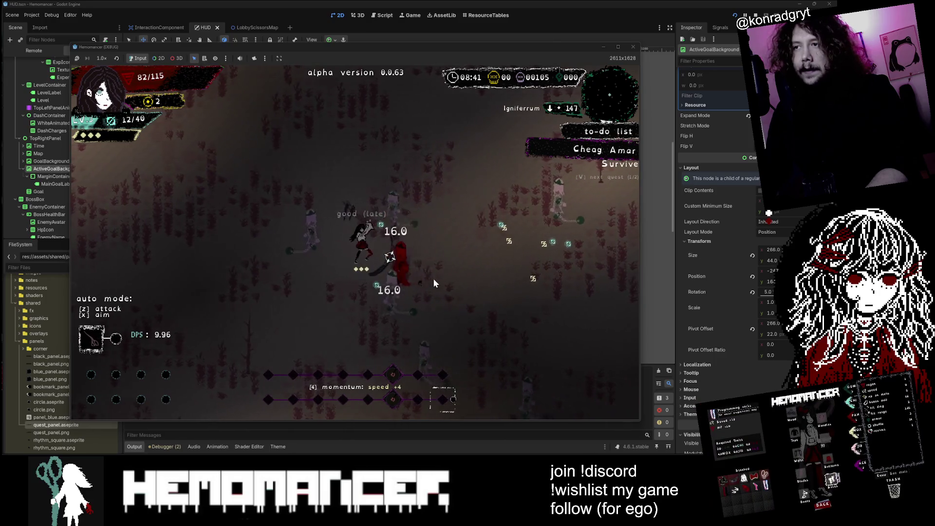
{"action": "key", "text": "Down"}
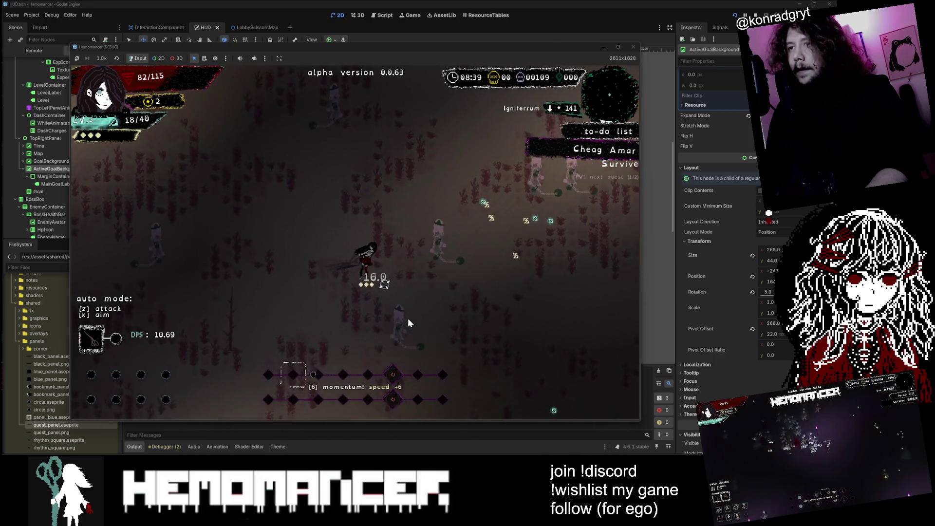
{"action": "key", "text": "Down"}
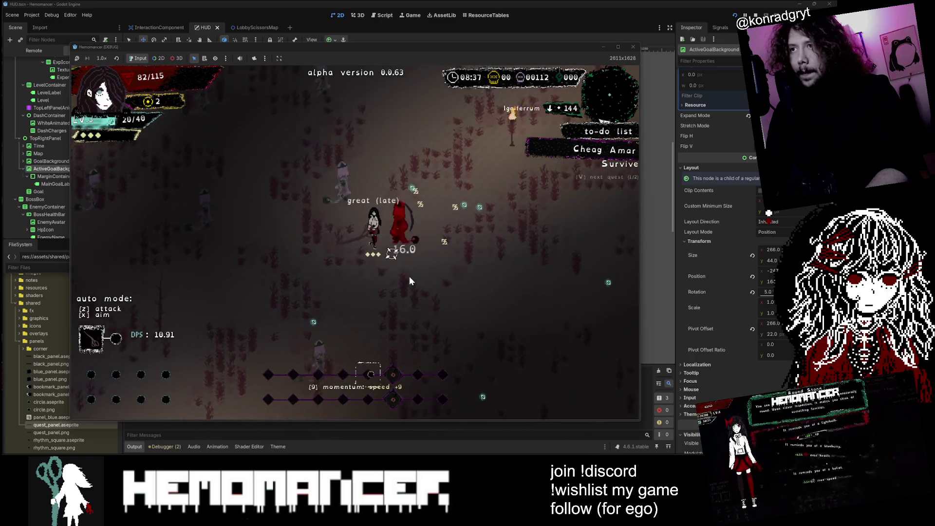
{"action": "key", "text": "Right"}
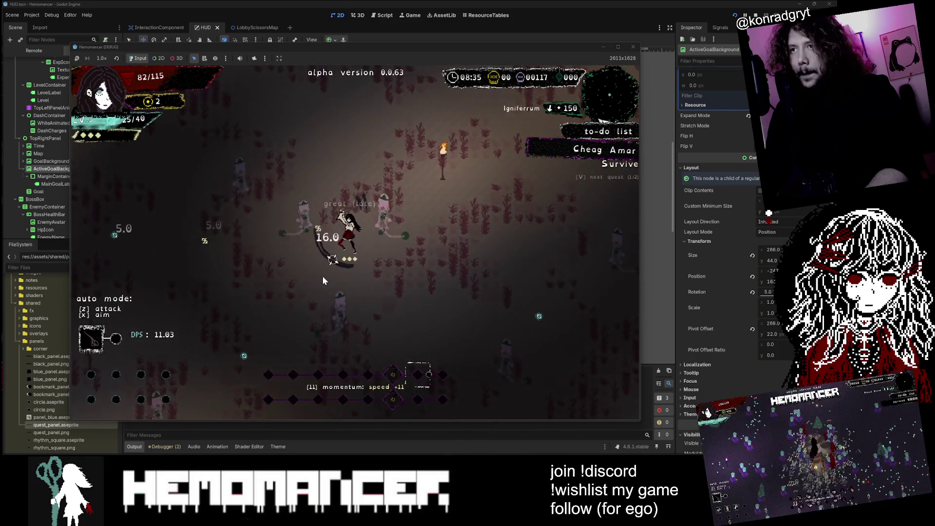
{"action": "key", "text": "Up"}
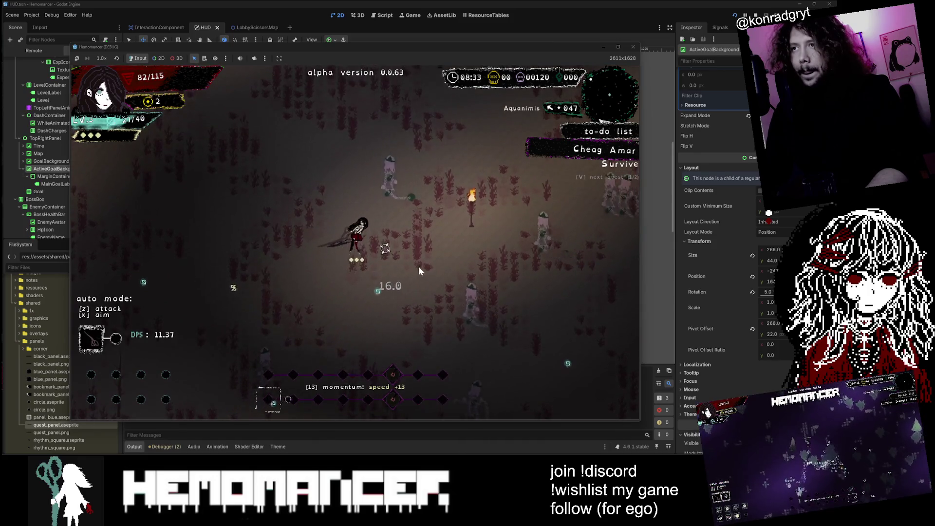
{"action": "key", "text": "Right"}
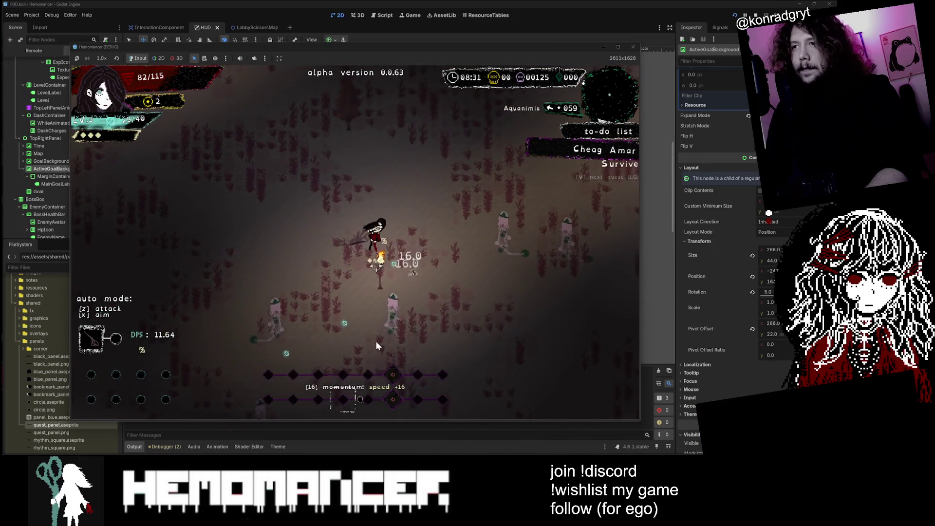
{"action": "key", "text": "Down"}
{"action": "key", "text": "Left"}
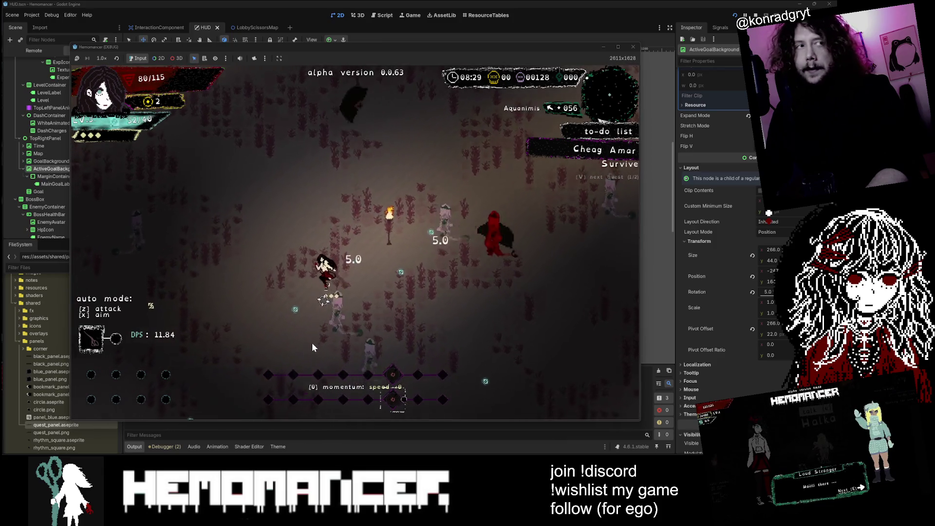
{"action": "key", "text": "Down"}
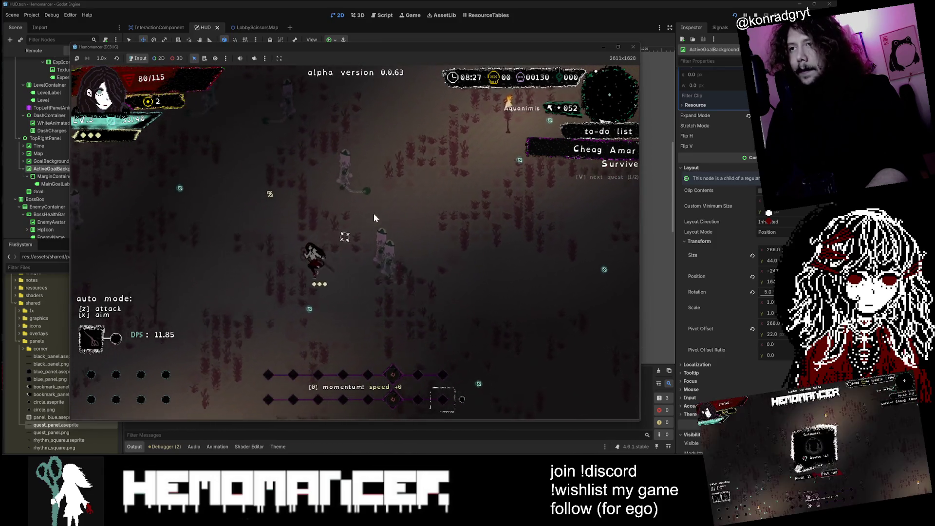
{"action": "key", "text": "Left"}
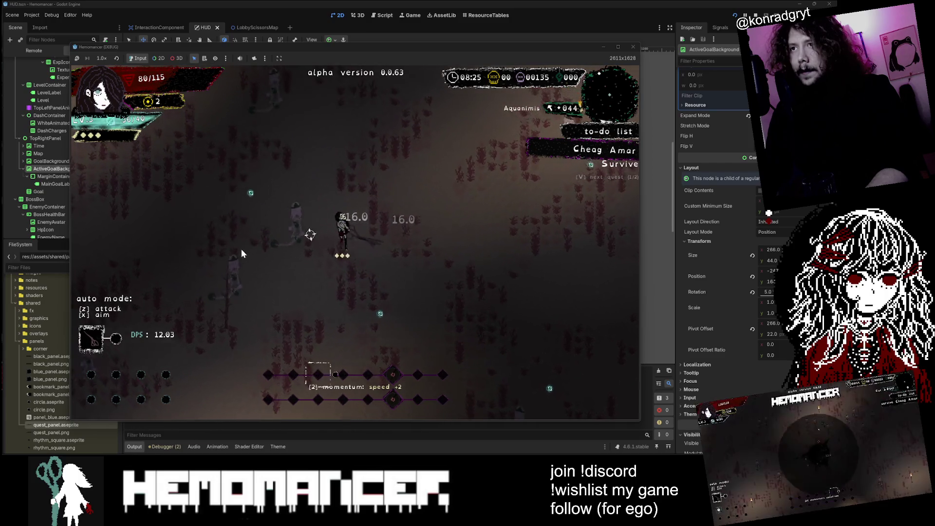
{"action": "key", "text": "Left"}
{"action": "key", "text": "Up"}
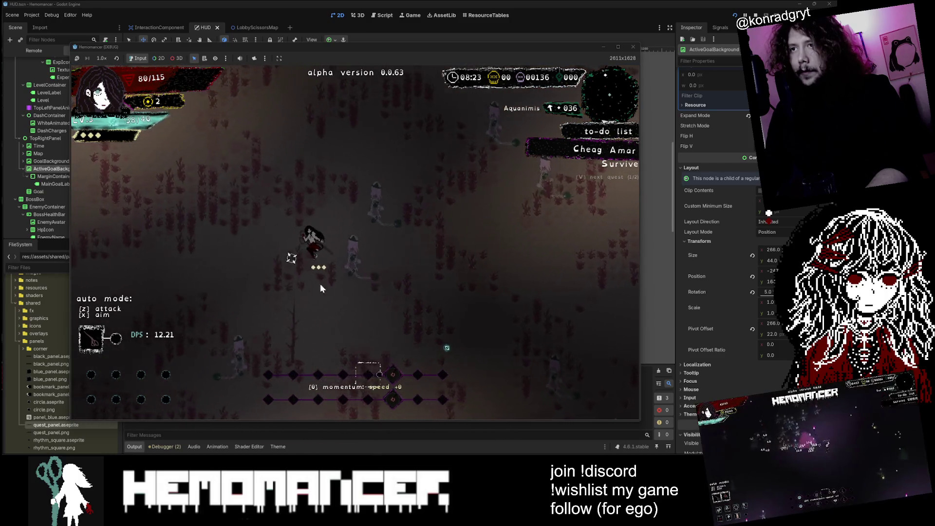
{"action": "key", "text": "Right"}
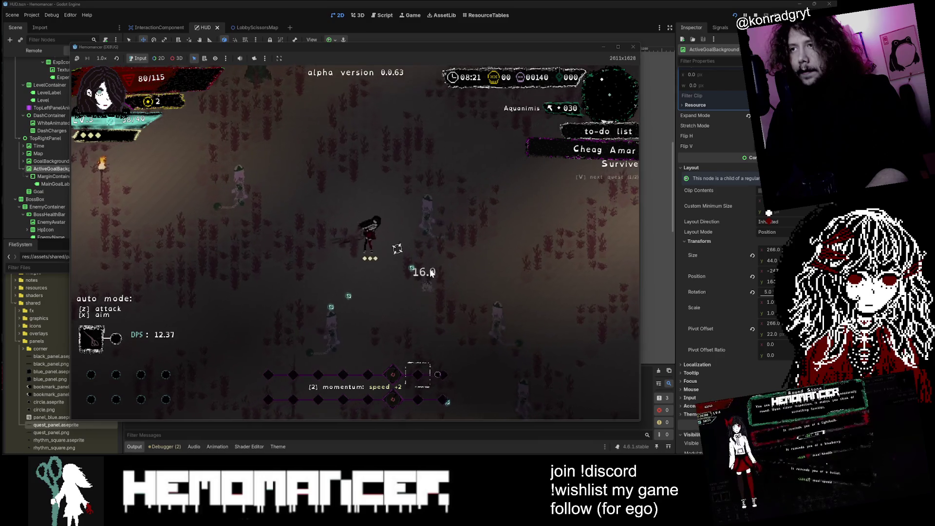
{"action": "key", "text": "Right"}
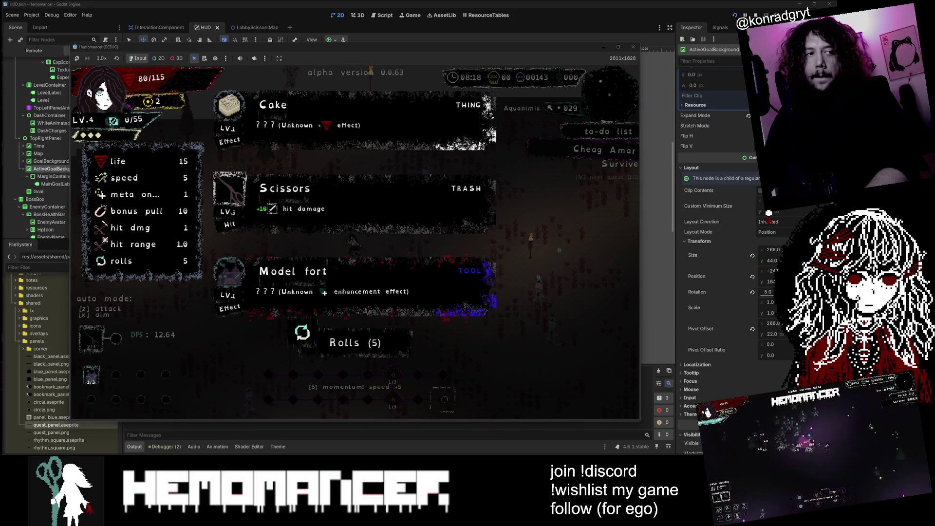
- Pick the Scissors card at the level 4 level-up so the run resumes
{"action": "left_click", "coordinate": [384, 208]}
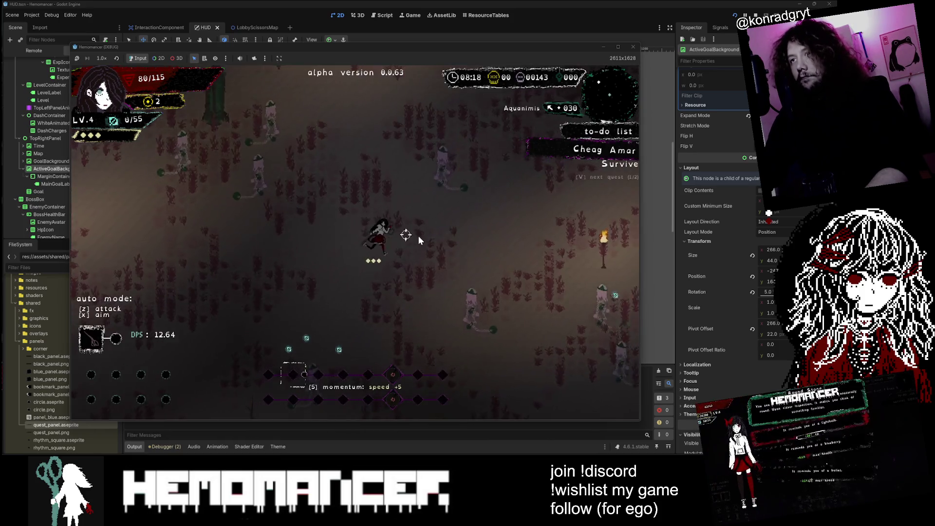
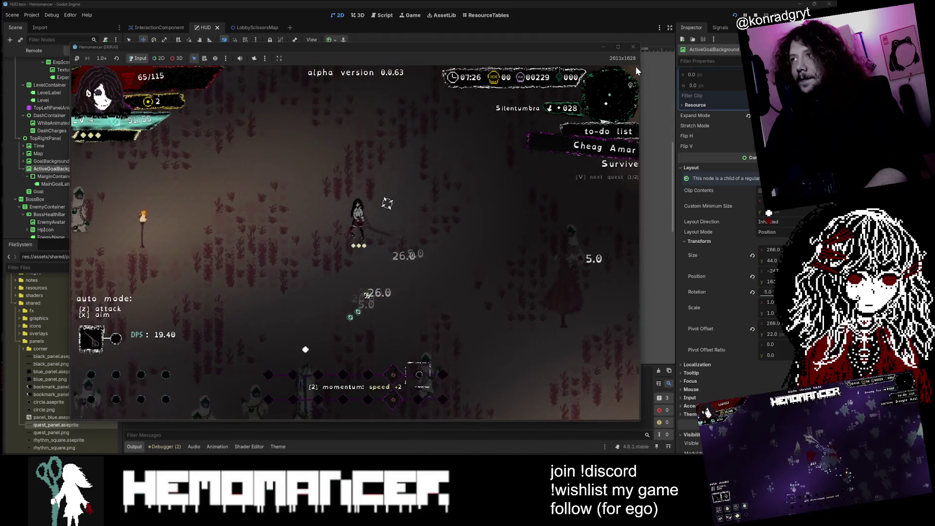
- Stop the game test run and open hud.gd at the cycle_active_quest shake code
{"action": "left_click", "coordinate": [633, 48]}
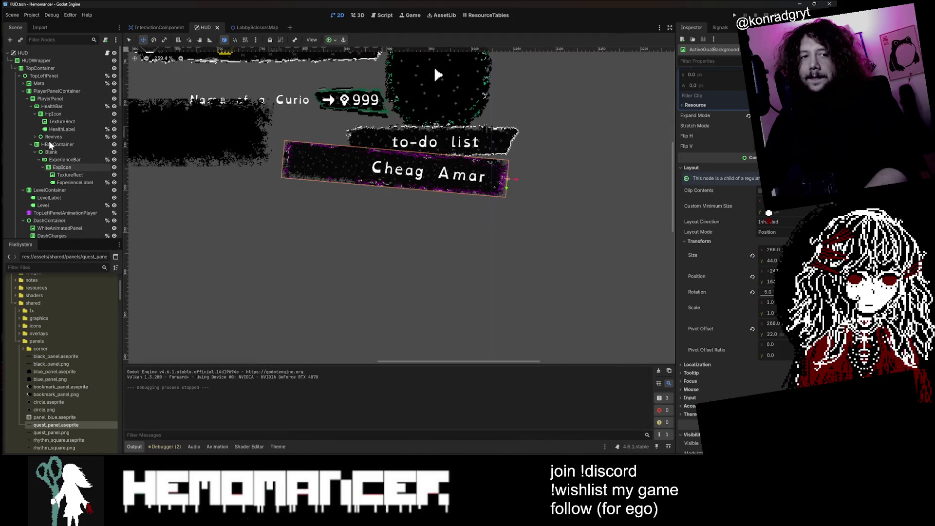
{"action": "left_click", "coordinate": [107, 53]}
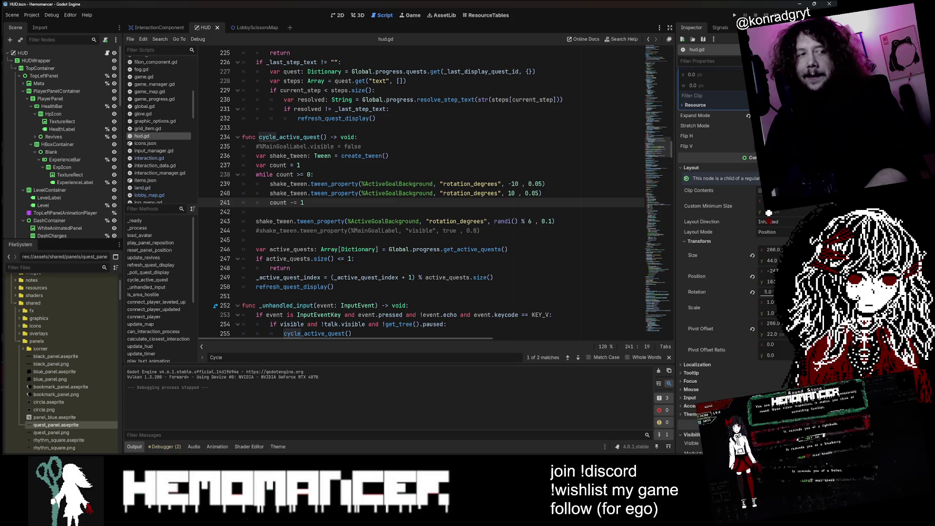
- Change the two shake swing angles from ±10 to -7 and 7 degrees
{"action": "scroll", "coordinate": [435, 192], "scroll_direction": "down", "scroll_amount": 1}
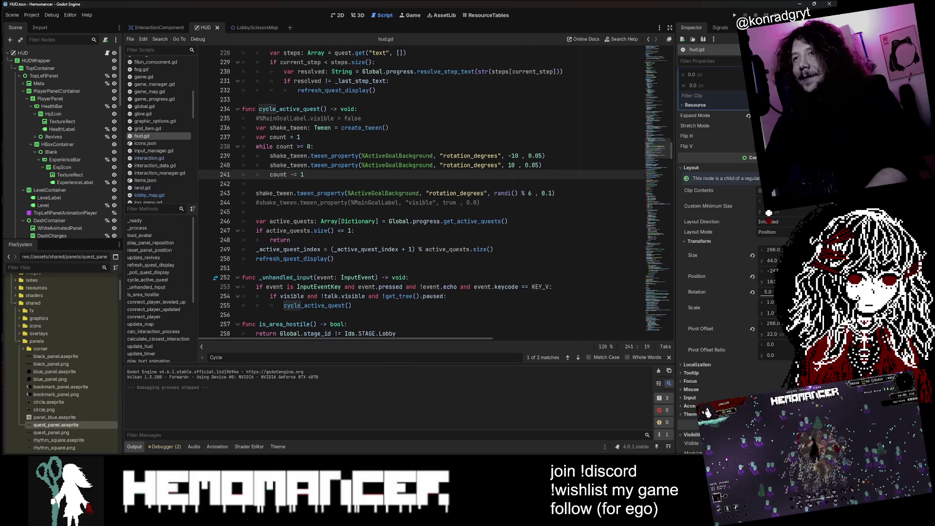
{"action": "left_click", "coordinate": [519, 156]}
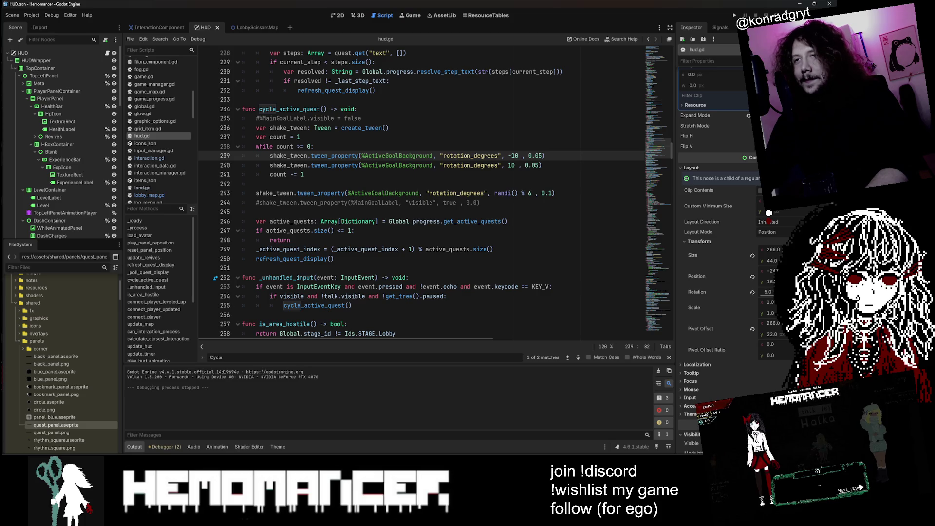
{"action": "scroll", "coordinate": [435, 190], "scroll_direction": "up", "scroll_amount": 1}
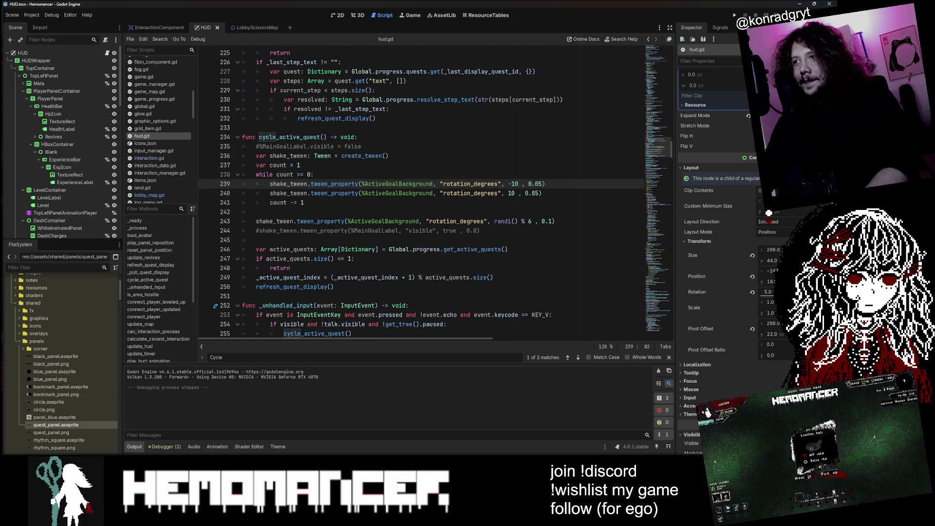
{"action": "type", "text": "6"}
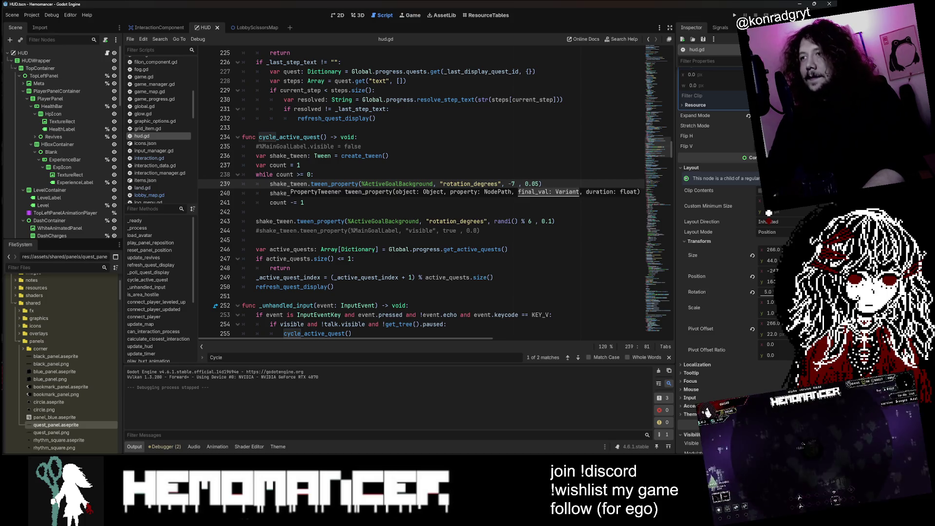
{"action": "key", "text": "Down"}
{"action": "type", "text": "1"}
- Set both swing durations to 0.75 seconds, save hud.gd, and run the game
{"action": "key", "text": "Up"}
{"action": "key", "text": "Right"}
{"action": "key", "text": "Right"}
{"action": "key", "text": "Right"}
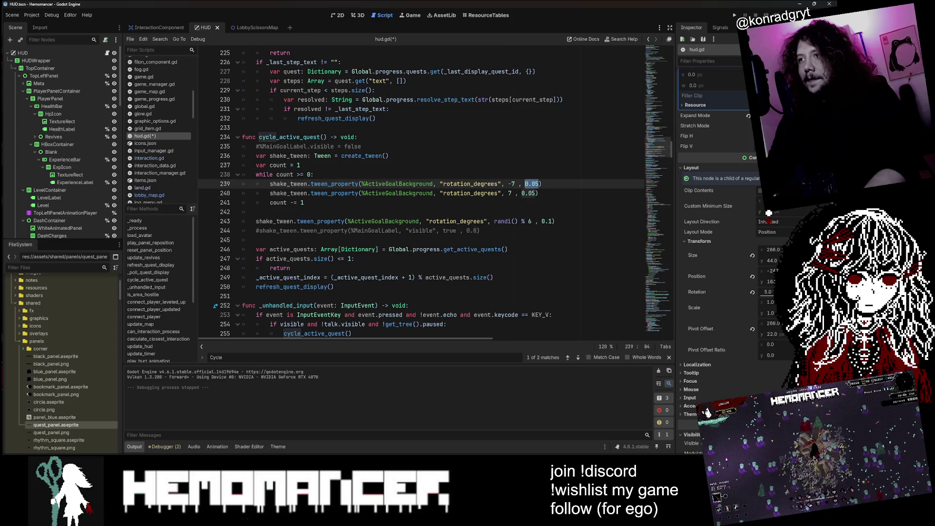
{"action": "type", "text": "1"}
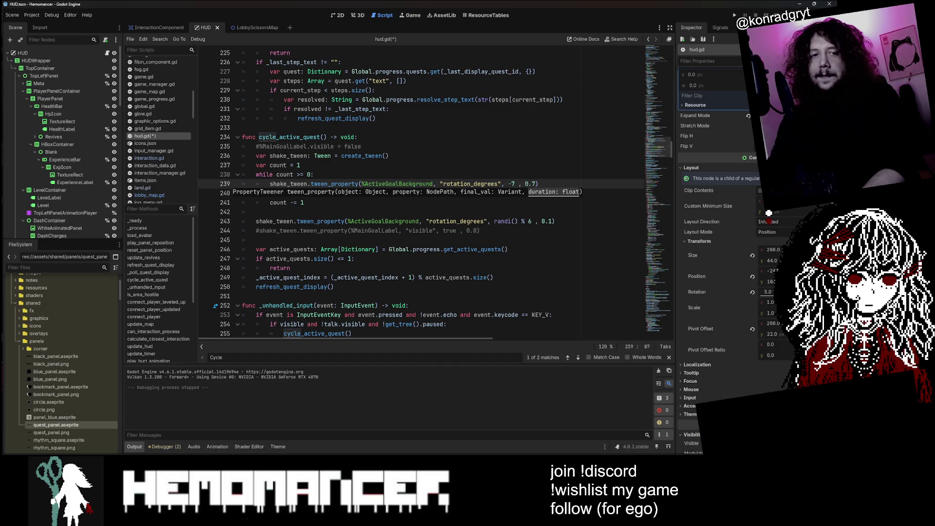
{"action": "type", "text": "5"}
{"action": "key", "text": "Up"}
{"action": "key", "text": "Up"}
{"action": "key", "text": "Up"}
{"action": "mouse_move", "coordinate": [524, 184]}
{"action": "left_mouse_down"}
{"action": "mouse_move", "coordinate": [536, 183]}
{"action": "mouse_move", "coordinate": [524, 193]}
{"action": "left_mouse_up"}
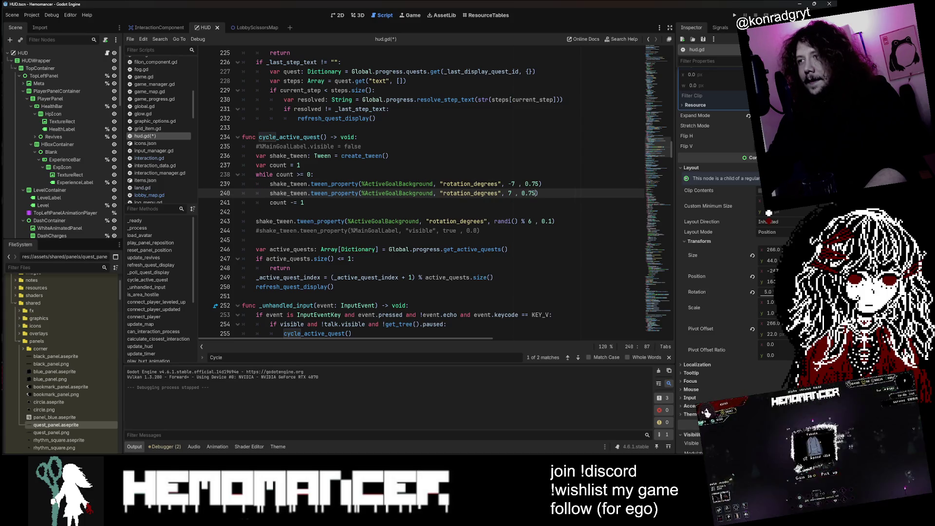
{"action": "left_click", "coordinate": [468, 165]}
{"action": "key", "text": "F5"}
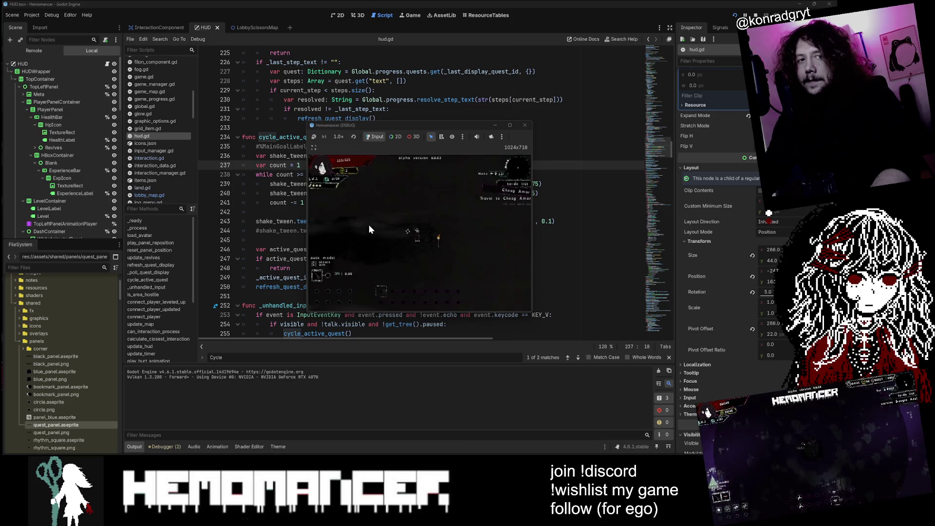
- Trigger the shake in game, then shorten both swings to 0.1 seconds and relaunch
{"action": "key", "text": "v"}
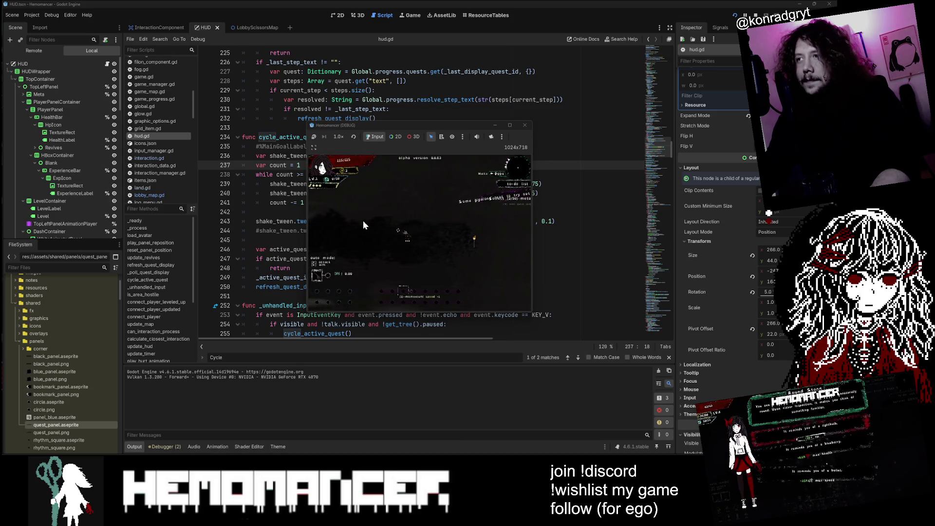
{"action": "left_click", "coordinate": [525, 127]}
{"action": "left_click", "coordinate": [531, 183]}
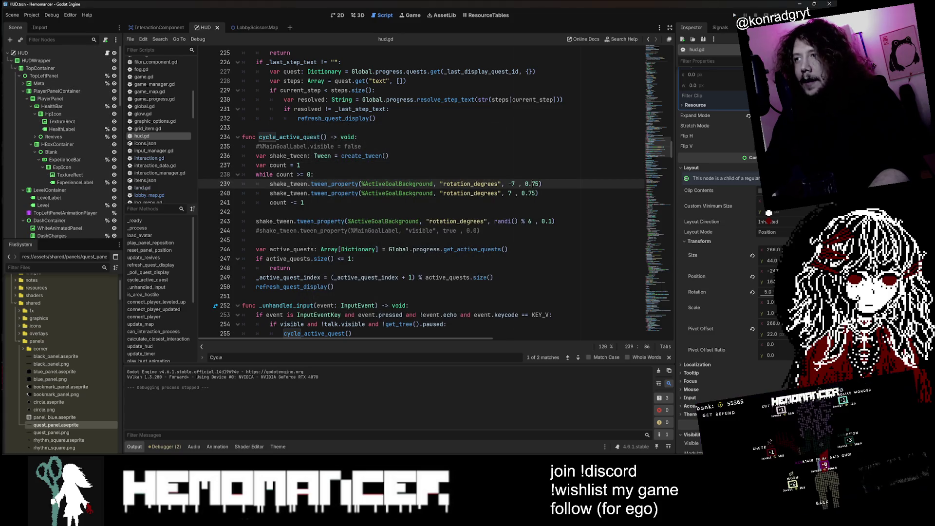
{"action": "type", "text": "1"}
{"action": "left_click", "coordinate": [535, 193]}
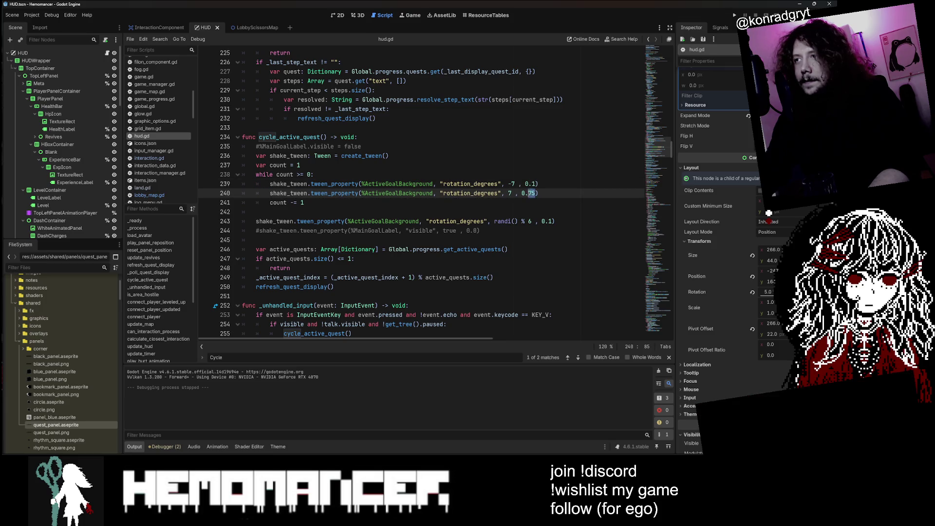
{"action": "left_click", "coordinate": [386, 165]}
{"action": "key", "text": "F5"}
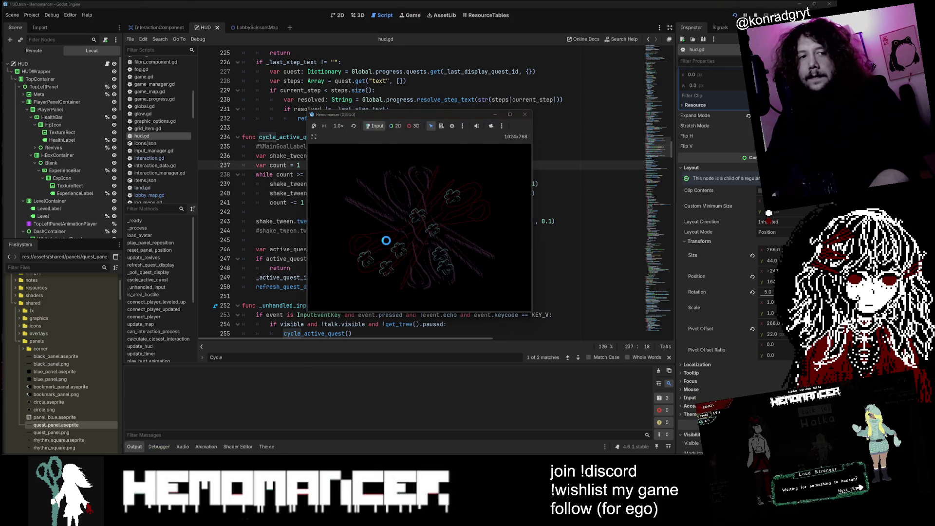
- Enlarge the game window, start play, walk left, and close the game with F8
{"action": "mouse_move", "coordinate": [309, 310]}
{"action": "left_mouse_down"}
{"action": "mouse_move", "coordinate": [195, 392]}
{"action": "mouse_move", "coordinate": [38, 455]}
{"action": "left_mouse_up"}
{"action": "left_click_drag", "start_coordinate": [536, 108], "coordinate": [694, 25]}
{"action": "left_click", "coordinate": [258, 246]}
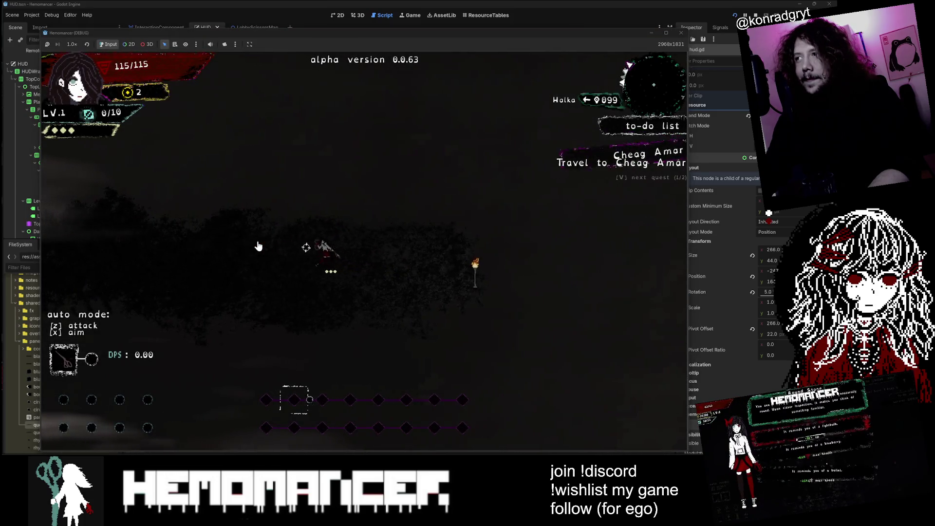
{"action": "key", "text": "a"}
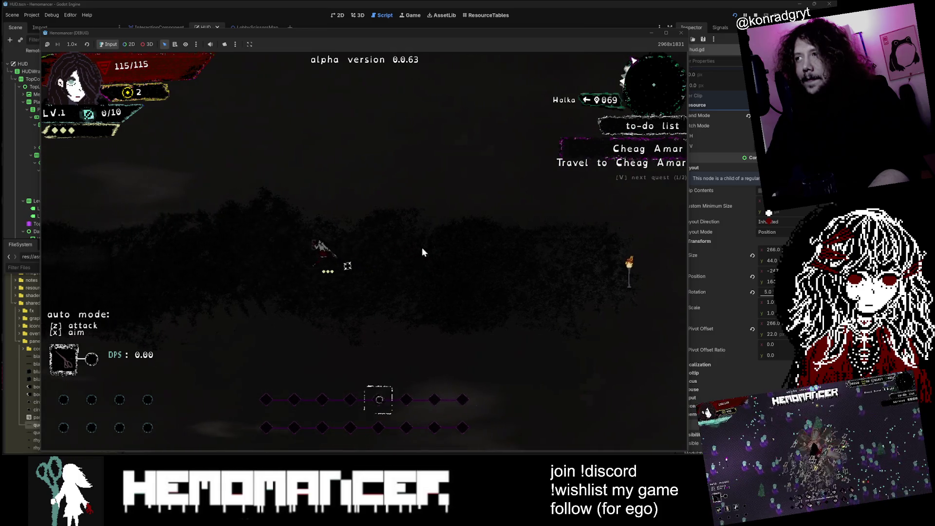
{"action": "key", "text": "F8"}
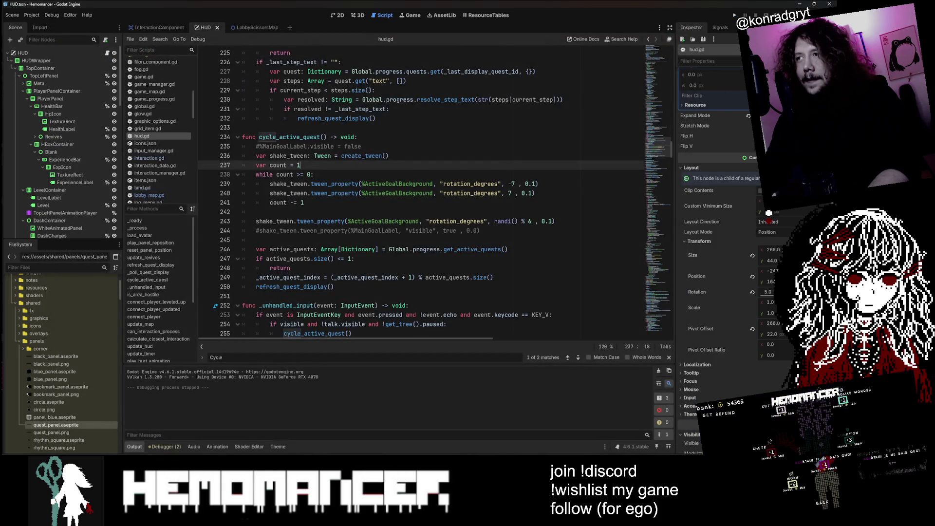
- Copy the 7-degree, 0.1-second swing line from the shake loop
{"action": "left_click", "coordinate": [535, 193]}
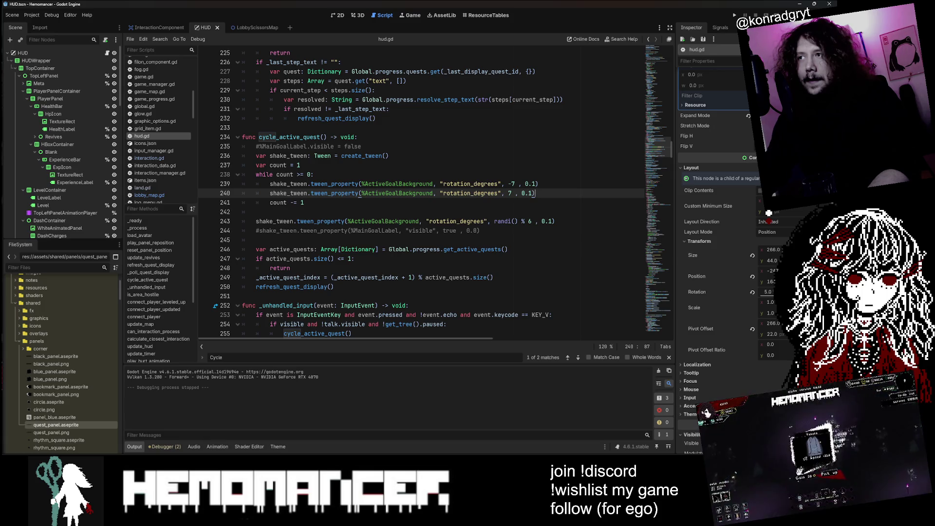
{"action": "key", "text": "Up"}
{"action": "key", "text": "End"}
{"action": "key", "text": "shift+Up"}
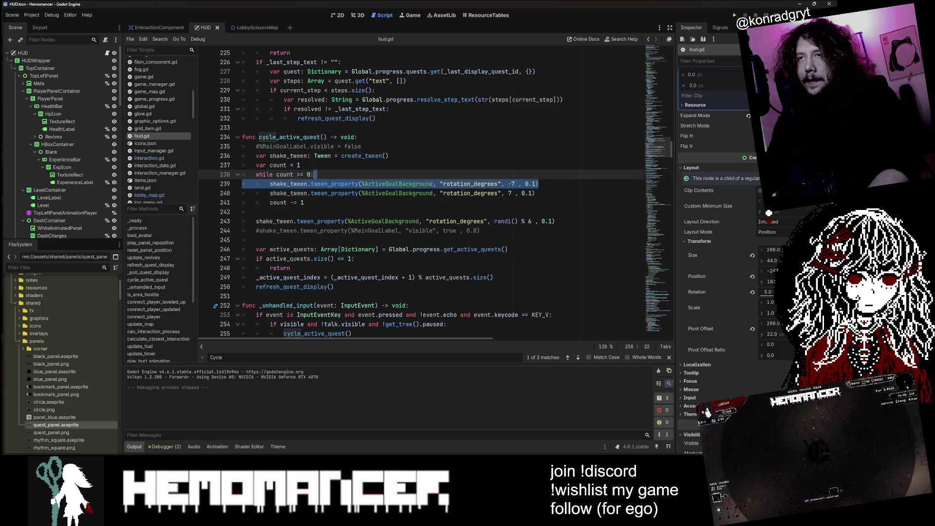
{"action": "key", "text": "shift+Down"}
{"action": "key", "text": "ctrl+x"}
{"action": "key", "text": "ctrl+v"}
{"action": "key", "text": "shift+Up"}
{"action": "key", "text": "shift+End"}
{"action": "key", "text": "ctrl+s"}
- Paste it unindented after 'var count = 1' as an opening swing and launch the game
{"action": "key", "text": "Up"}
{"action": "key", "text": "Up"}
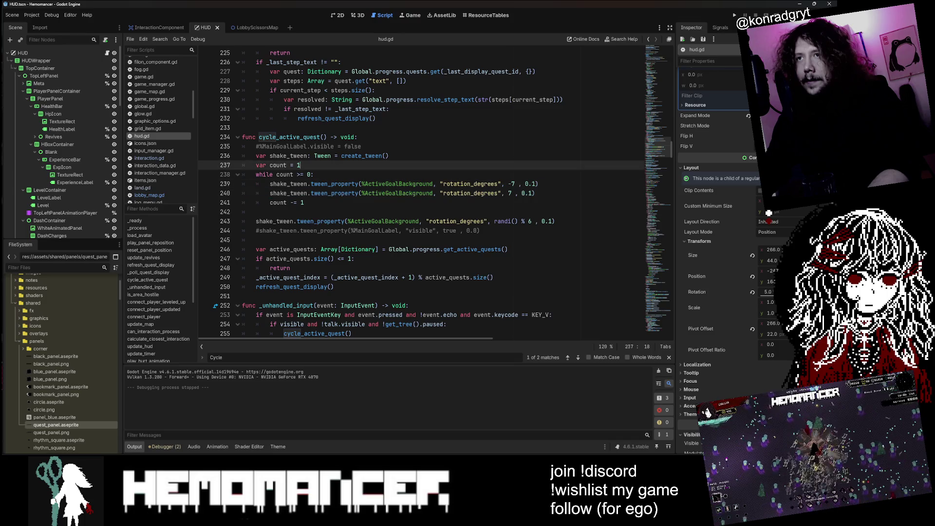
{"action": "key", "text": "ctrl+v"}
{"action": "key", "text": "shift+Tab"}
{"action": "key", "text": "Up"}
{"action": "key", "text": "F5"}
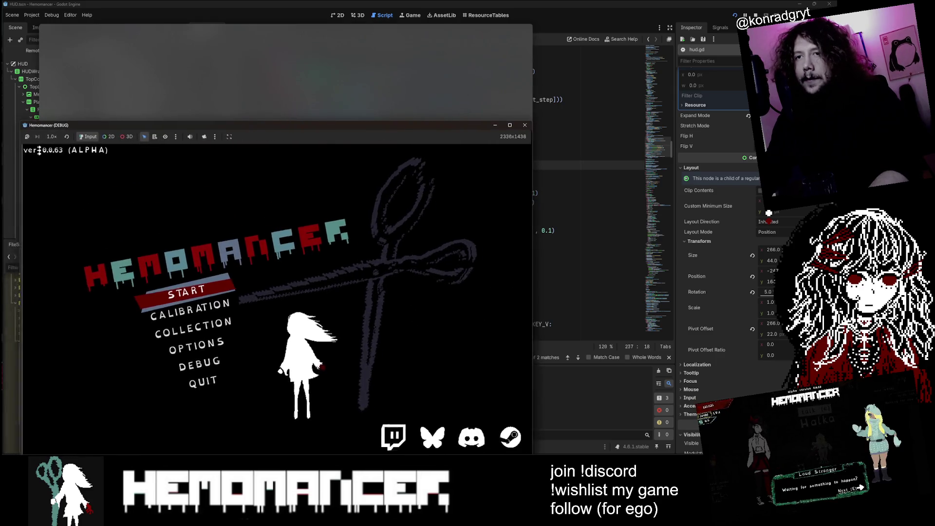
- Start play and switch between the Collect and Travel to Cheag Amar quests
{"action": "left_click", "coordinate": [203, 267]}
{"action": "key", "text": "a"}
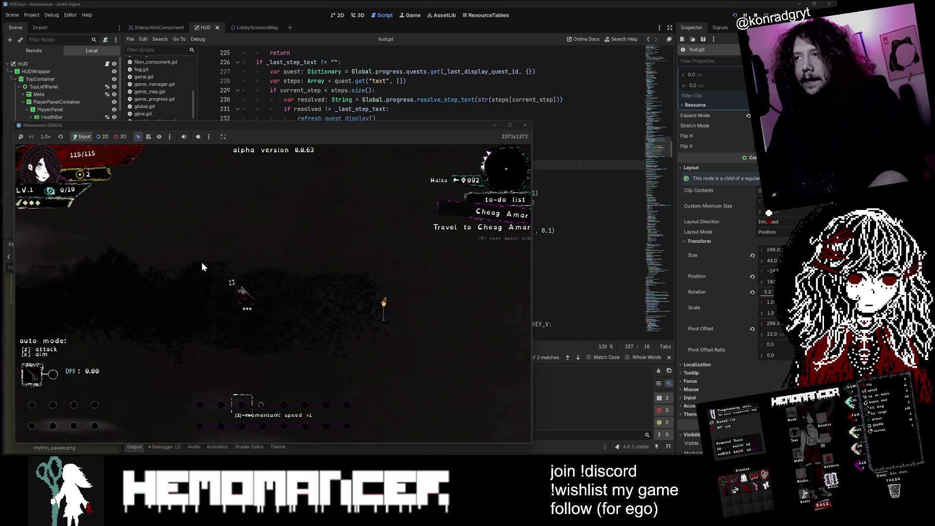
{"action": "key", "text": "a"}
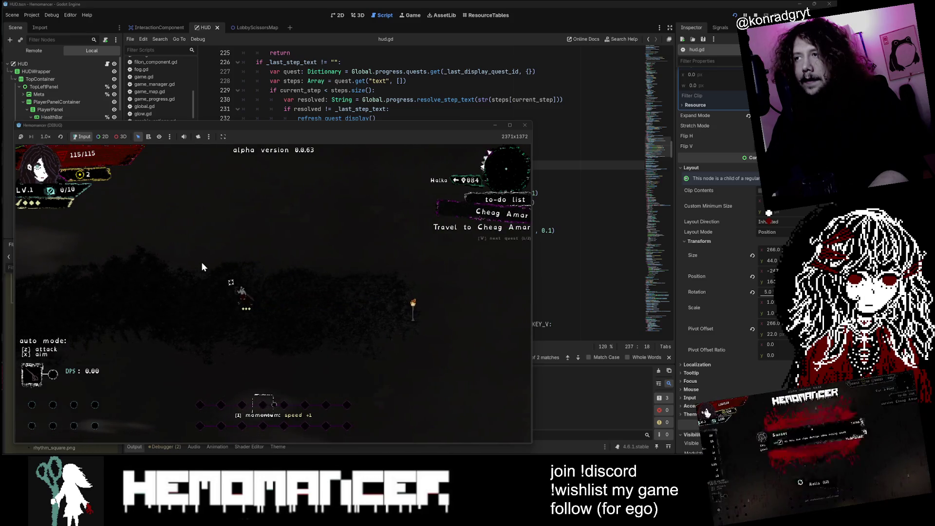
{"action": "key", "text": "v"}
{"action": "key", "text": "a"}
{"action": "key", "text": "v"}
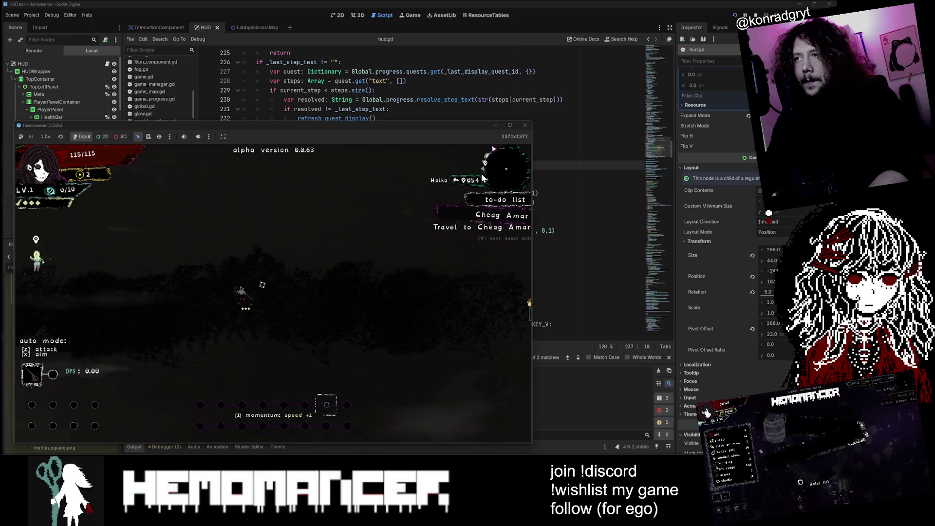
- Enlarge the game window, switch to Collect again, close the game, and select the opening swing line
{"action": "mouse_move", "coordinate": [531, 121]}
{"action": "left_mouse_down"}
{"action": "mouse_move", "coordinate": [623, 43]}
{"action": "mouse_move", "coordinate": [654, 39]}
{"action": "left_mouse_up"}
{"action": "key", "text": "a"}
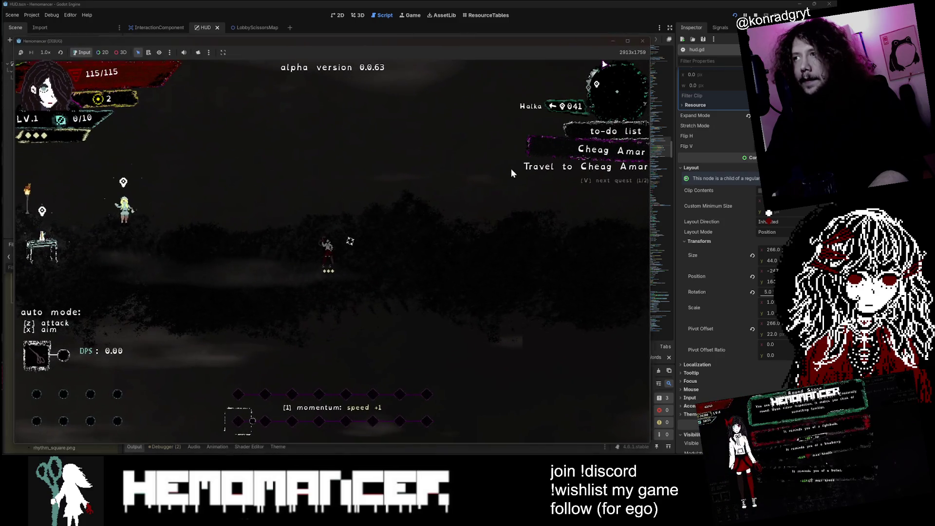
{"action": "key", "text": "v"}
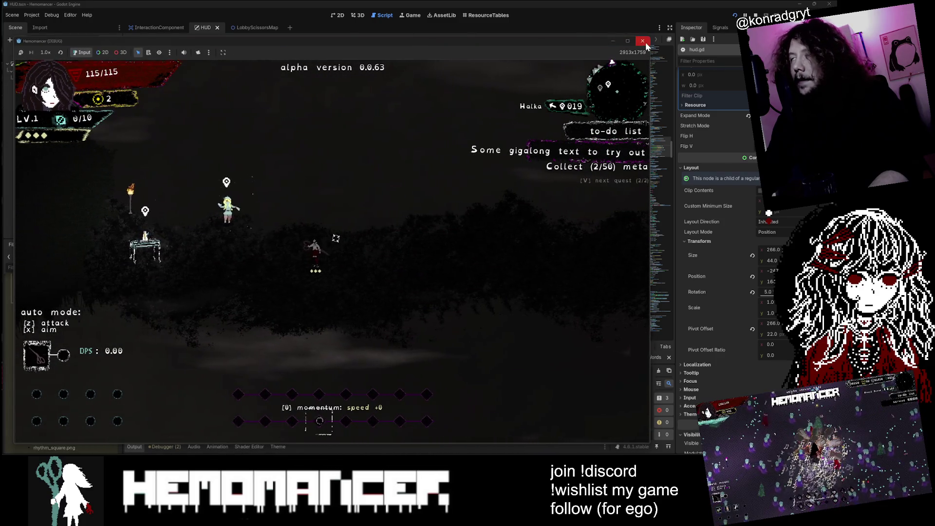
{"action": "left_click", "coordinate": [643, 41]}
{"action": "left_click_drag", "start_coordinate": [522, 174], "coordinate": [300, 165]}
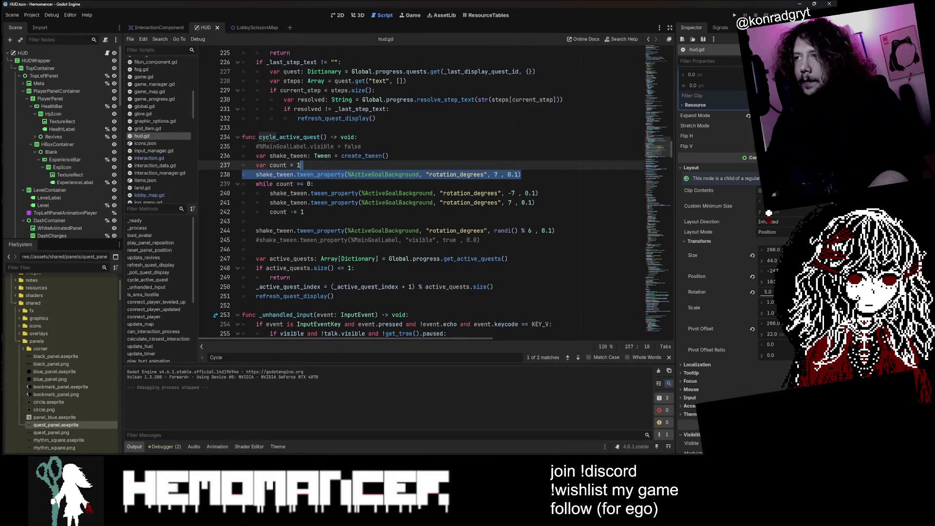
- Delete the opening swing and paste the -7-degree, 0.1-second swing below the shake loop
{"action": "key", "text": "BackSpace"}
{"action": "key", "text": "Down"}
{"action": "key", "text": "Down"}
{"action": "key", "text": "Down"}
{"action": "key", "text": "End"}
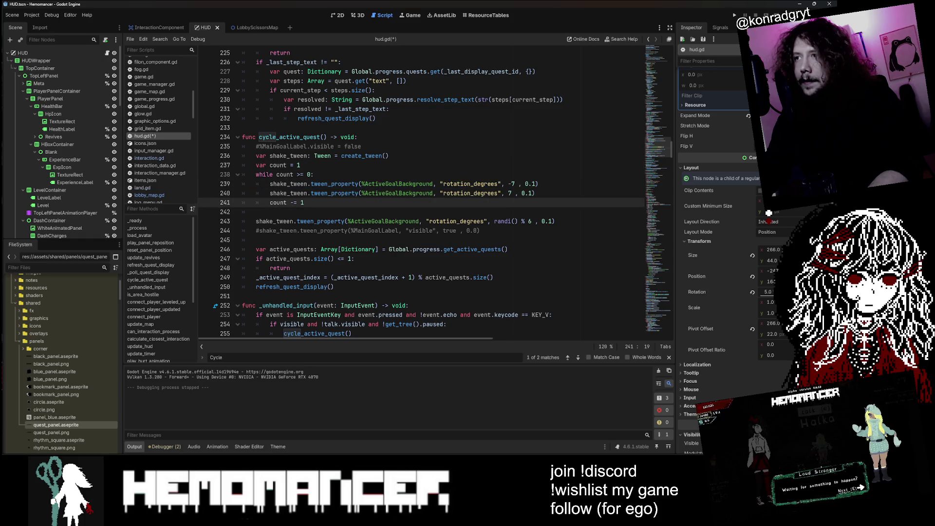
{"action": "key", "text": "Return"}
{"action": "key", "text": "ctrl+v"}
- Dedent the closing swing, remove the blank line, save, relaunch the game, and switch to the browser
{"action": "key", "text": "shift+Tab"}
{"action": "key", "text": "Down"}
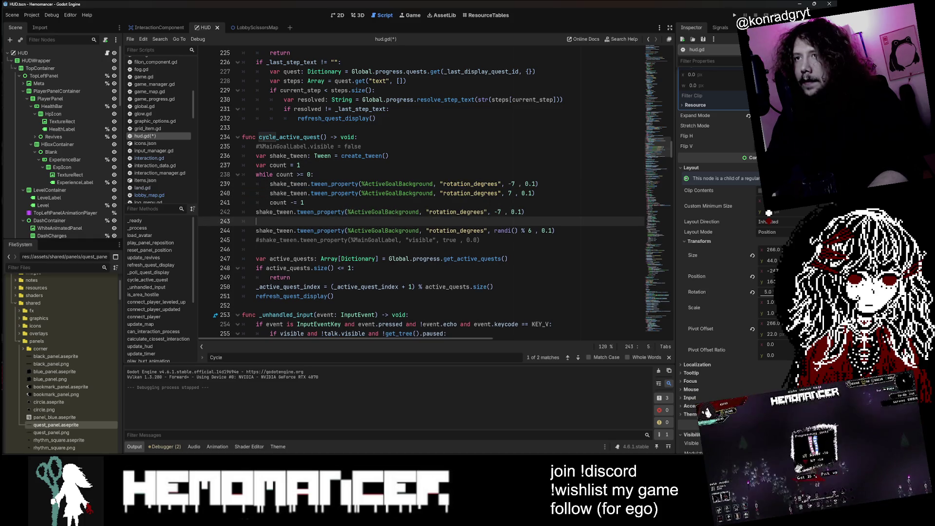
{"action": "key", "text": "ctrl+shift+k"}
{"action": "key", "text": "ctrl+s"}
{"action": "left_click", "coordinate": [360, 146]}
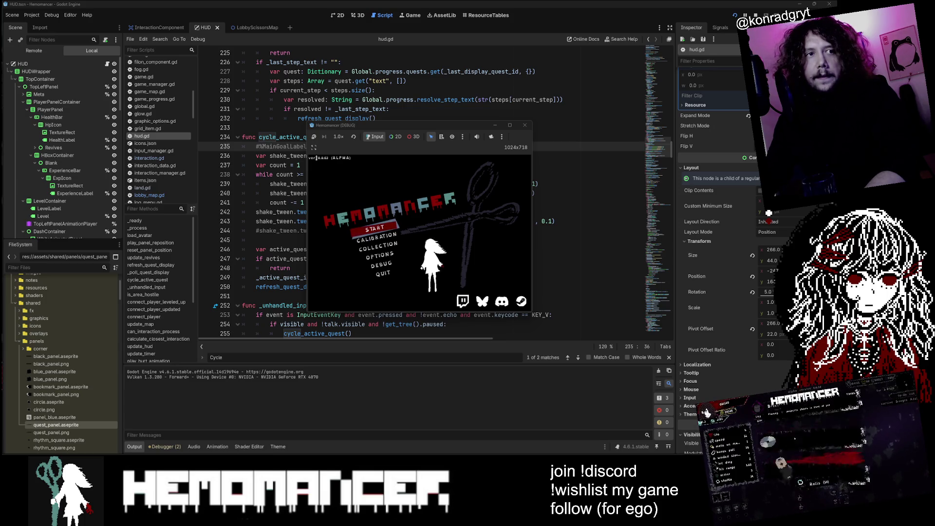
{"action": "key", "text": "alt+Tab"}
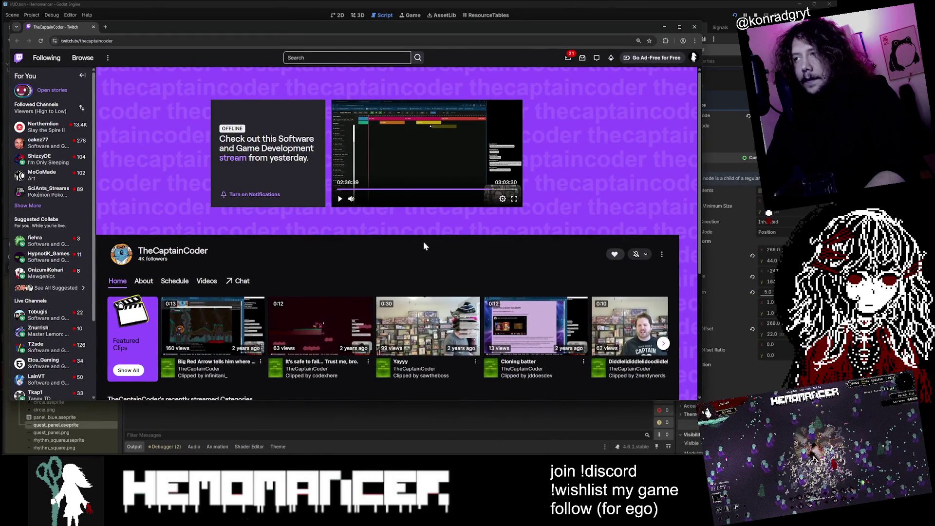
- Scroll the Twitch channel page, clear a stray selection, and return to the Godot editor
{"action": "scroll", "coordinate": [157, 334], "scroll_direction": "down", "scroll_amount": 3}
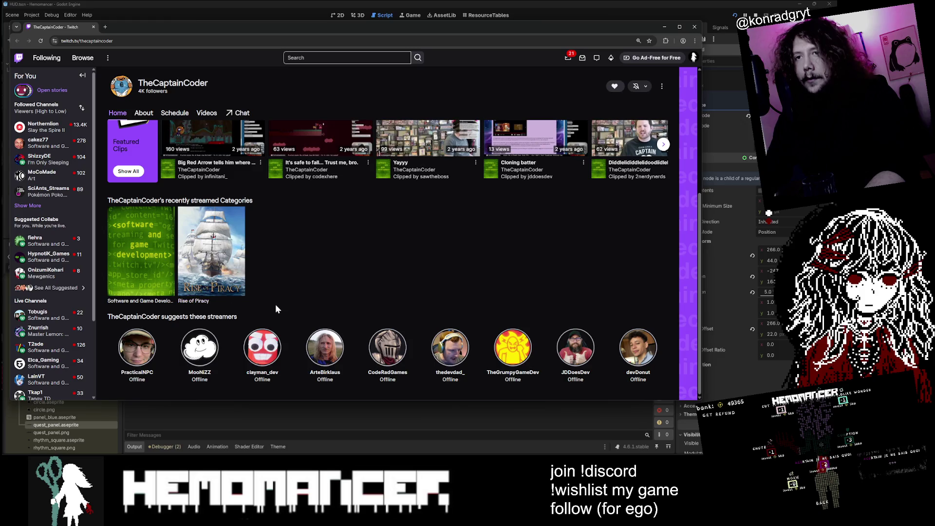
{"action": "left_click", "coordinate": [341, 284]}
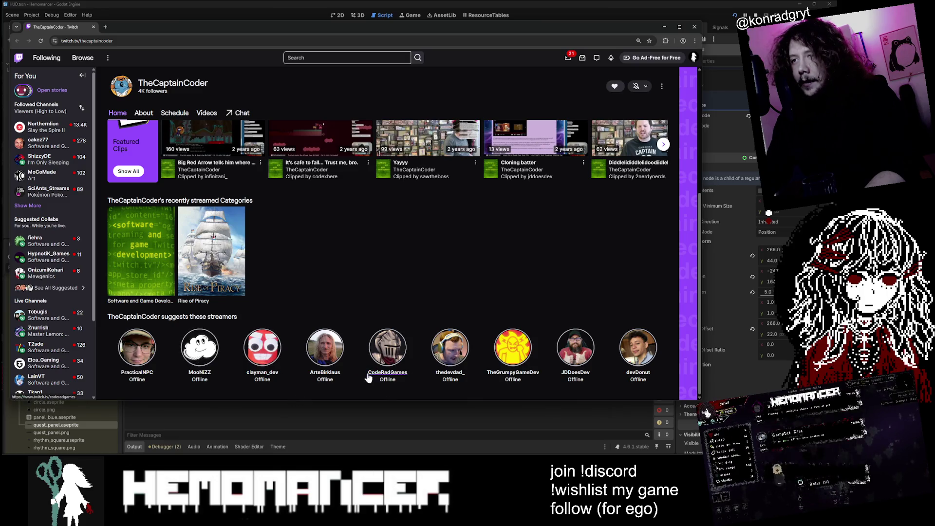
{"action": "left_click", "coordinate": [524, 389]}
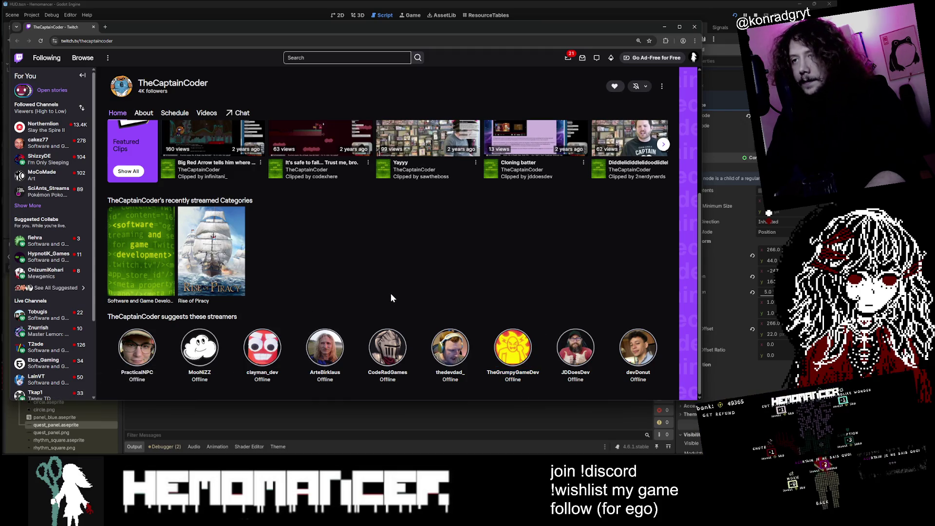
{"action": "scroll", "coordinate": [535, 263], "scroll_direction": "up", "scroll_amount": 3}
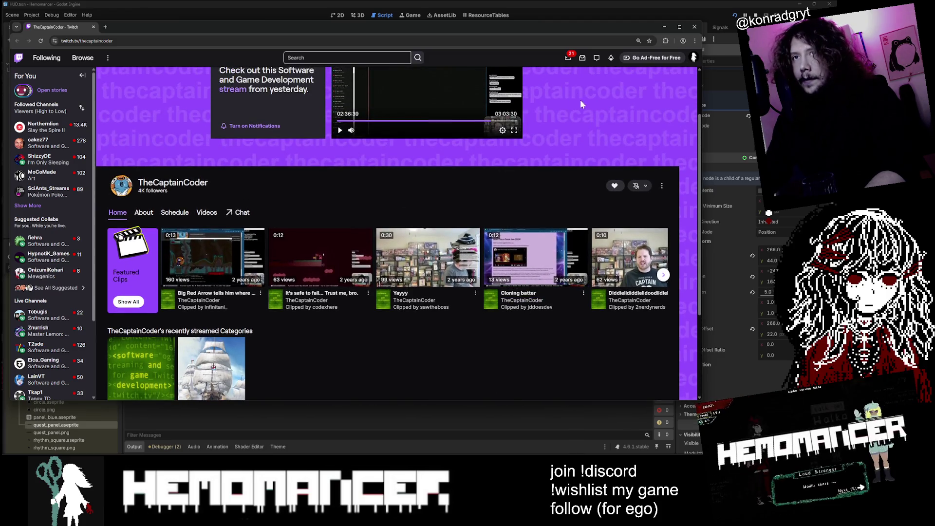
{"action": "left_click", "coordinate": [695, 29]}
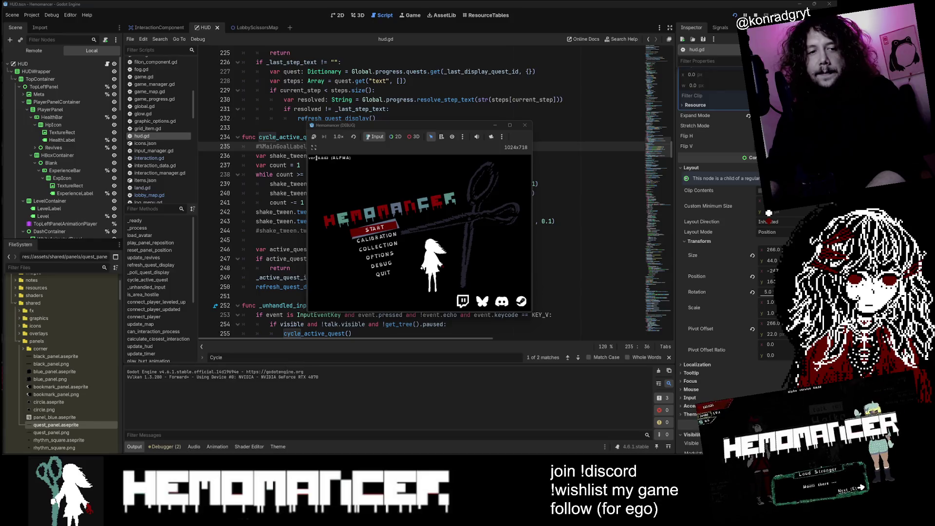
- Enlarge the game window and start play from the main menu
{"action": "key", "text": "Down"}
{"action": "key", "text": "Down"}
{"action": "key", "text": "Down"}
{"action": "mouse_move", "coordinate": [304, 316]}
{"action": "left_mouse_down"}
{"action": "mouse_move", "coordinate": [217, 380]}
{"action": "mouse_move", "coordinate": [13, 446]}
{"action": "left_mouse_up"}
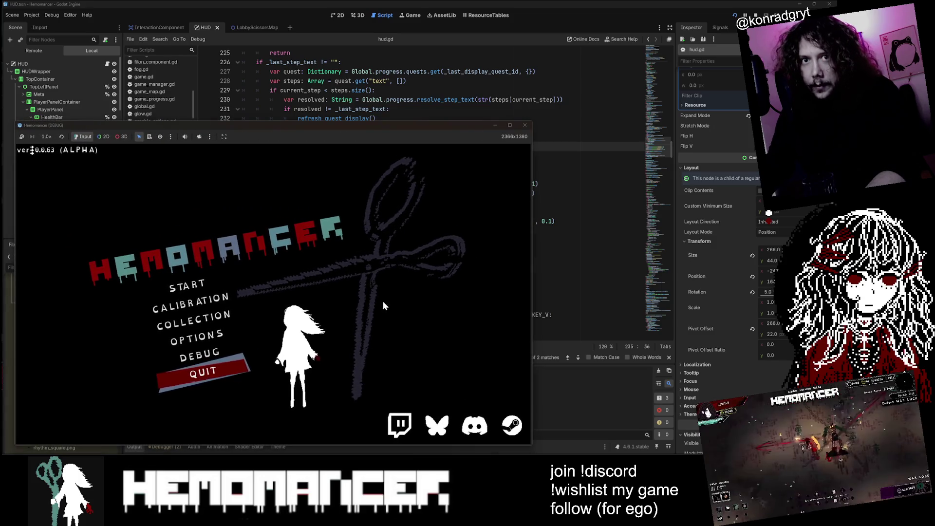
{"action": "left_click", "coordinate": [509, 125]}
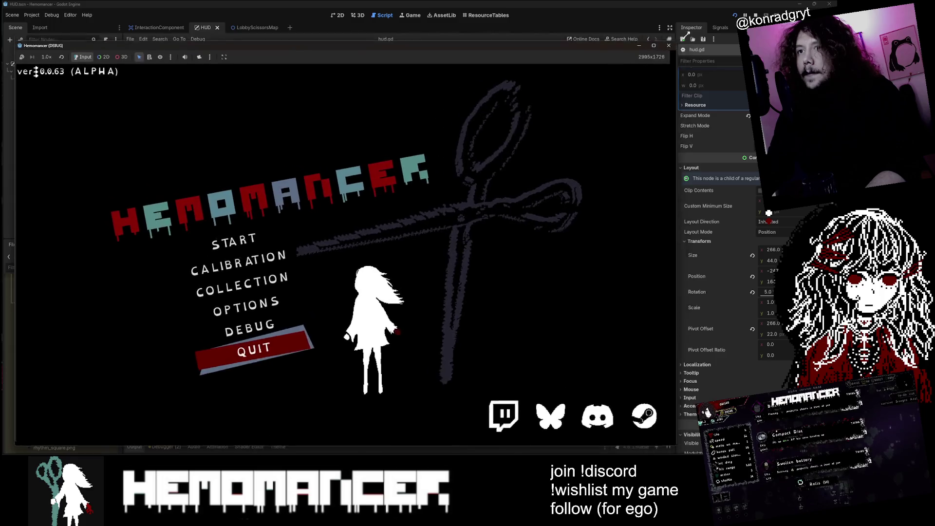
{"action": "left_click", "coordinate": [222, 229]}
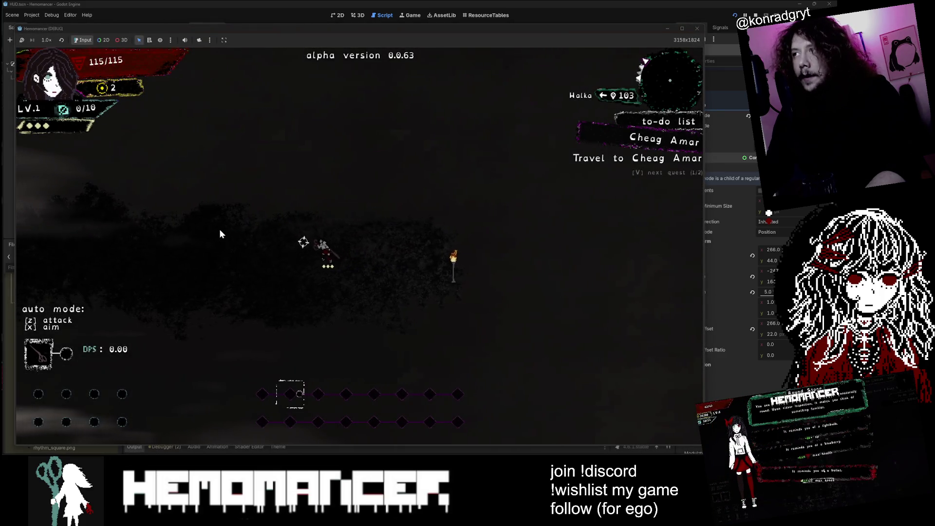
- Walk left while repeatedly cycling the quest panel between Travel to Cheag Amar and the other quest
{"action": "key", "text": "v"}
{"action": "key", "text": "a"}
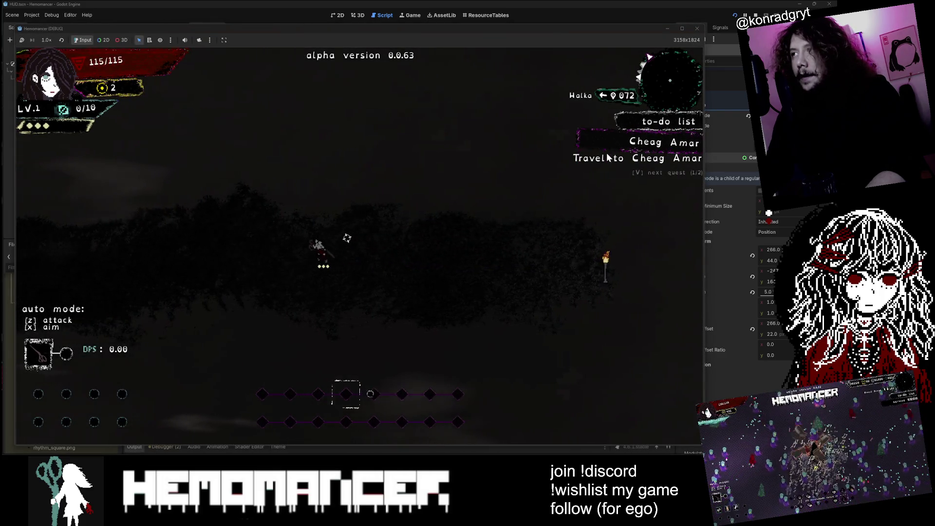
{"action": "key", "text": "v"}
{"action": "key", "text": "a"}
{"action": "key", "text": "v"}
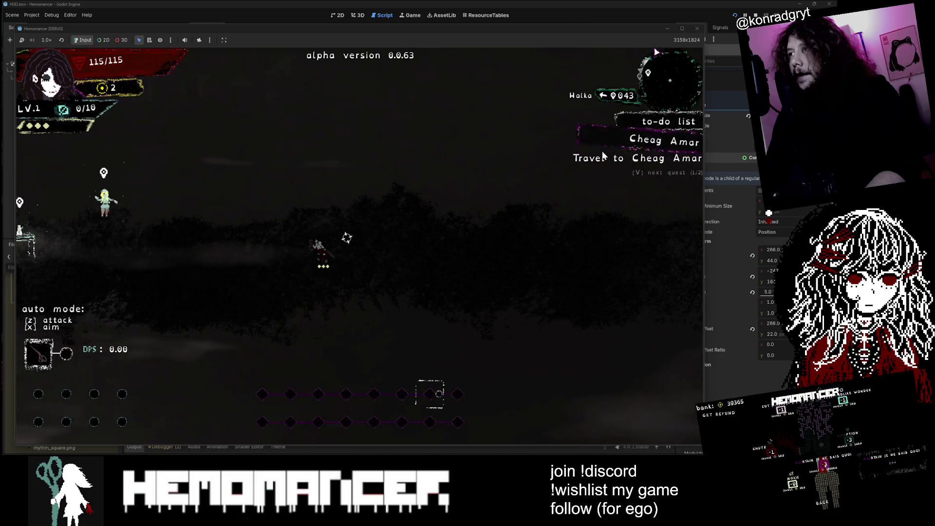
{"action": "key", "text": "a"}
{"action": "key", "text": "v"}
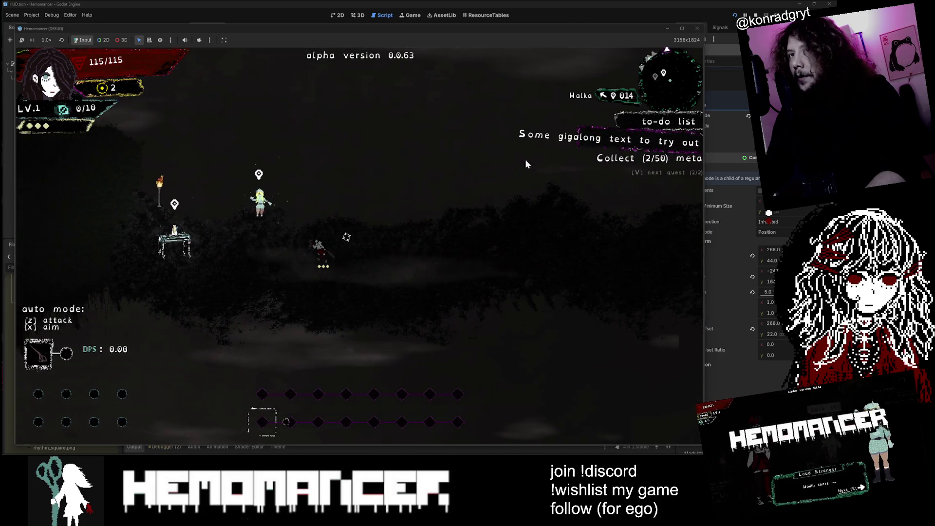
{"action": "key", "text": "a"}
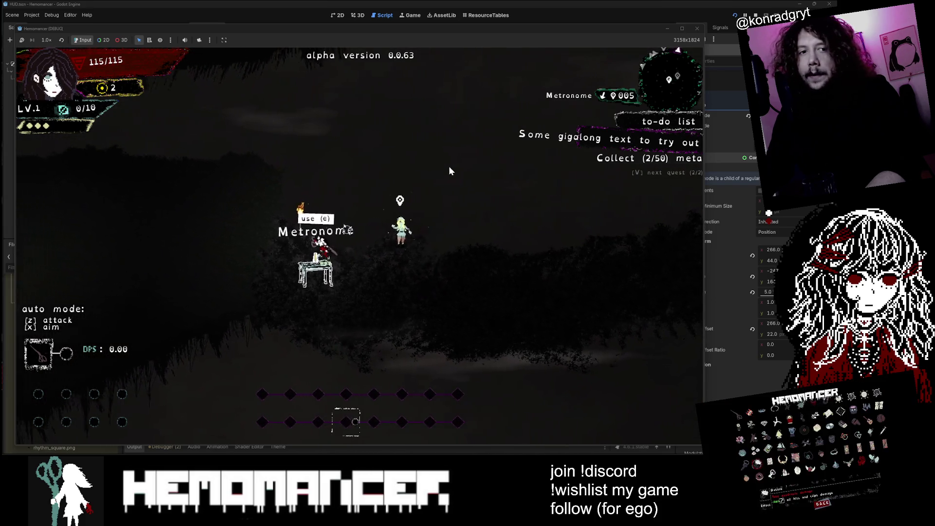
{"action": "key", "text": "a"}
{"action": "key", "text": "v"}
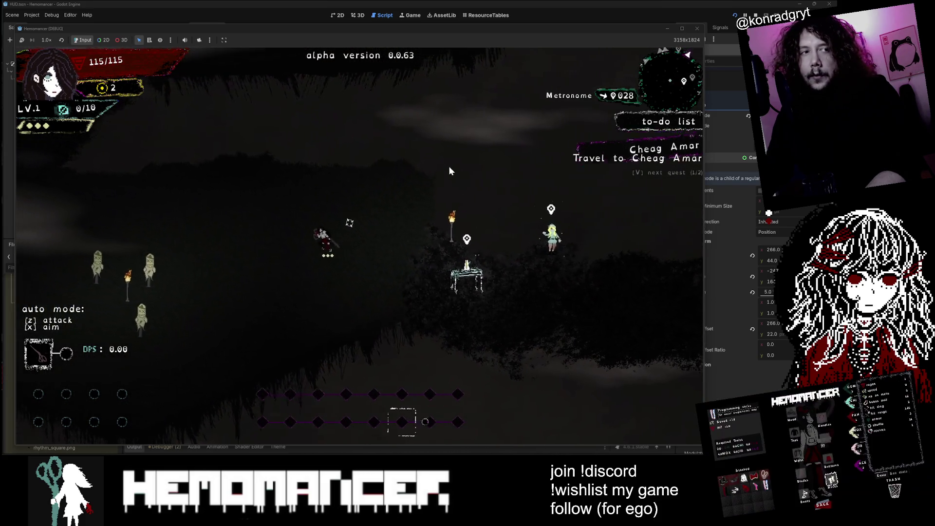
{"action": "key", "text": "a"}
{"action": "key", "text": "v"}
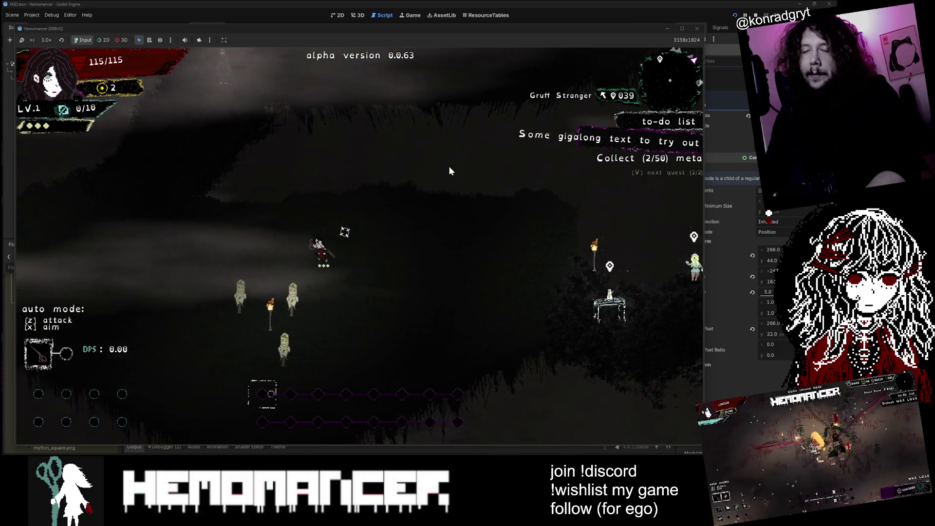
{"action": "key", "text": "v"}
- Walk past Gruff Stranger to the Bookstand while cycling quests, then open and close the quest journal
{"action": "key", "text": "a"}
{"action": "key", "text": "w"}
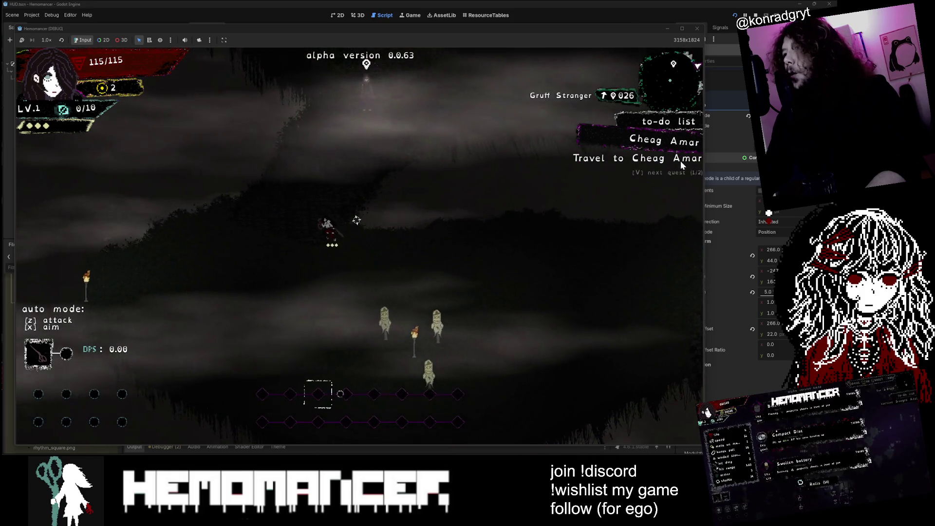
{"action": "key", "text": "w"}
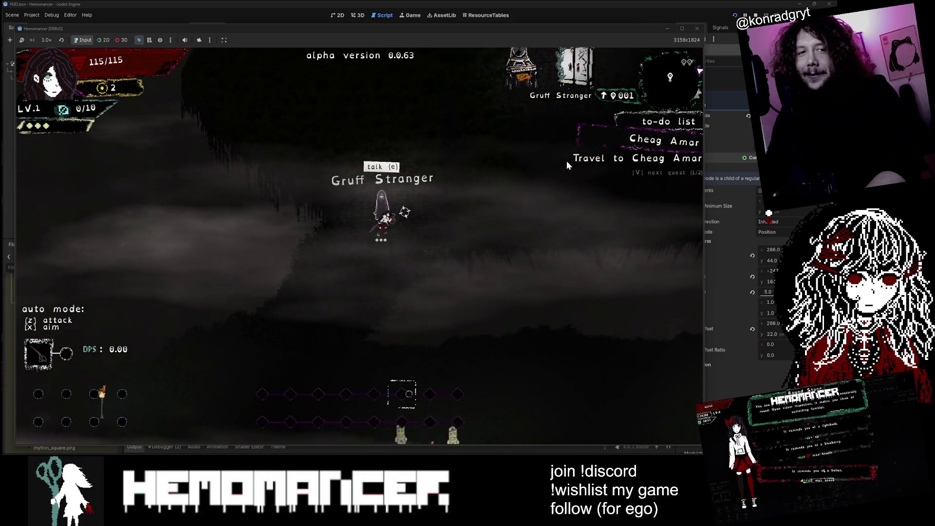
{"action": "key", "text": "v"}
{"action": "key", "text": "d"}
{"action": "key", "text": "w"}
{"action": "key", "text": "v"}
{"action": "key", "text": "v"}
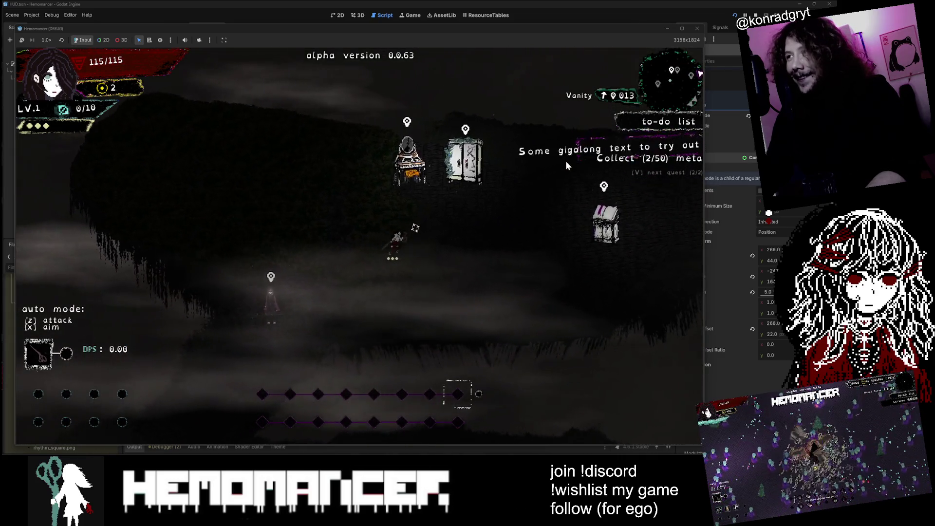
{"action": "key", "text": "d"}
{"action": "key", "text": "v"}
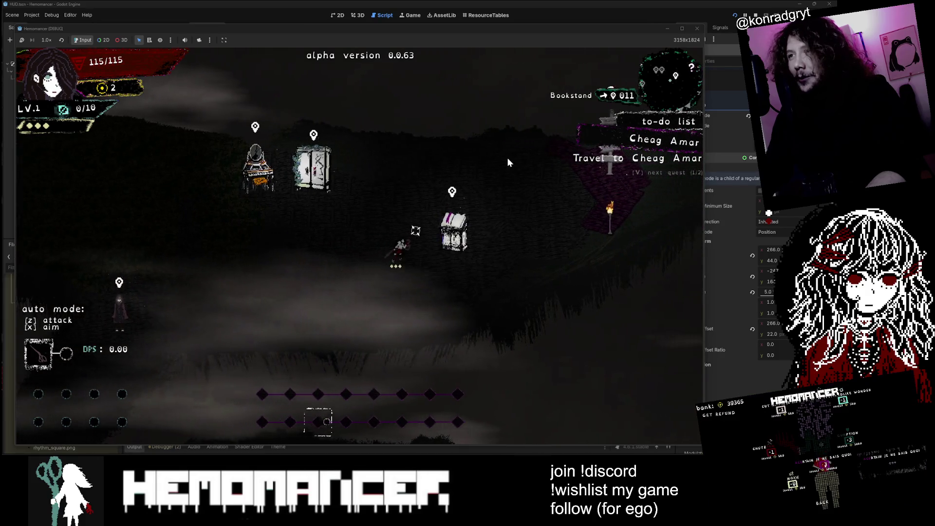
{"action": "key", "text": "e"}
{"action": "key", "text": "Escape"}
- Walk to the signpost and start the trip to Cheag Amar from the travel map
{"action": "key", "text": "d"}
{"action": "key", "text": "w"}
{"action": "key", "text": "d"}
{"action": "key", "text": "e"}
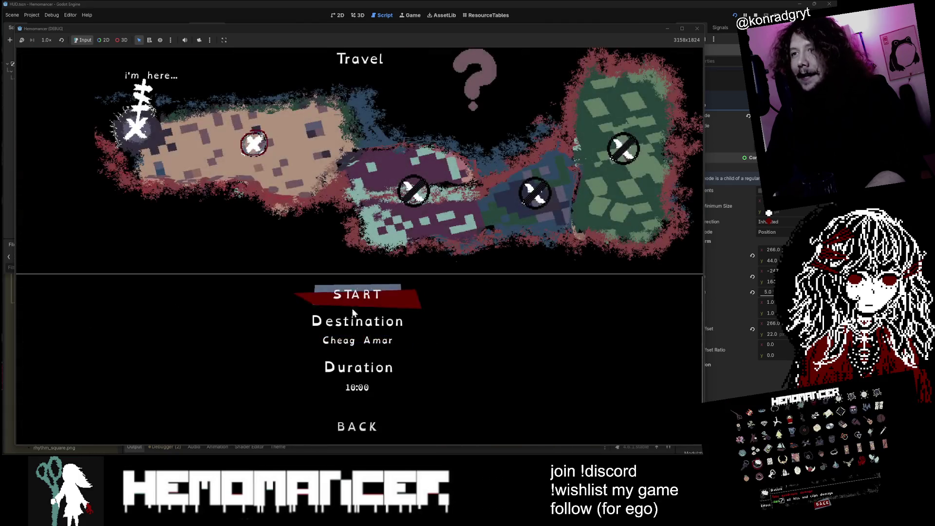
{"action": "key", "text": "e"}
{"action": "key", "text": "e"}
- Explore the new area, attack an enemy, and take The Glove from the box
{"action": "key", "text": "w"}
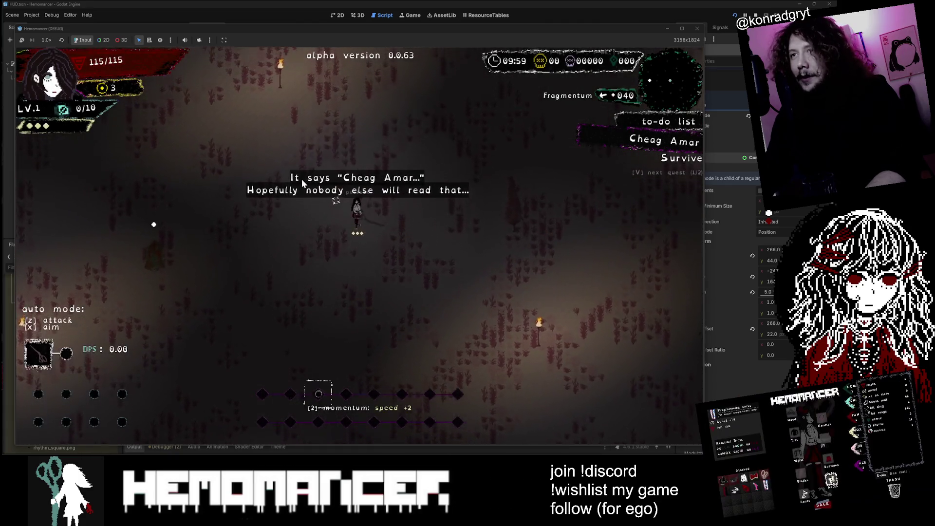
{"action": "key", "text": "d"}
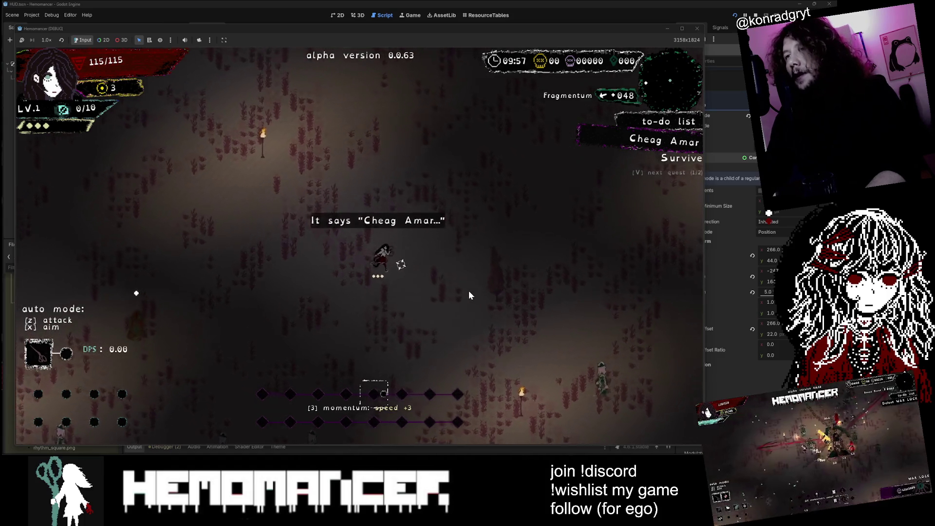
{"action": "key", "text": "d"}
{"action": "key", "text": "s"}
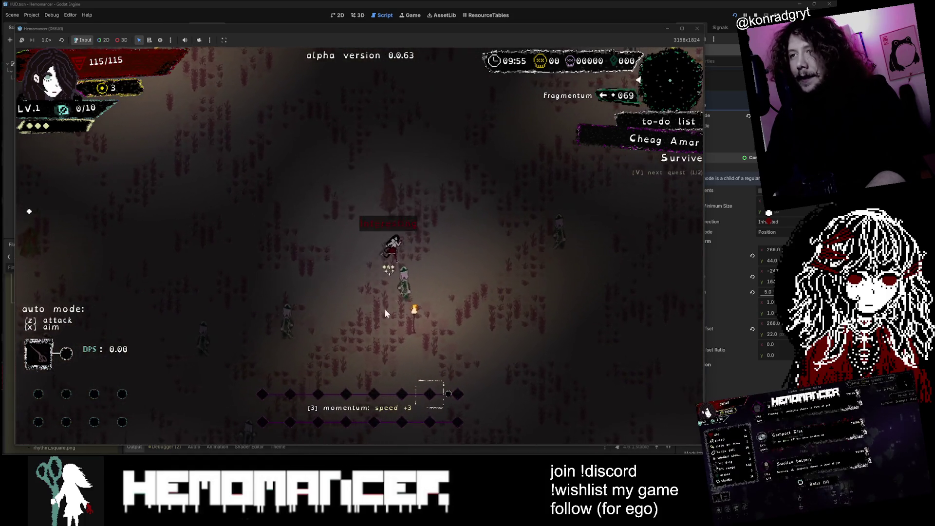
{"action": "key", "text": "d"}
{"action": "key", "text": "w"}
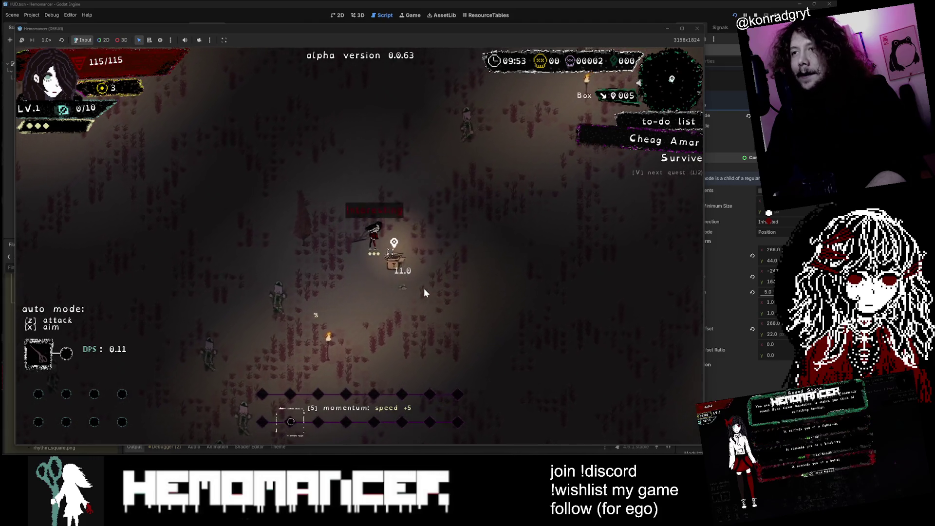
{"action": "key", "text": "e"}
{"action": "left_click", "coordinate": [314, 343]}
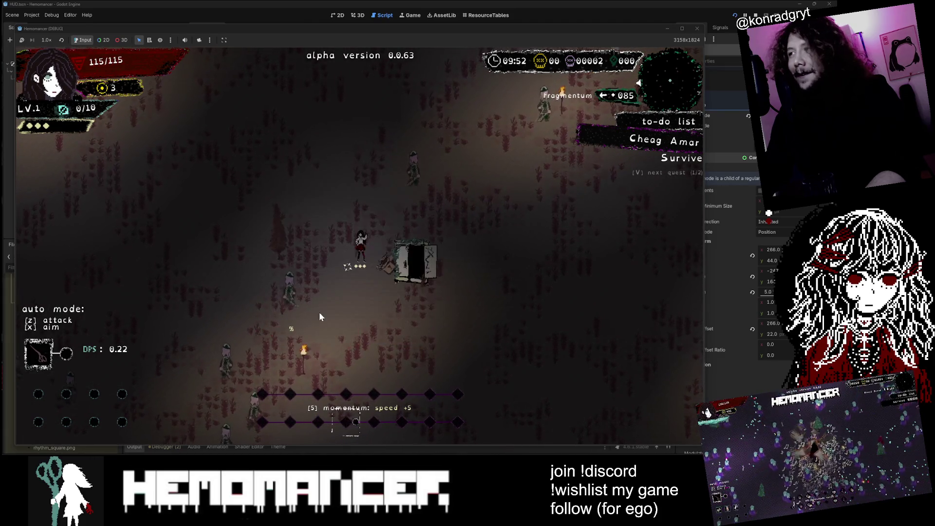
- Walk up-left, cycle the to-do list to the Collect quest, and attack approaching enemies
{"action": "key", "text": "w"}
{"action": "key", "text": "a"}
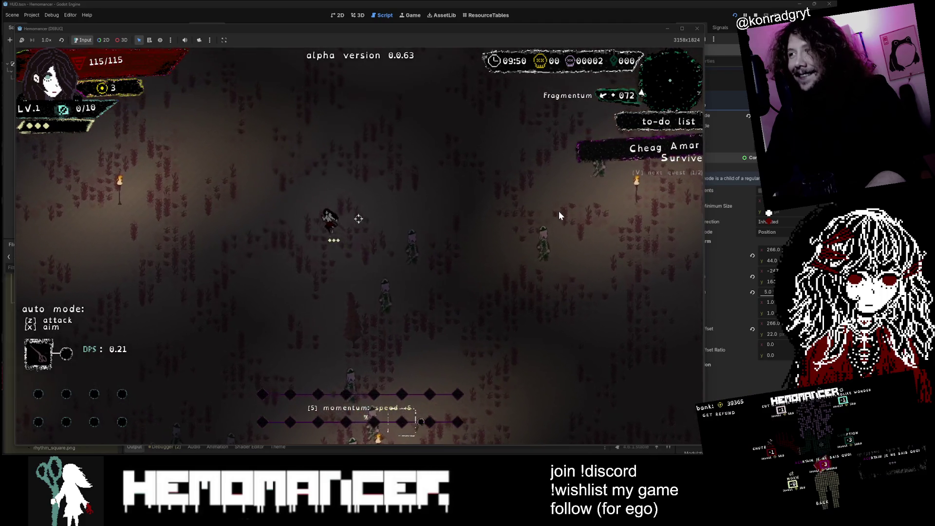
{"action": "key", "text": "w"}
{"action": "key", "text": "a"}
{"action": "key", "text": "w"}
{"action": "key", "text": "a"}
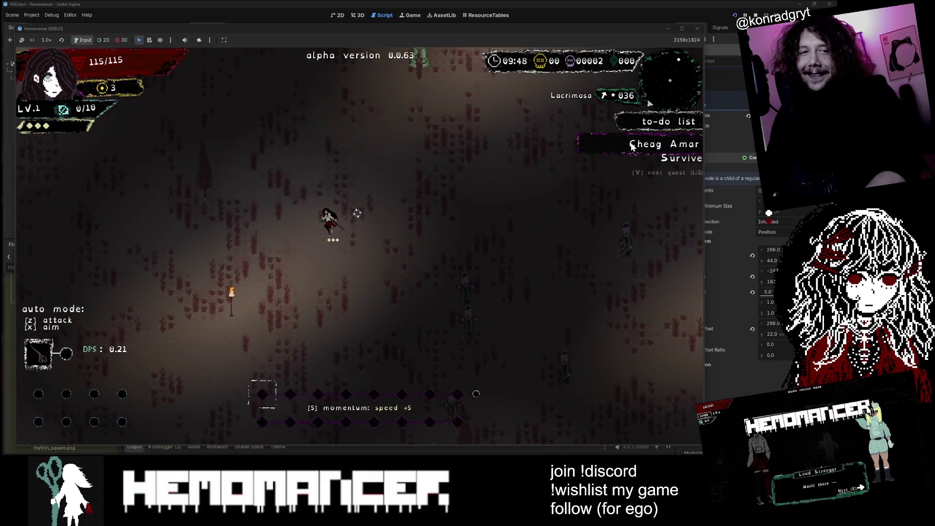
{"action": "key", "text": "w"}
{"action": "key", "text": "a"}
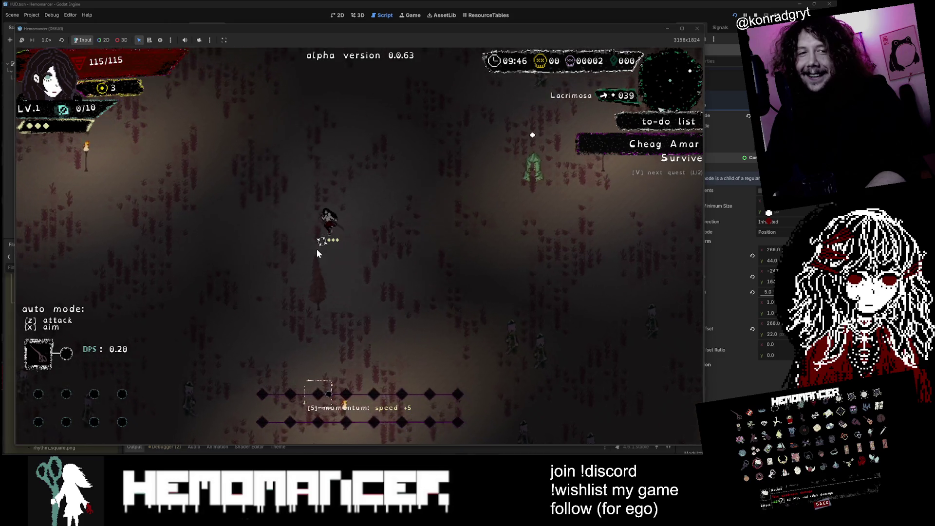
{"action": "key", "text": "v"}
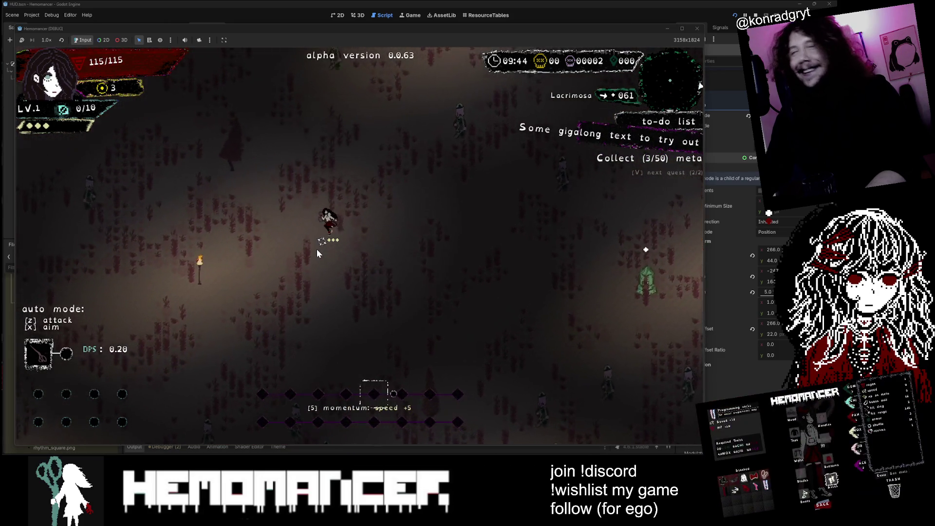
{"action": "key", "text": "w"}
{"action": "key", "text": "a"}
{"action": "key", "text": "w"}
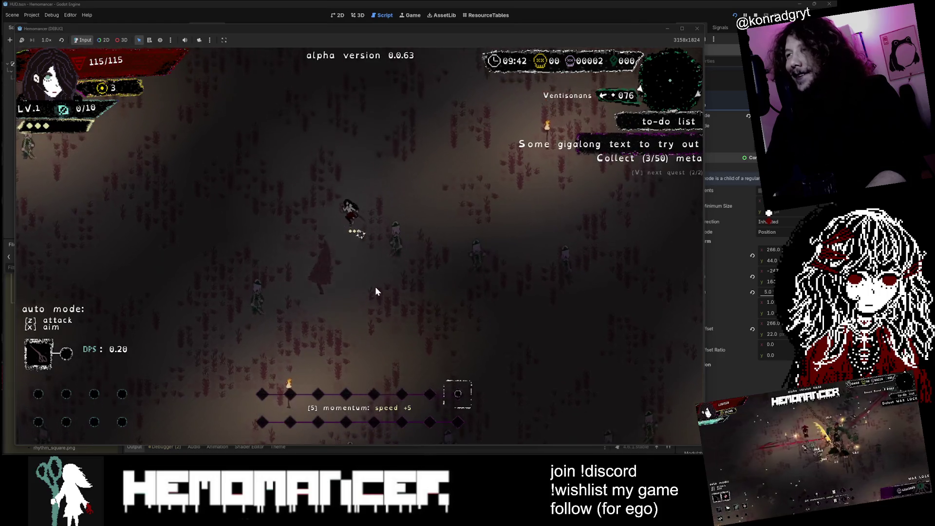
{"action": "key", "text": "w"}
{"action": "key", "text": "d"}
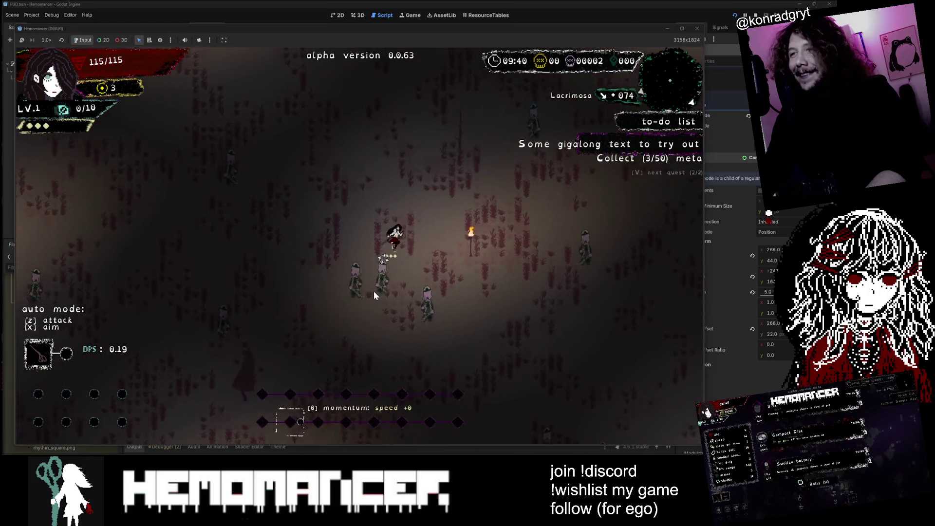
- Switch the to-do list back to Cheag Amar, walk toward Sailorstone, and stop the game
{"action": "key", "text": "v"}
{"action": "key", "text": "w"}
{"action": "key", "text": "a"}
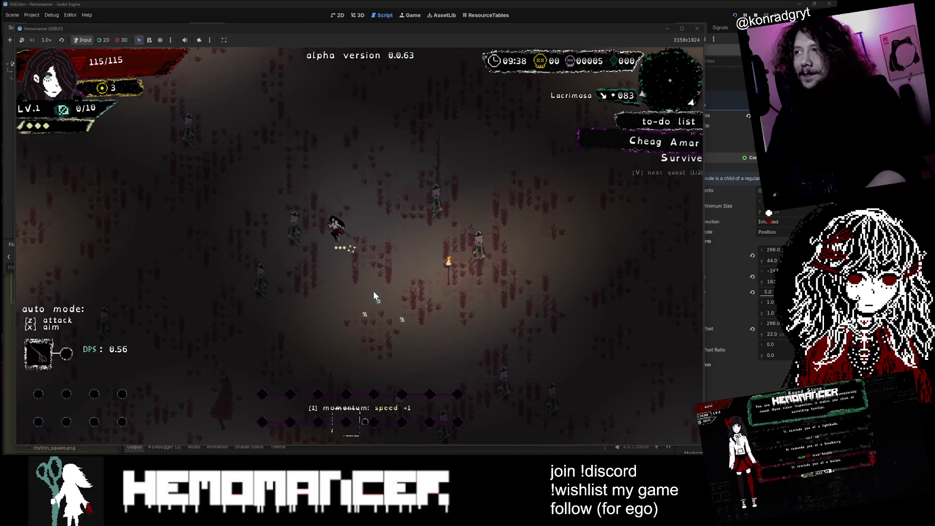
{"action": "key", "text": "w"}
{"action": "key", "text": "a"}
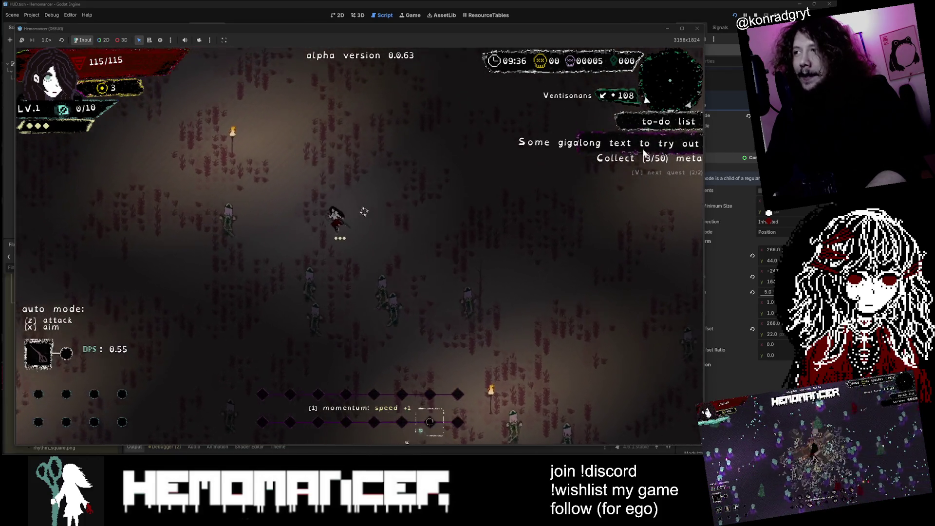
{"action": "key", "text": "w"}
{"action": "key", "text": "a"}
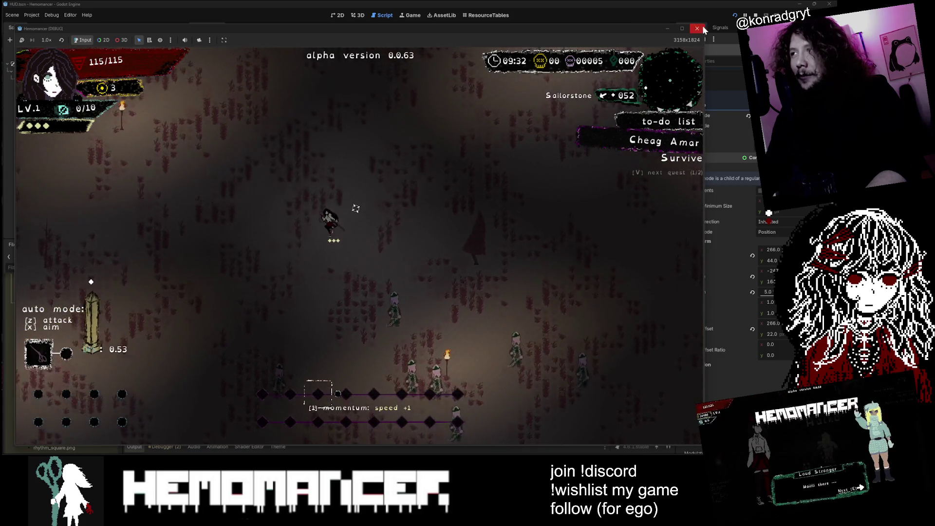
{"action": "key", "text": "F8"}
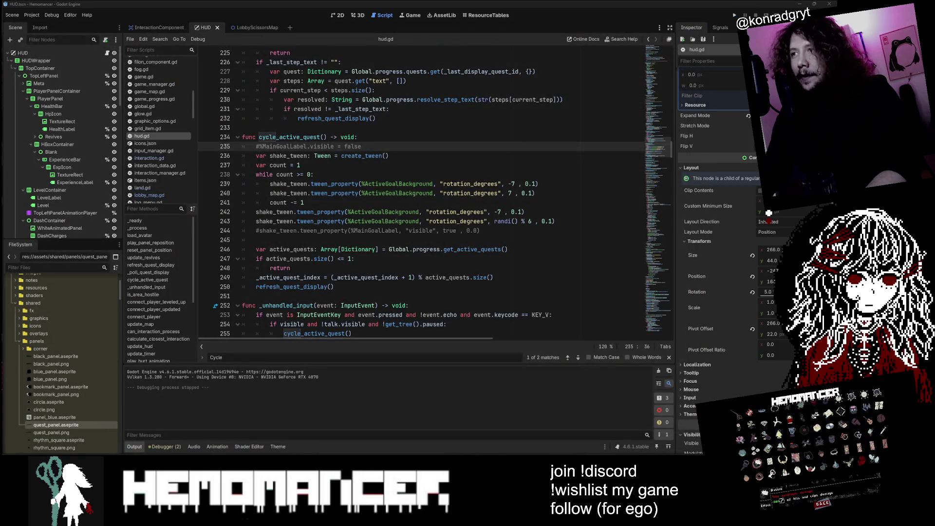
- Change the first shake step to -5 degrees over 0.03 s and the second to 5 degrees over 0.07 s
{"action": "double_click", "coordinate": [513, 184]}
{"action": "type", "text": "5"}
{"action": "left_click", "coordinate": [511, 193]}
{"action": "left_click", "coordinate": [531, 183]}
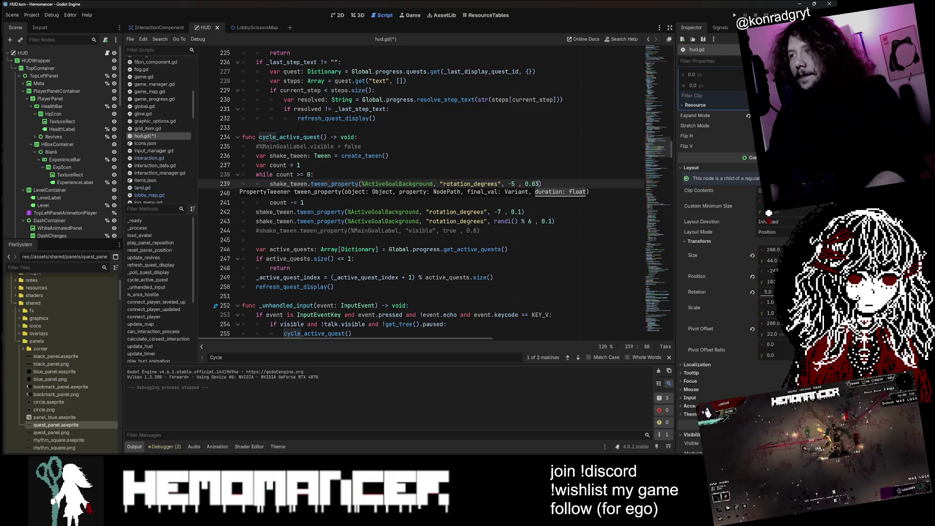
{"action": "left_click", "coordinate": [301, 165]}
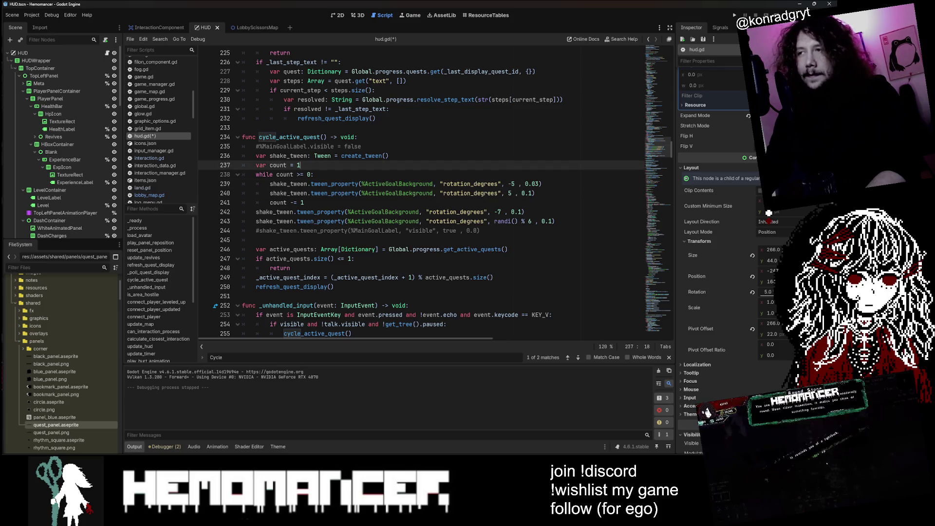
{"action": "left_click", "coordinate": [304, 202]}
{"action": "left_click", "coordinate": [534, 193]}
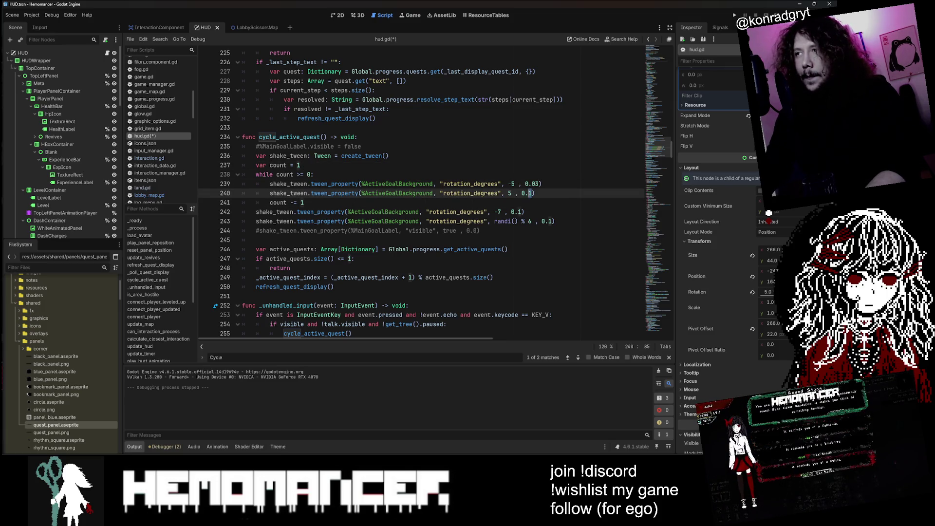
{"action": "type", "text": "07"}
- Save hud.gd and relaunch the game with F5
{"action": "key", "text": "ctrl+s"}
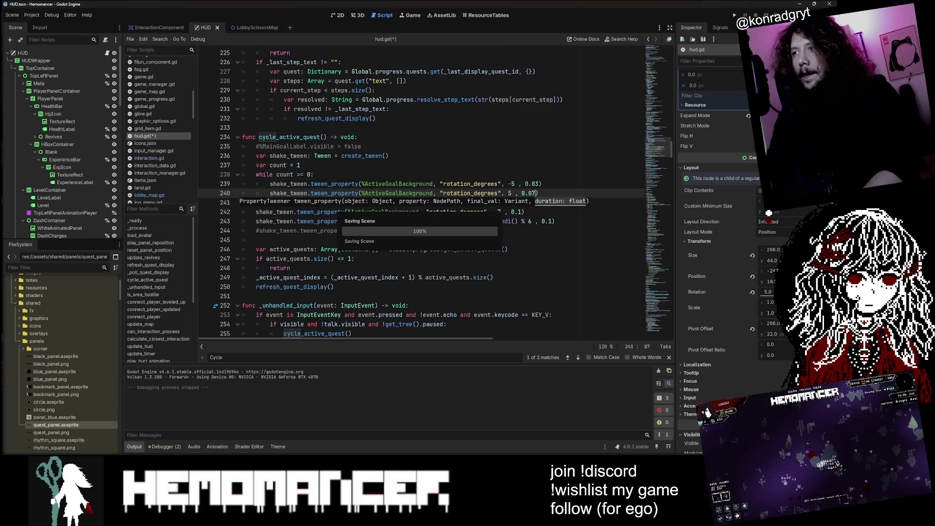
{"action": "left_click", "coordinate": [358, 137]}
{"action": "left_click", "coordinate": [509, 211]}
{"action": "key", "text": "F5"}
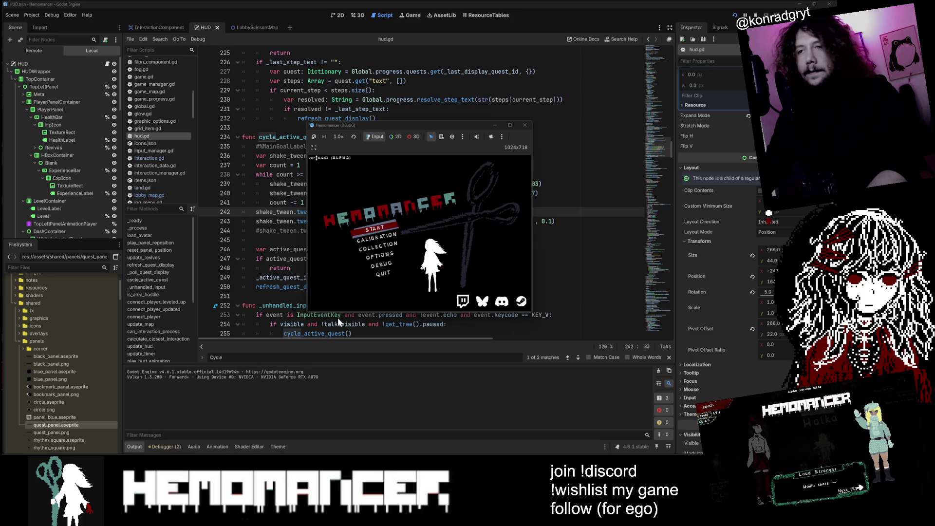
- Enlarge the debug game window and start a new game from the main menu
{"action": "left_click_drag", "start_coordinate": [308, 312], "coordinate": [14, 443]}
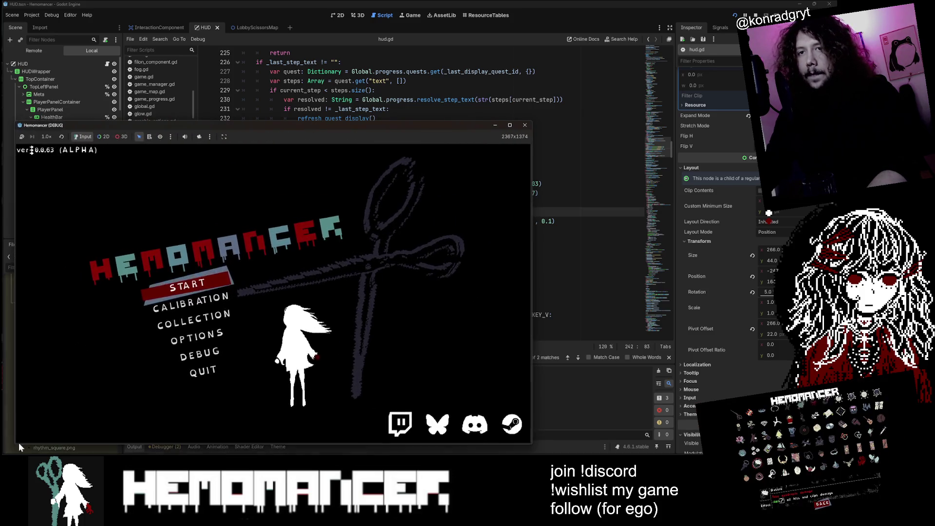
{"action": "mouse_move", "coordinate": [534, 122]}
{"action": "left_mouse_down"}
{"action": "mouse_move", "coordinate": [628, 29]}
{"action": "mouse_move", "coordinate": [673, 15]}
{"action": "left_mouse_up"}
{"action": "left_click", "coordinate": [256, 222]}
- Walk left and cycle the to-do quests five times with V to watch the shake, then close the game
{"action": "key", "text": "Left"}
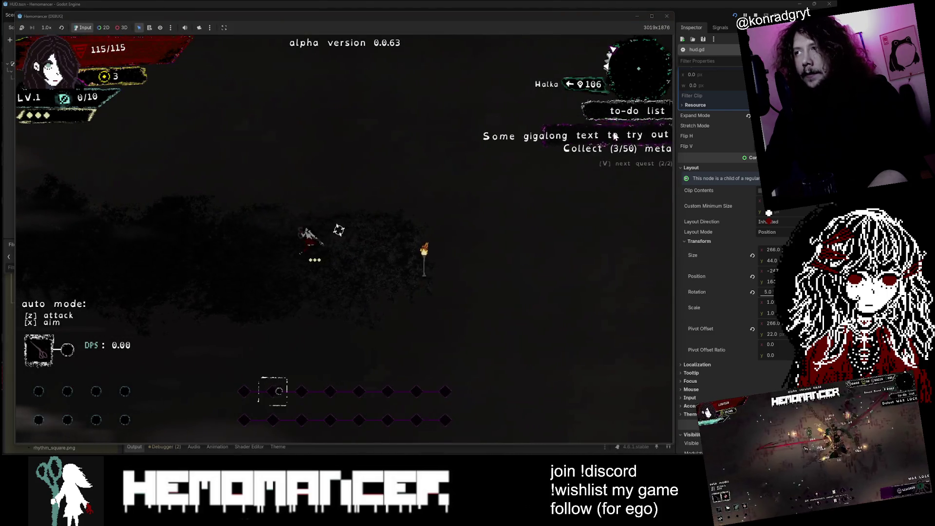
{"action": "key", "text": "v"}
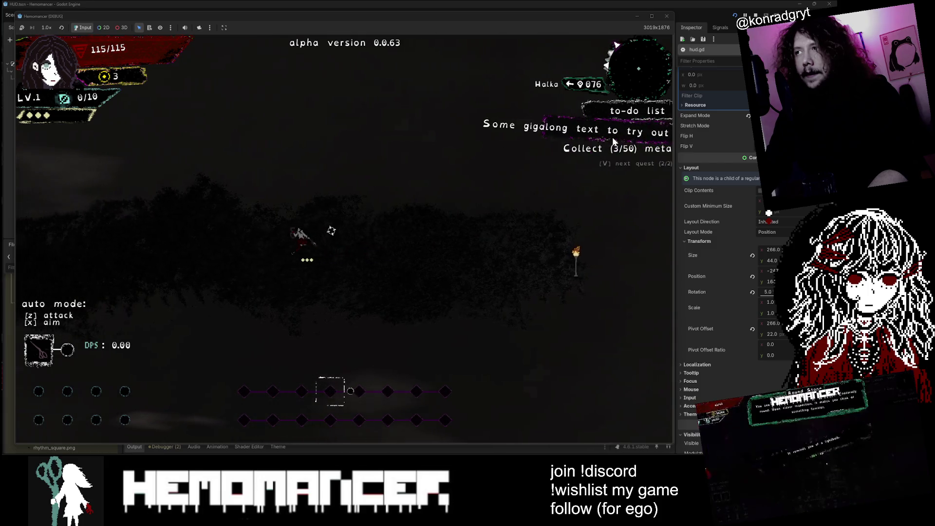
{"action": "key", "text": "v"}
{"action": "key", "text": "v"}
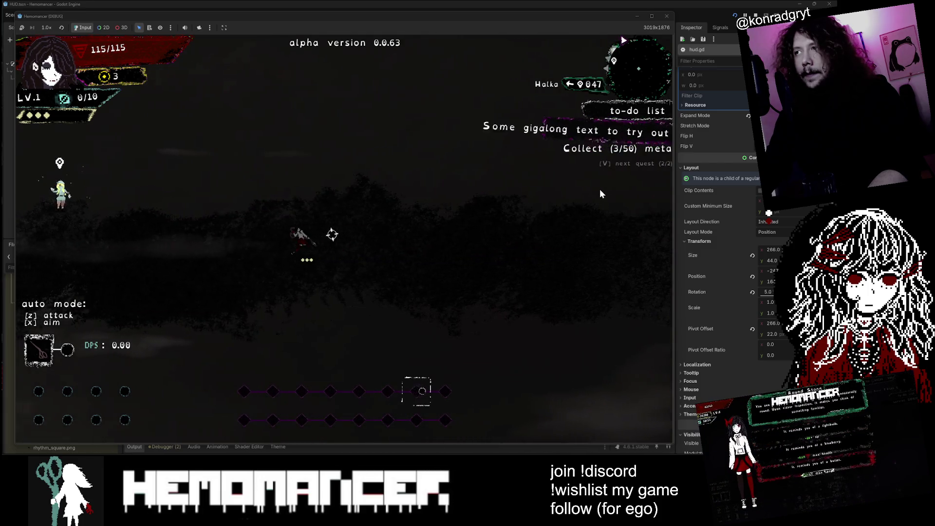
{"action": "key", "text": "v"}
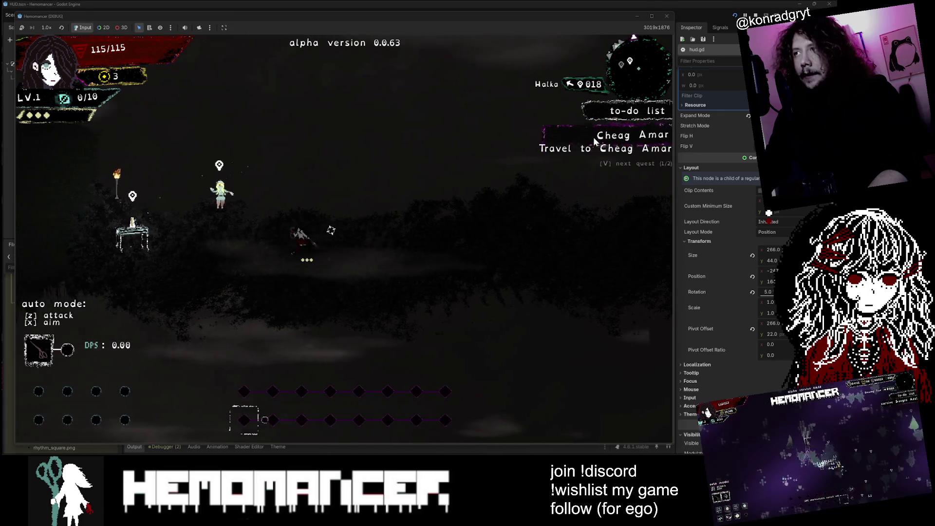
{"action": "key", "text": "v"}
{"action": "key", "text": "v"}
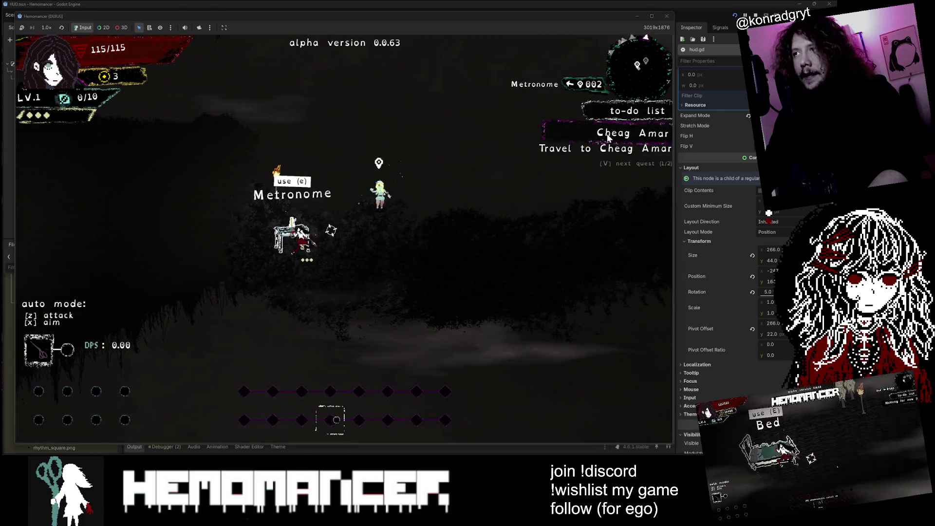
{"action": "key", "text": "v"}
{"action": "key", "text": "v"}
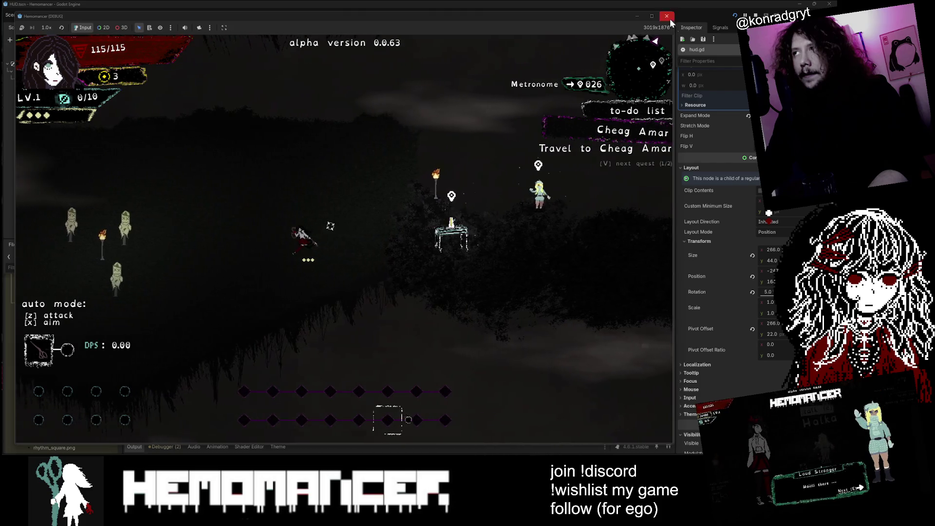
{"action": "left_click", "coordinate": [667, 16]}
{"action": "left_click", "coordinate": [517, 212]}
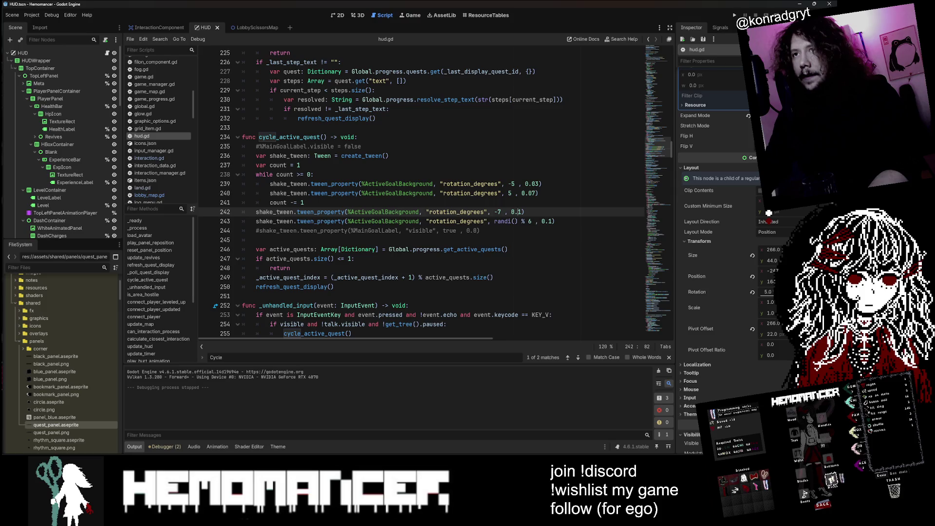
- Comment out the count declaration, while header and count decrement lines of the shake loop
{"action": "left_click_drag", "start_coordinate": [541, 184], "coordinate": [316, 174]}
{"action": "left_click_drag", "start_coordinate": [255, 165], "coordinate": [315, 174]}
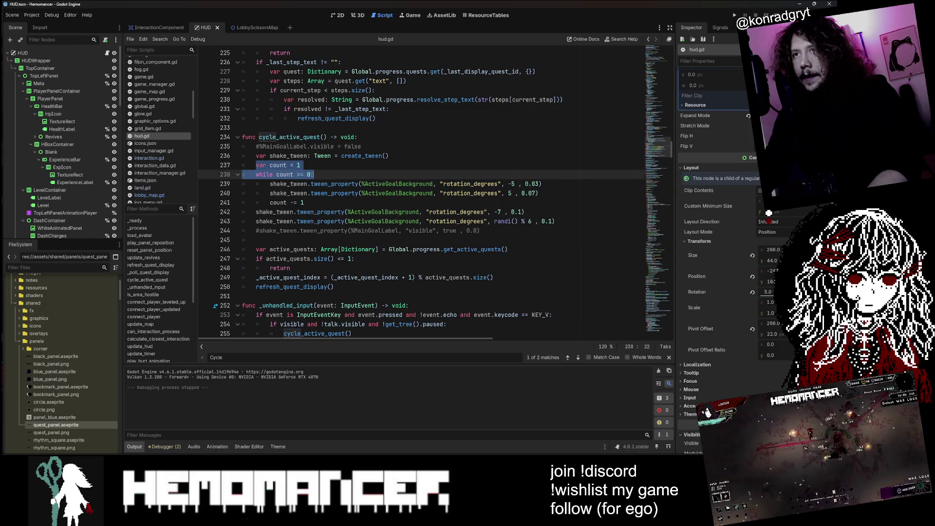
{"action": "left_click", "coordinate": [303, 202]}
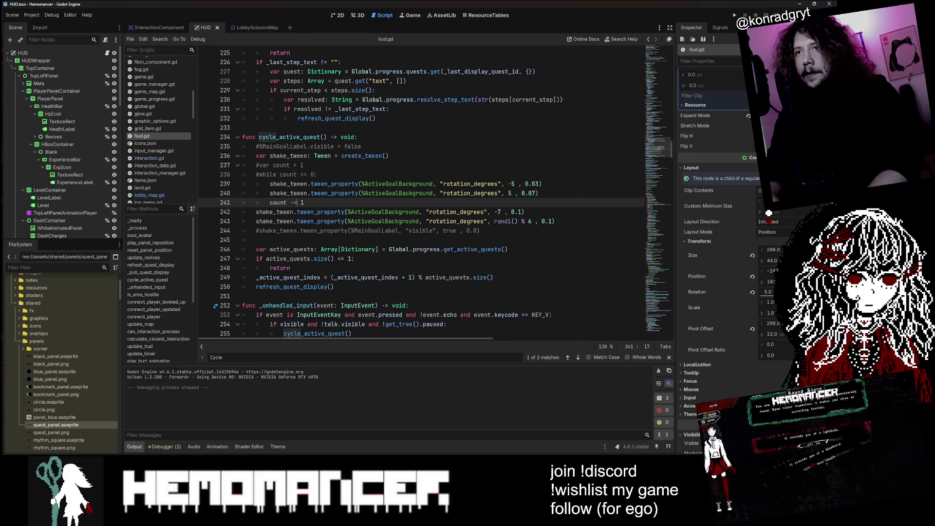
{"action": "key", "text": "ctrl+z"}
- Unindent the two shake tween lines and duplicate them into four tween steps
{"action": "left_click", "coordinate": [270, 184]}
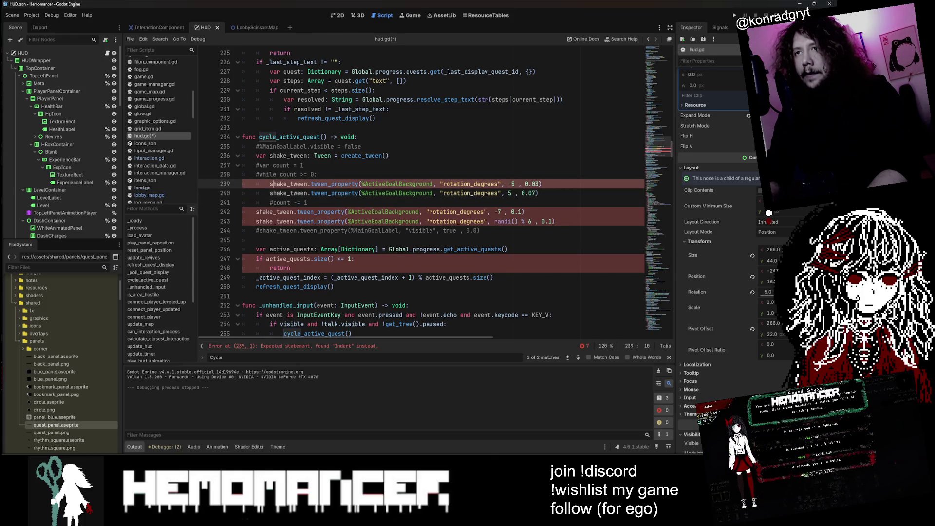
{"action": "key", "text": "shift+Down"}
{"action": "key", "text": "shift+Down"}
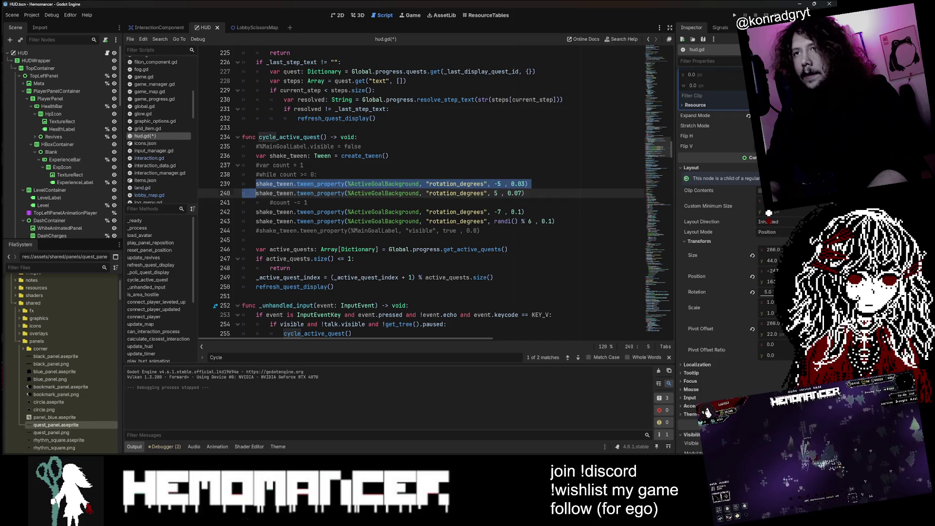
{"action": "key", "text": "ctrl+c"}
{"action": "key", "text": "Right"}
{"action": "key", "text": "Return"}
{"action": "key", "text": "Return"}
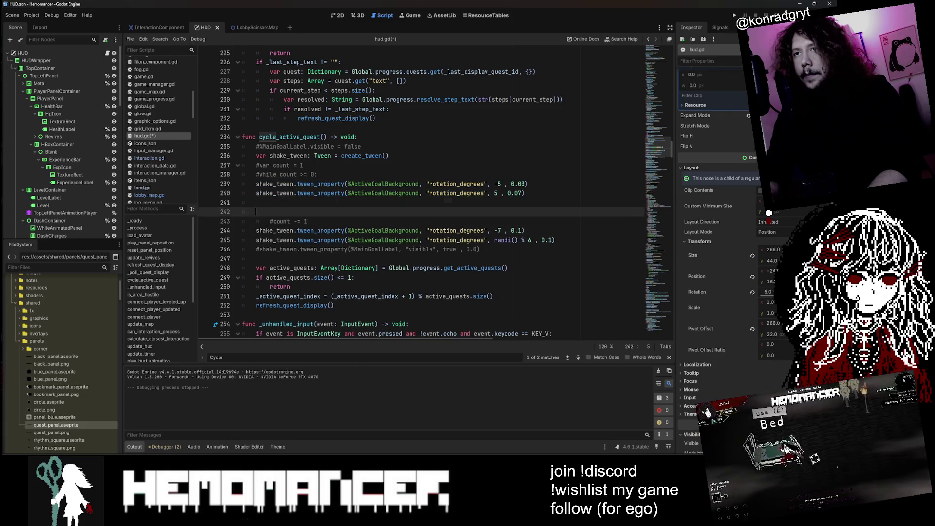
{"action": "key", "text": "Up"}
{"action": "key", "text": "Up"}
{"action": "key", "text": "ctrl+v"}
{"action": "key", "text": "Delete"}
{"action": "key", "text": "Delete"}
{"action": "key", "text": "Up"}
{"action": "key", "text": "Up"}
{"action": "key", "text": "Up"}
{"action": "key", "text": "End"}
- Set the four shake steps' durations to 0.01, 0.03, 0.05 and 0.07 seconds
{"action": "key", "text": "Left"}
{"action": "key", "text": "BackSpace"}
{"action": "type", "text": "1"}
{"action": "key", "text": "Right"}
{"action": "key", "text": "Down"}
{"action": "key", "text": "Down"}
{"action": "key", "text": "Right"}
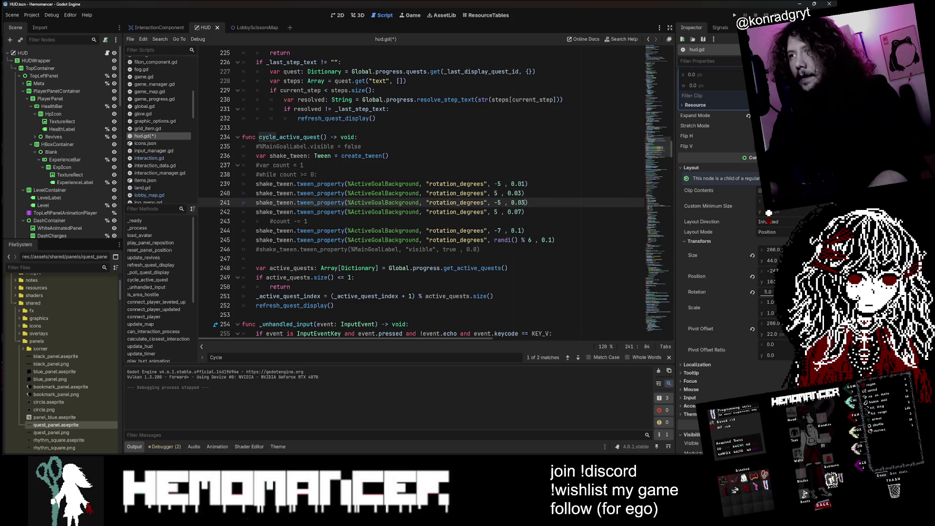
{"action": "key", "text": "BackSpace"}
{"action": "type", "text": "5"}
{"action": "key", "text": "Down"}
{"action": "key", "text": "Down"}
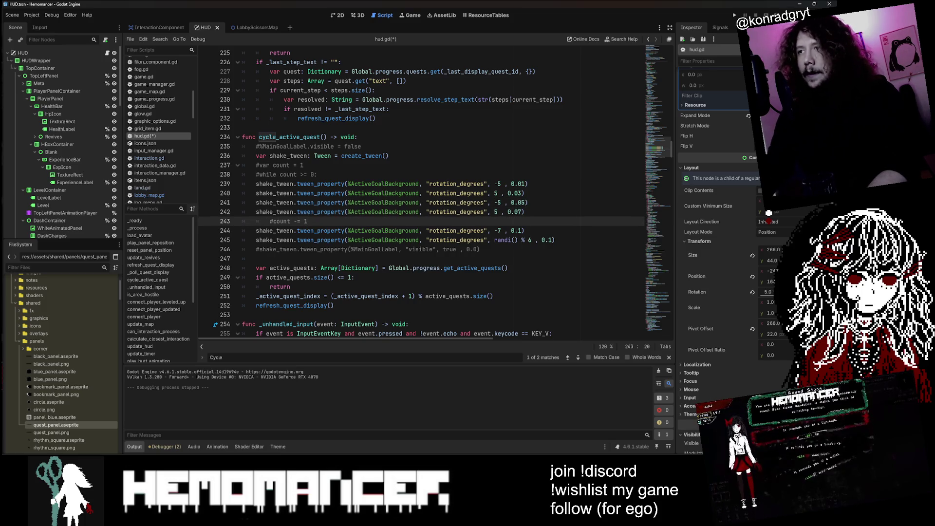
{"action": "left_click", "coordinate": [512, 202]}
- Make the third and fourth swings -6 and 6 degrees, save hud.gd and relaunch the game
{"action": "key", "text": "ctrl+s"}
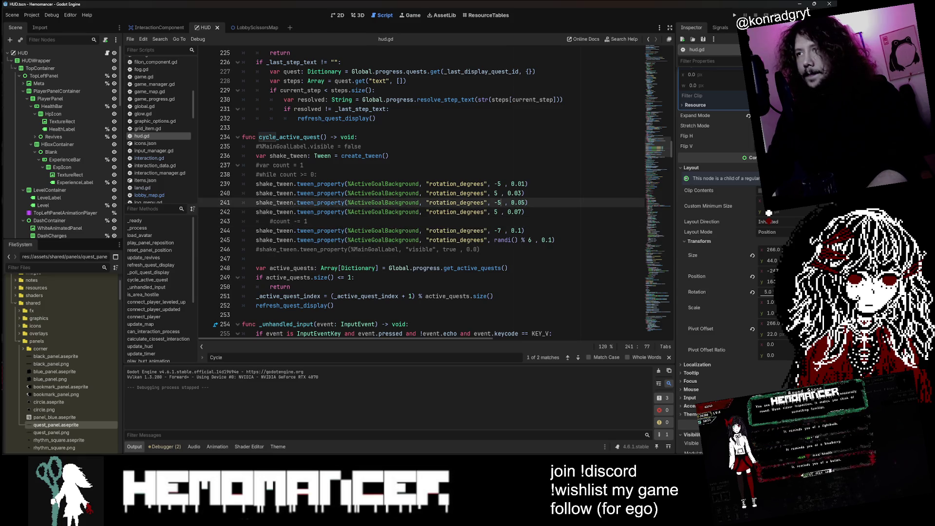
{"action": "type", "text": "6"}
{"action": "key", "text": "Down"}
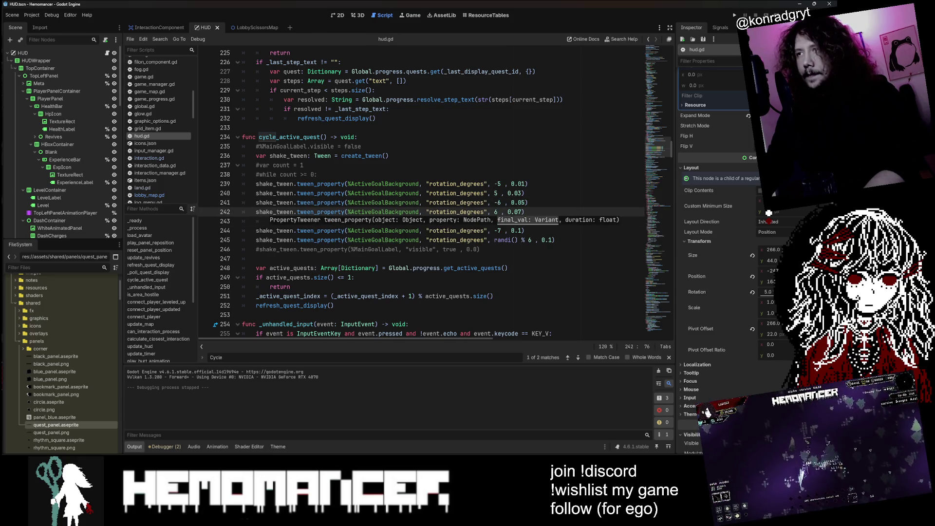
{"action": "key", "text": "Up"}
{"action": "key", "text": "Up"}
{"action": "key", "text": "Up"}
{"action": "key", "text": "End"}
{"action": "key", "text": "Down"}
{"action": "key", "text": "Down"}
{"action": "key", "text": "Down"}
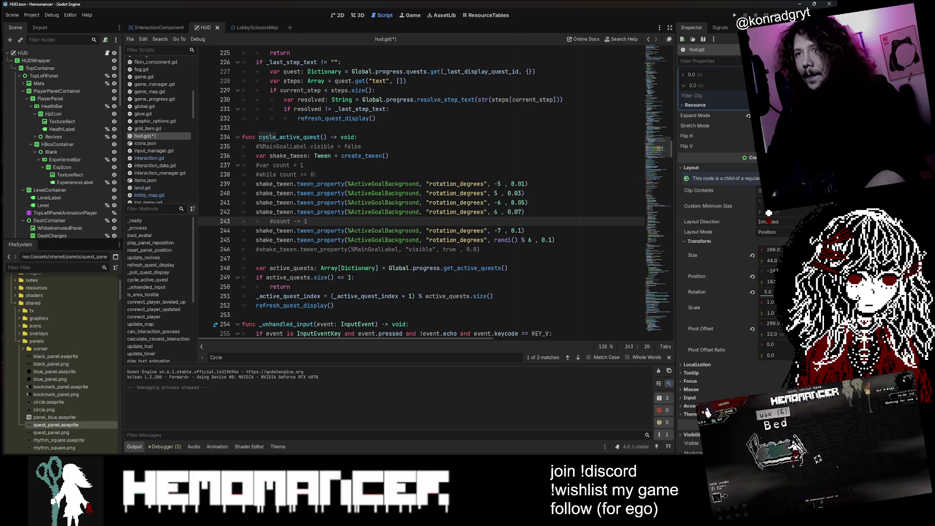
{"action": "key", "text": "ctrl+s"}
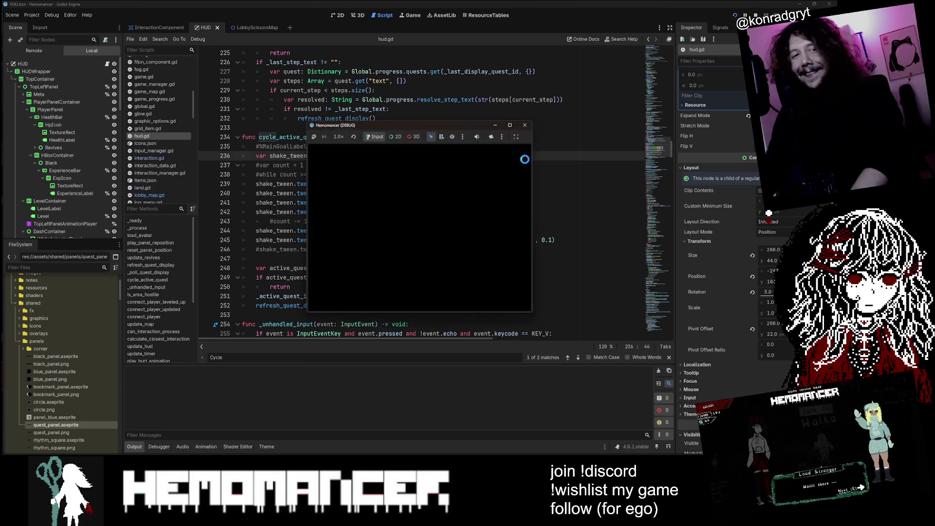
- Stretch the debug game window to full height and width, then start a new game
{"action": "mouse_move", "coordinate": [308, 311]}
{"action": "left_mouse_down"}
{"action": "mouse_move", "coordinate": [251, 385]}
{"action": "mouse_move", "coordinate": [3, 438]}
{"action": "mouse_move", "coordinate": [10, 450]}
{"action": "left_mouse_up"}
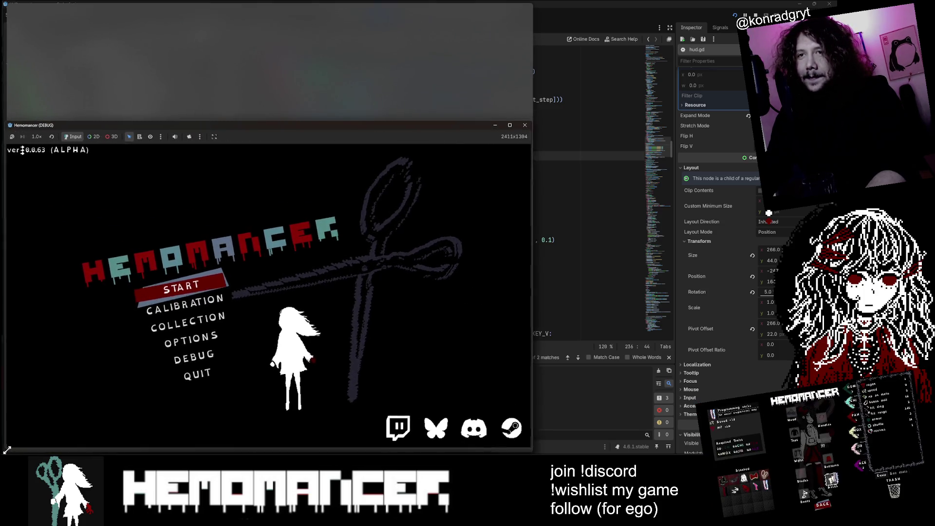
{"action": "left_click_drag", "start_coordinate": [524, 121], "coordinate": [525, 0]}
{"action": "left_click_drag", "start_coordinate": [531, 179], "coordinate": [752, 180]}
{"action": "left_click", "coordinate": [276, 221]}
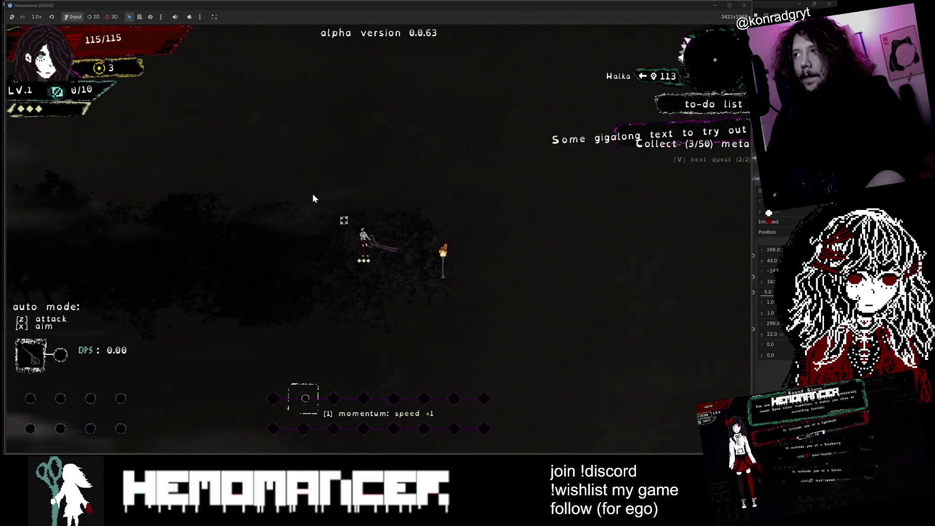
- Walk left toward Halka while cycling to-do quests with V to watch the four-swing shake, then stop with F8
{"action": "key", "text": "a"}
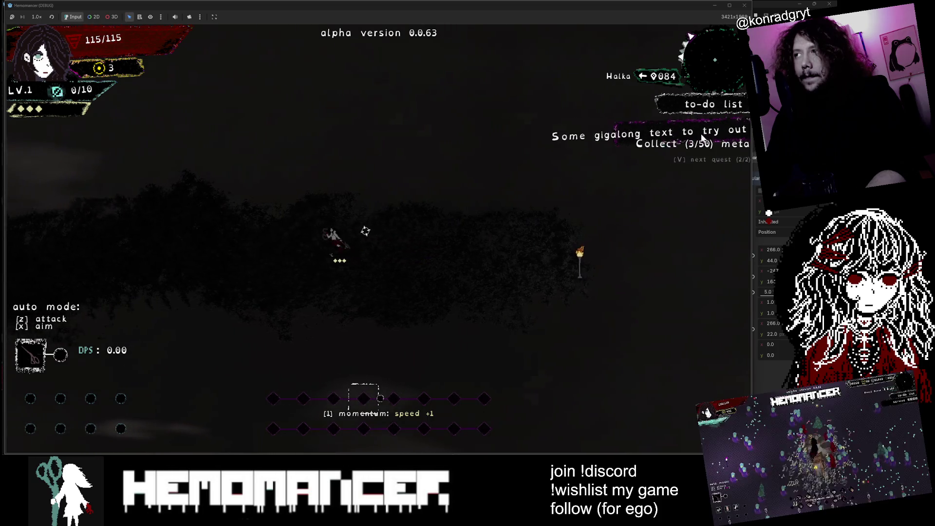
{"action": "key", "text": "a"}
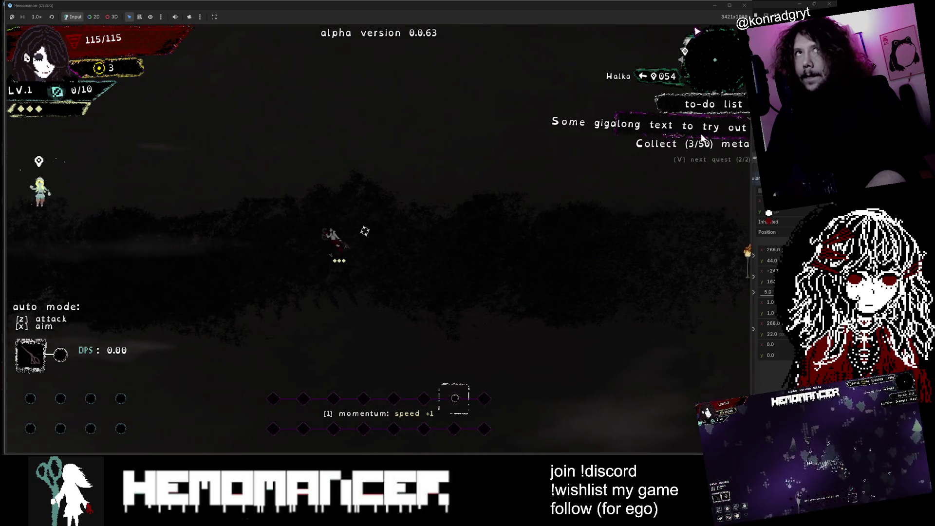
{"action": "key", "text": "a"}
{"action": "key", "text": "v"}
{"action": "key", "text": "v"}
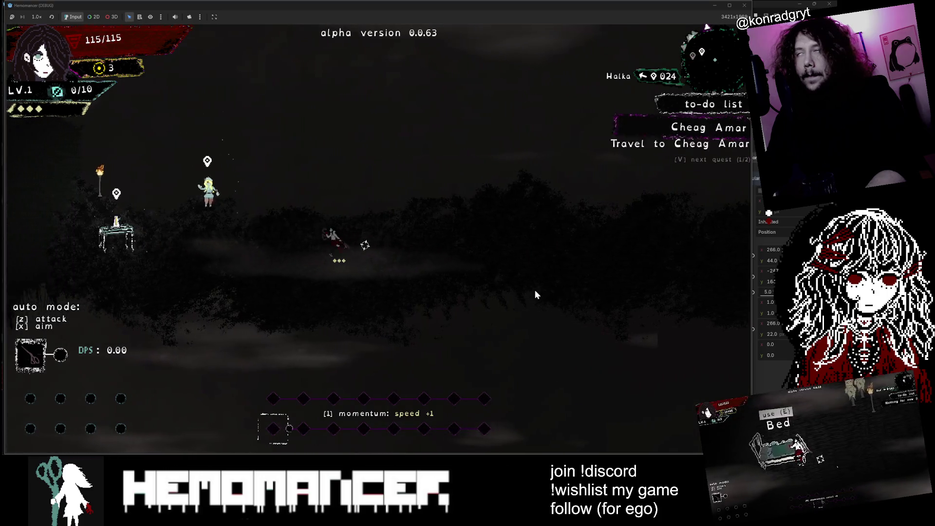
{"action": "key", "text": "v"}
{"action": "key", "text": "a"}
{"action": "key", "text": "v"}
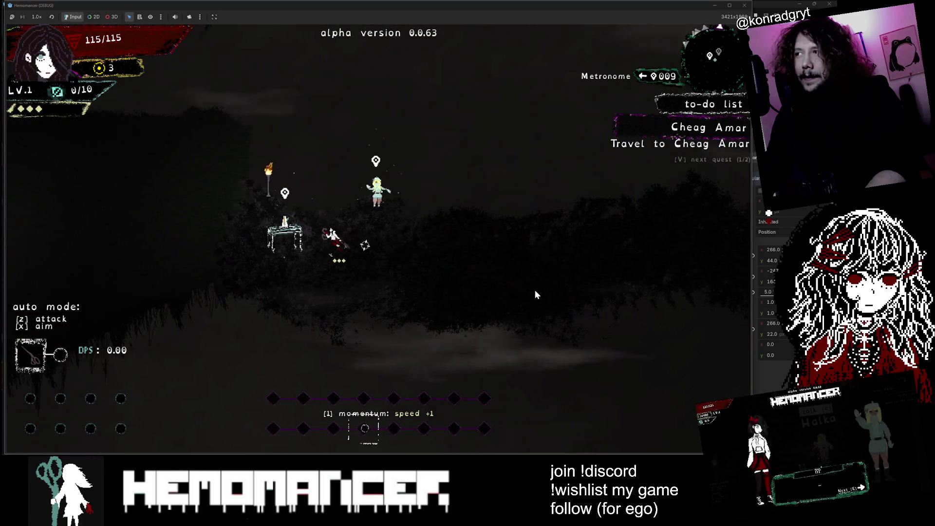
{"action": "key", "text": "v"}
{"action": "key", "text": "a"}
{"action": "key", "text": "v"}
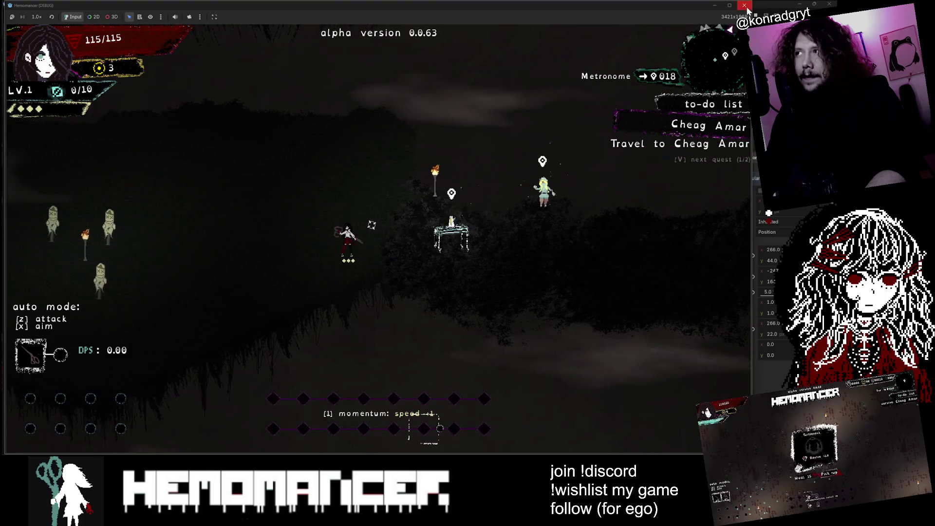
{"action": "key", "text": "F8"}
{"action": "left_click", "coordinate": [520, 184]}
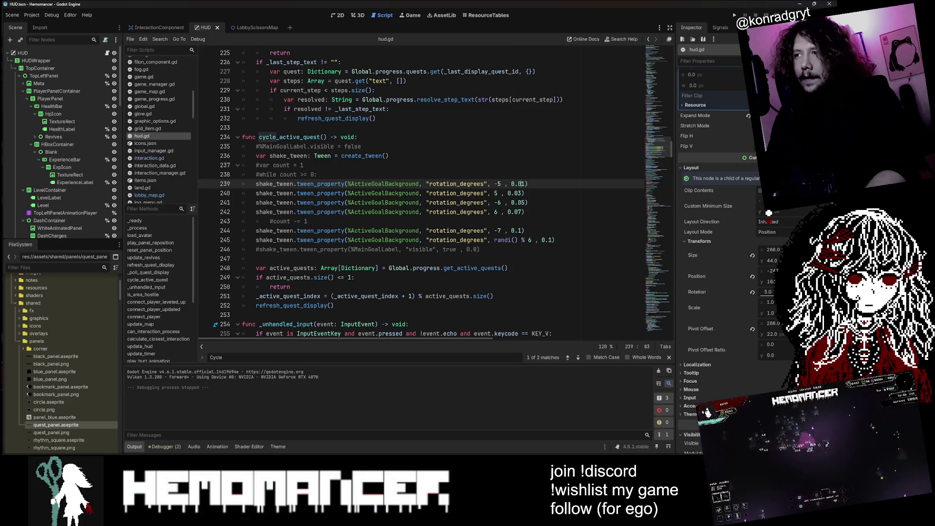
- Lengthen the shake durations to 0.03, 0.06, 0.1 and 0.14 seconds with a 0.2 s settle
{"action": "left_click", "coordinate": [520, 231]}
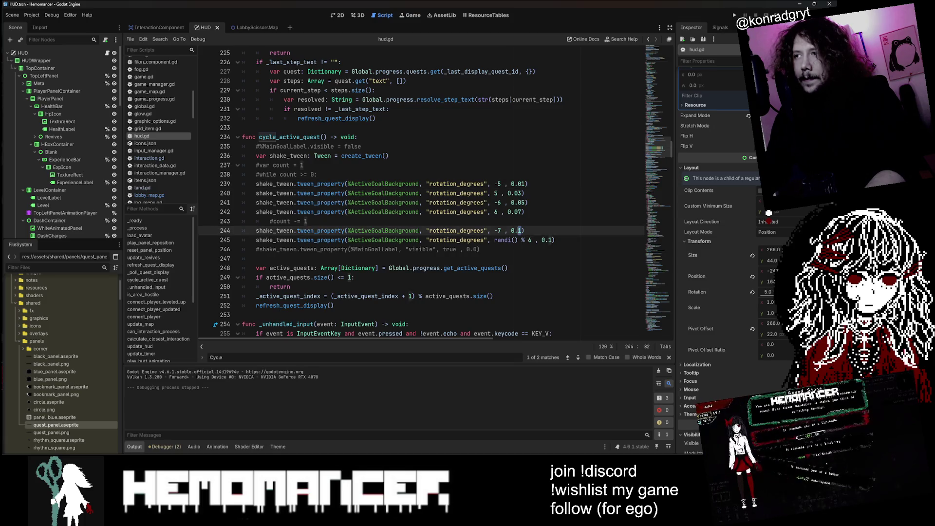
{"action": "type", "text": "2"}
{"action": "key", "text": "Up"}
{"action": "key", "text": "Up"}
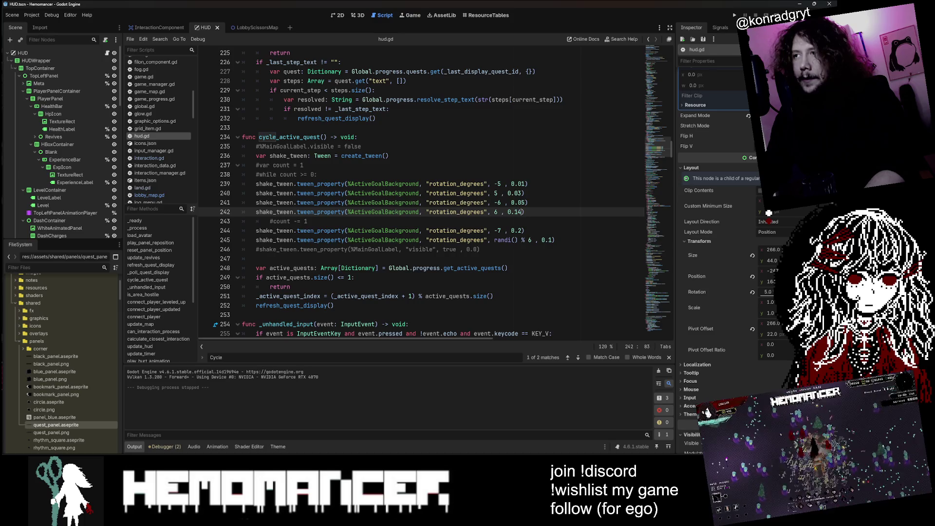
{"action": "key", "text": "Up"}
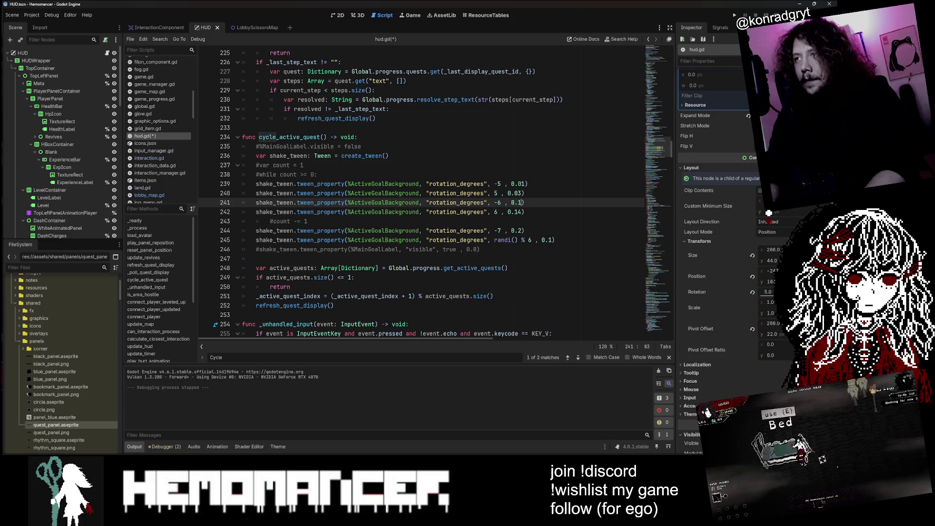
{"action": "type", "text": "1"}
{"action": "key", "text": "Up"}
{"action": "key", "text": "Up"}
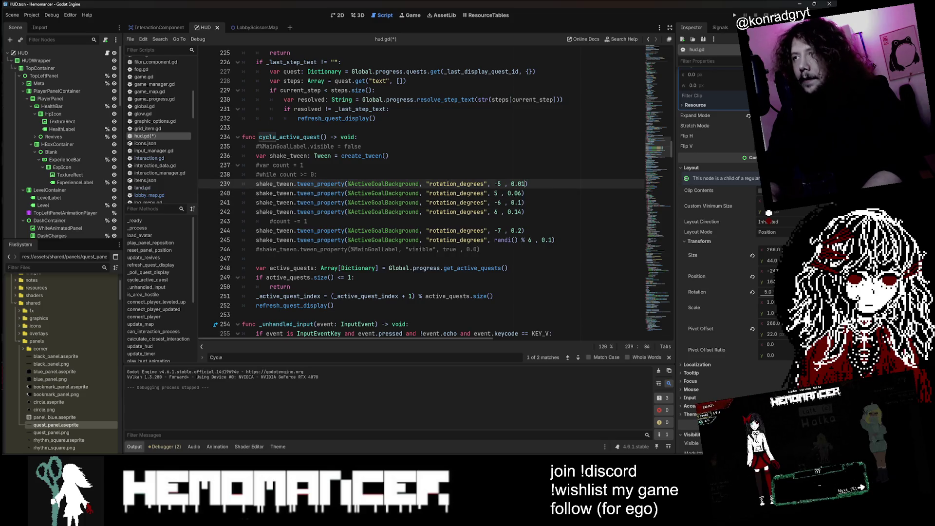
{"action": "key", "text": "BackSpace"}
{"action": "type", "text": "3"}
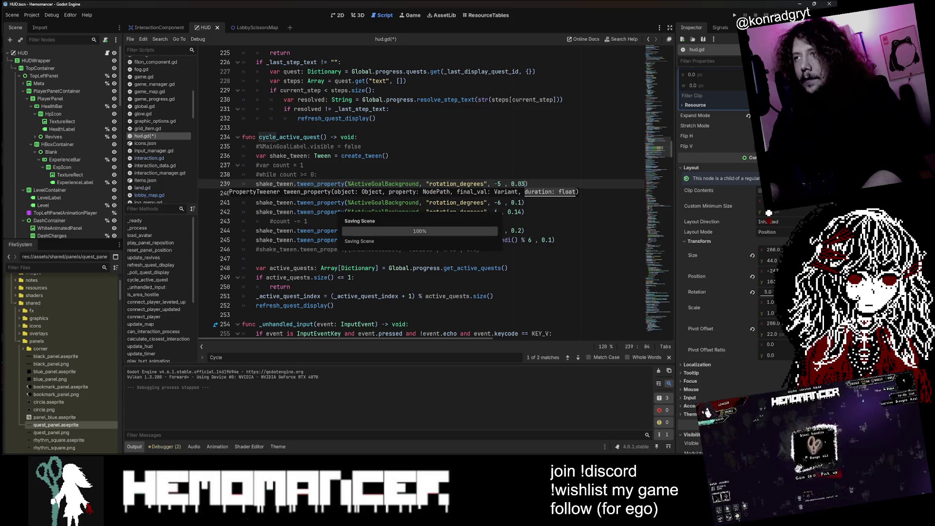
- Save hud.gd and run the game with F5
{"action": "key", "text": "ctrl+s"}
{"action": "left_click", "coordinate": [537, 175]}
{"action": "key", "text": "F5"}
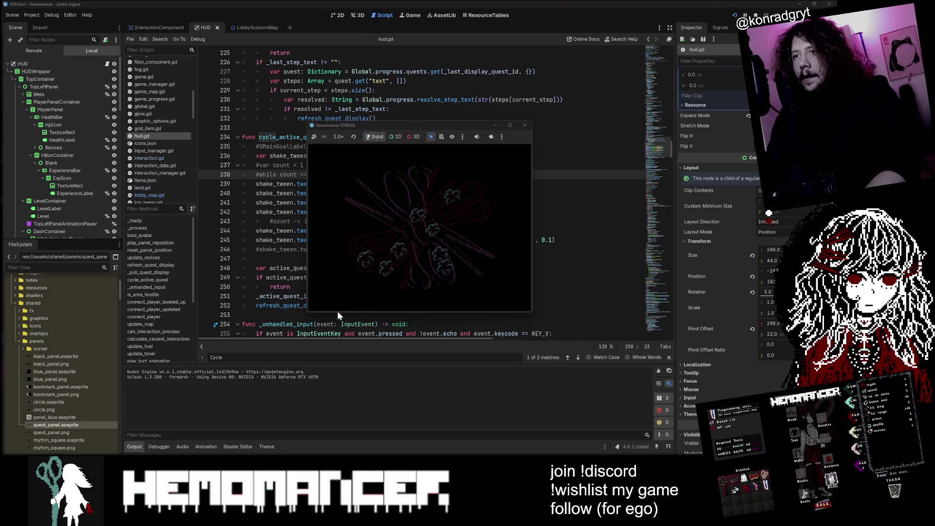
- Enlarge and widen the debug game window, then start a game from the main menu
{"action": "mouse_move", "coordinate": [307, 313]}
{"action": "left_mouse_down"}
{"action": "mouse_move", "coordinate": [83, 438]}
{"action": "mouse_move", "coordinate": [20, 453]}
{"action": "left_mouse_up"}
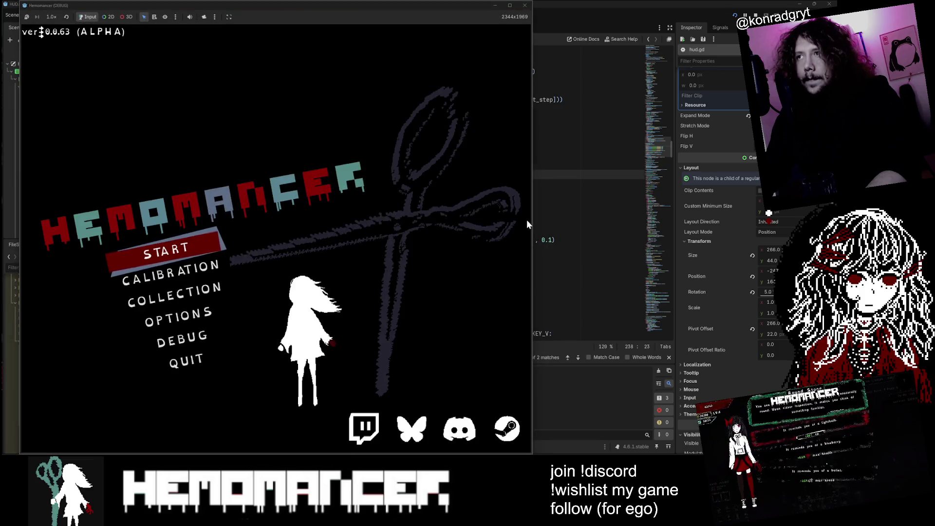
{"action": "left_click_drag", "start_coordinate": [532, 218], "coordinate": [739, 223]}
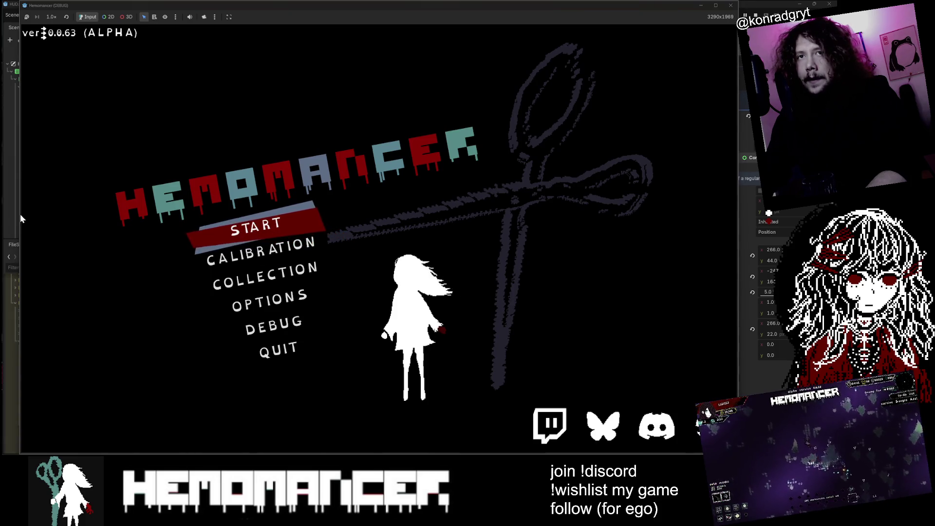
{"action": "left_click_drag", "start_coordinate": [20, 218], "coordinate": [7, 218]}
{"action": "left_click", "coordinate": [284, 225]}
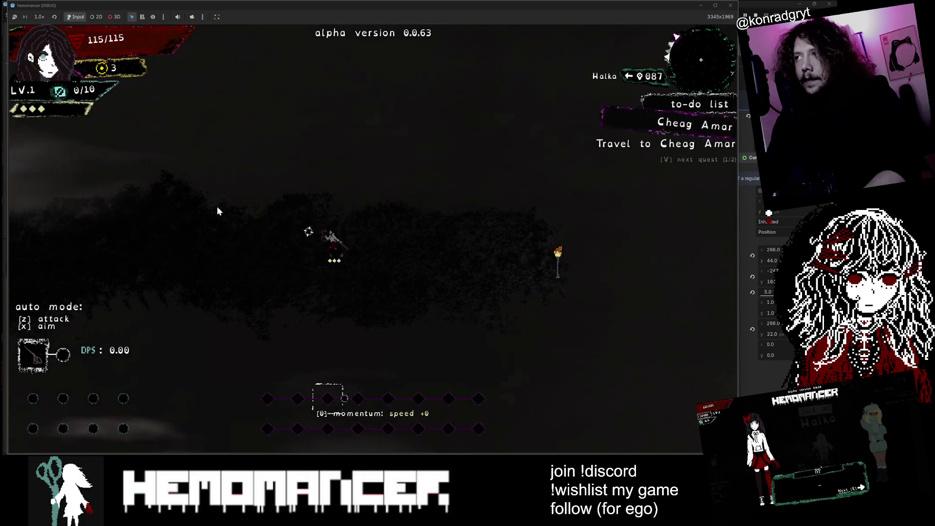
- Walk left and cycle to the Collect quest to see the slower shake, then close the game
{"action": "key", "text": "a"}
{"action": "key", "text": "v"}
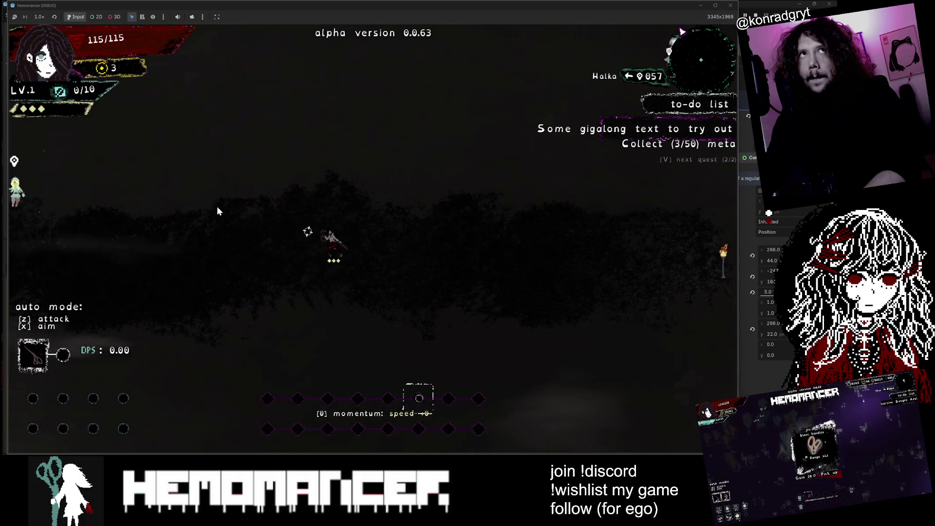
{"action": "key", "text": "a"}
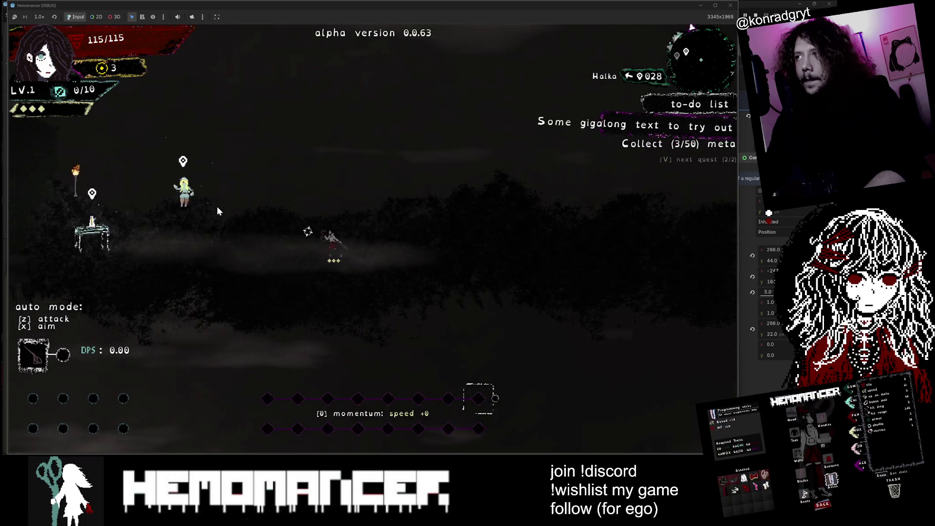
{"action": "key", "text": "a"}
{"action": "key", "text": "v"}
{"action": "left_click", "coordinate": [730, 5]}
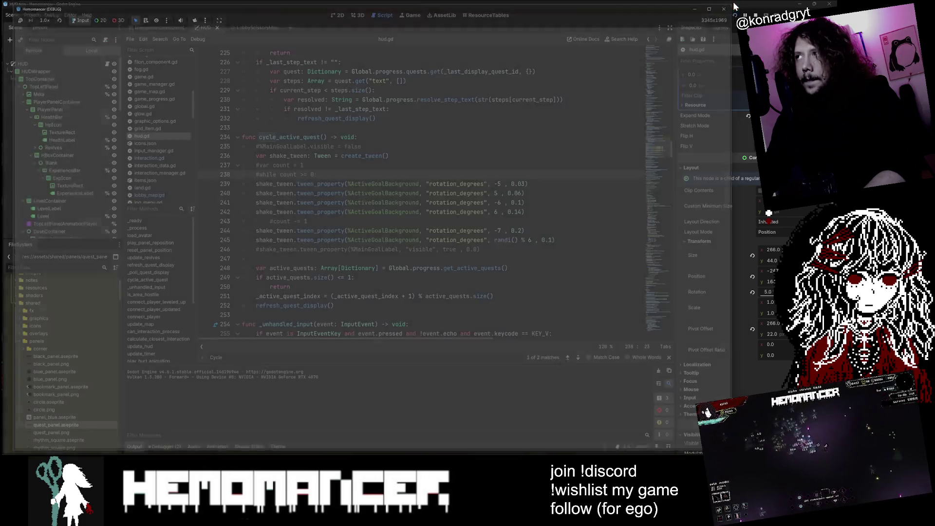
- Review lines 242–245, select the '% 6' after randi() on line 245, and rerun the game
{"action": "left_click", "coordinate": [256, 240]}
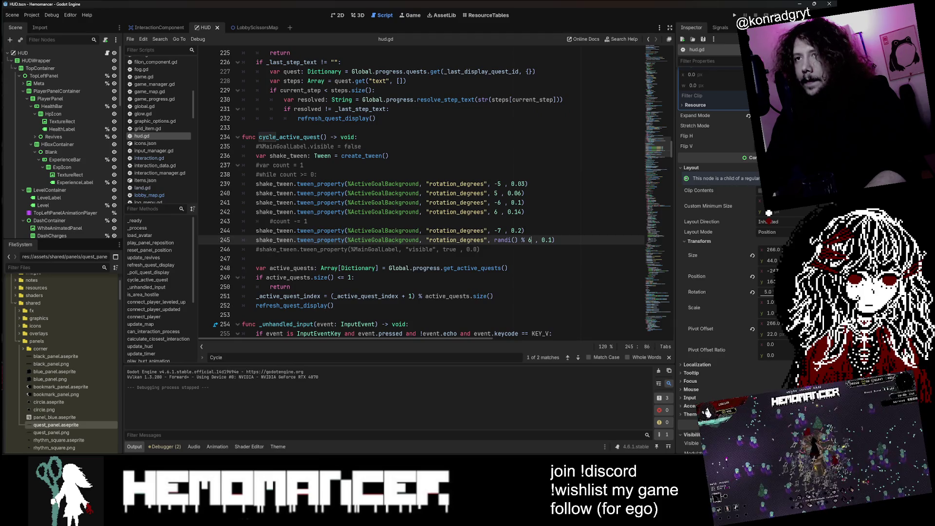
{"action": "left_click", "coordinate": [524, 211]}
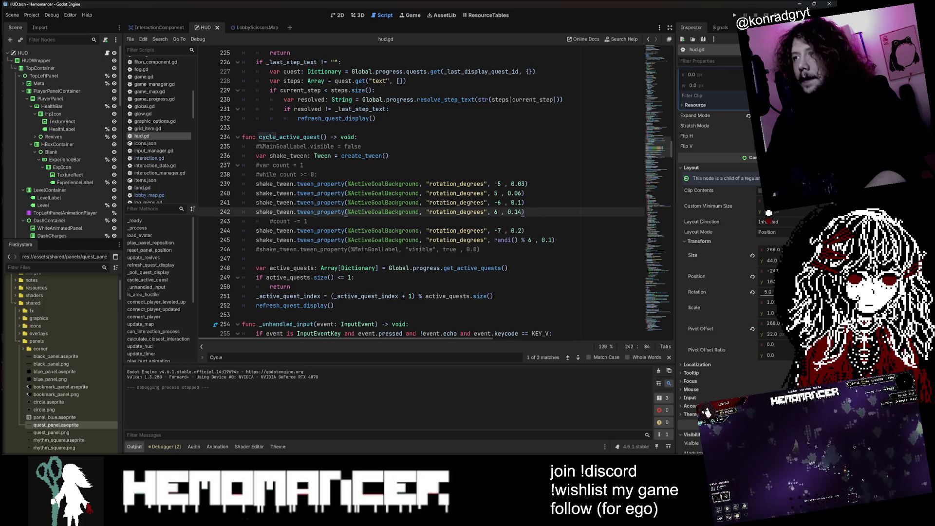
{"action": "left_click_drag", "start_coordinate": [521, 240], "coordinate": [531, 240]}
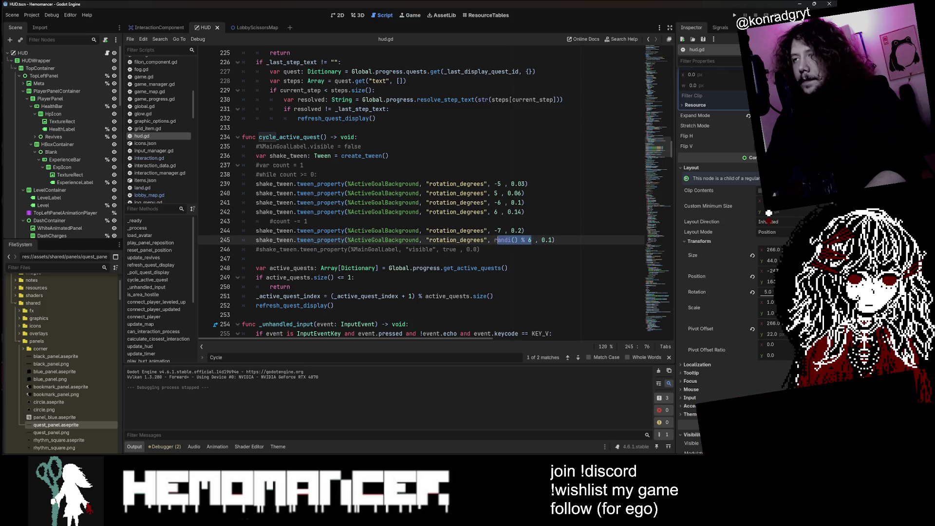
{"action": "key", "text": "Up"}
{"action": "key", "text": "Up"}
{"action": "key", "text": "F5"}
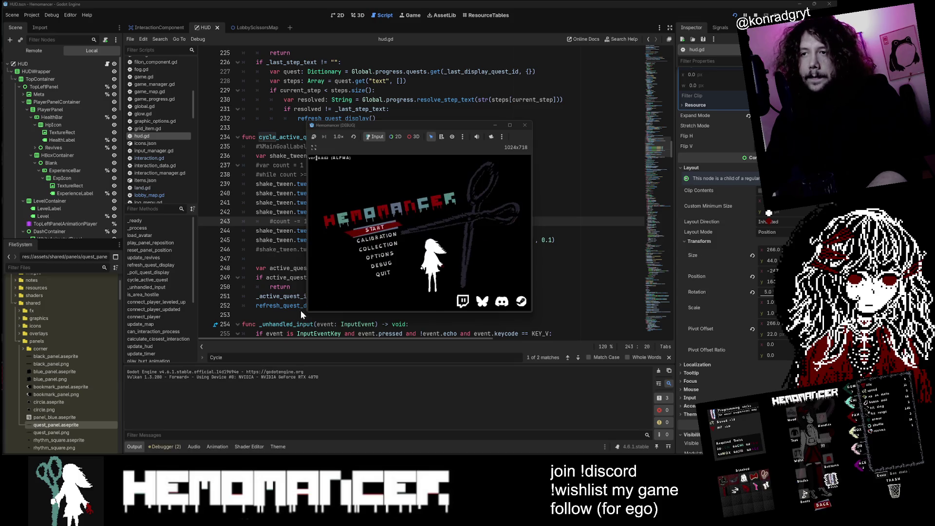
- Enlarge and widen the game window, then start the game from the main menu
{"action": "mouse_move", "coordinate": [305, 312]}
{"action": "left_mouse_down"}
{"action": "mouse_move", "coordinate": [203, 392]}
{"action": "mouse_move", "coordinate": [11, 453]}
{"action": "mouse_move", "coordinate": [11, 521]}
{"action": "left_mouse_up"}
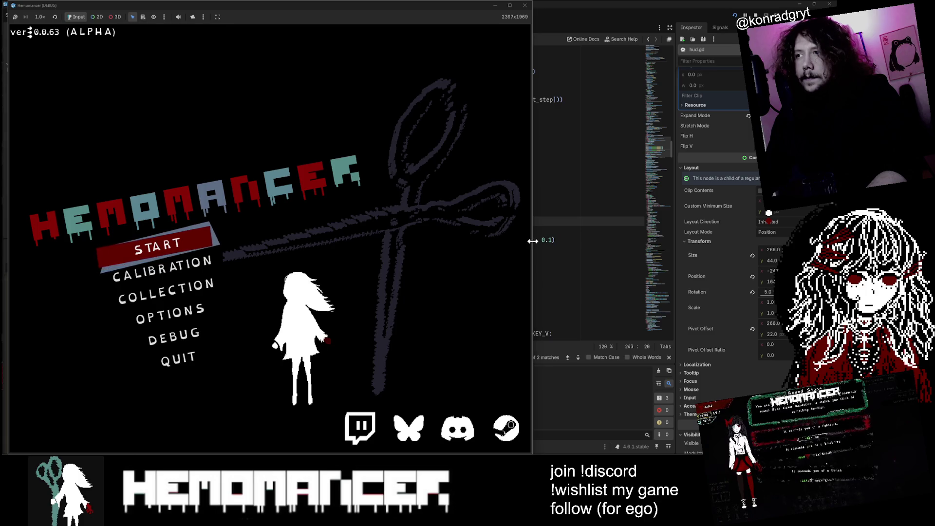
{"action": "left_click_drag", "start_coordinate": [533, 241], "coordinate": [747, 241]}
{"action": "key", "text": "Return"}
- Walk left through the forest, cycle one to-do quest to check the shake, and fight nearby enemies
{"action": "key", "text": "a"}
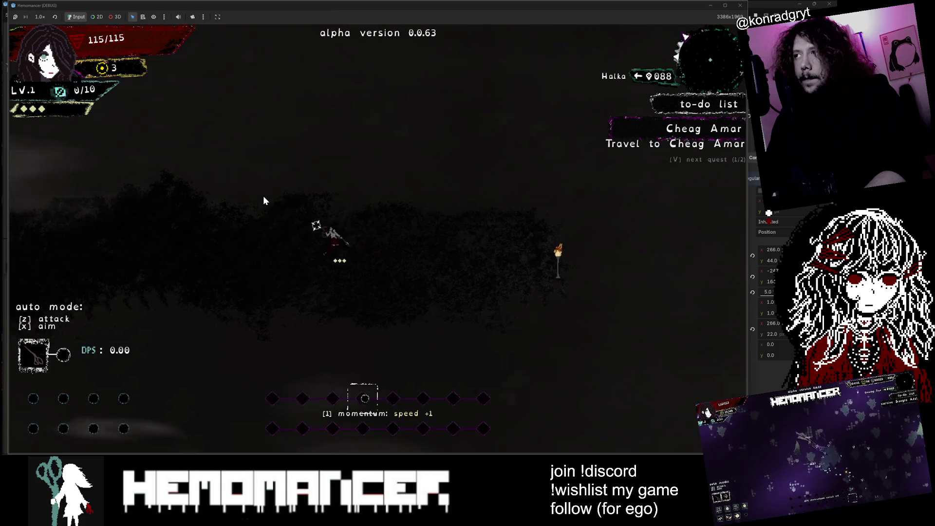
{"action": "key", "text": "v"}
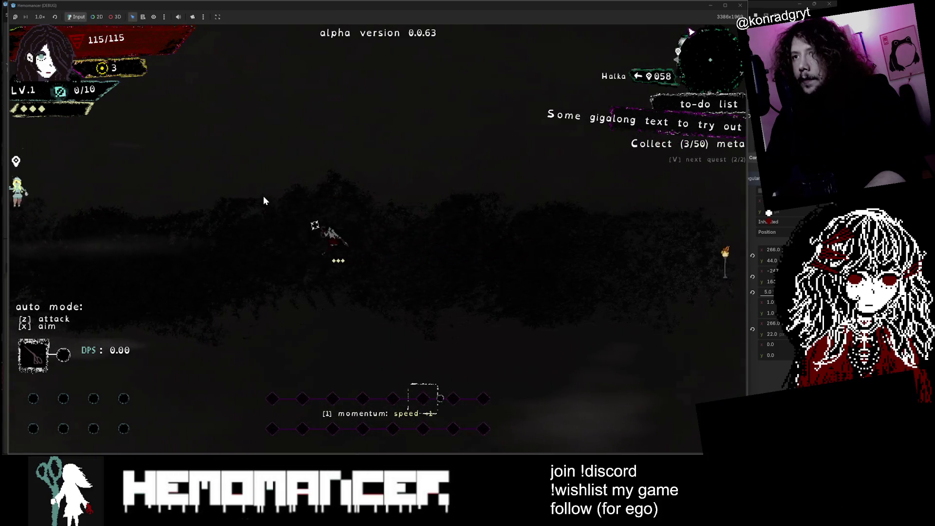
{"action": "key", "text": "a"}
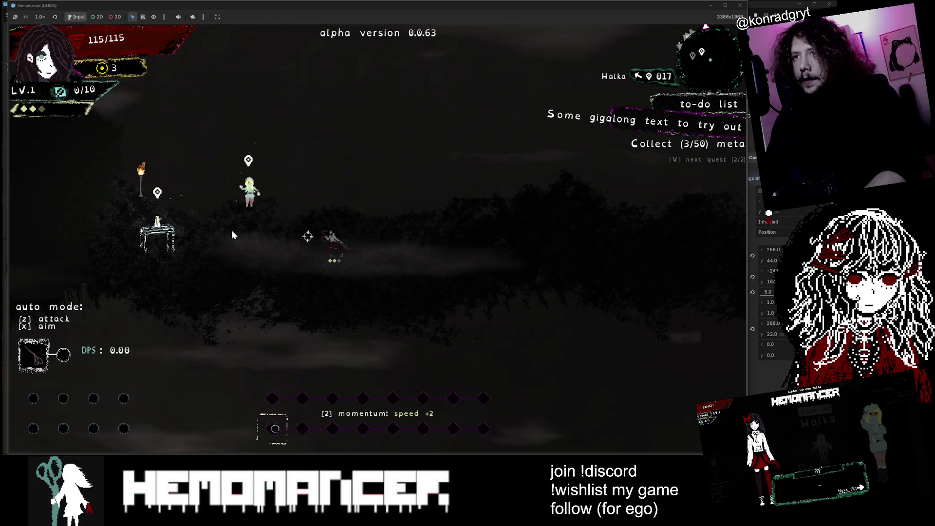
{"action": "key", "text": "a"}
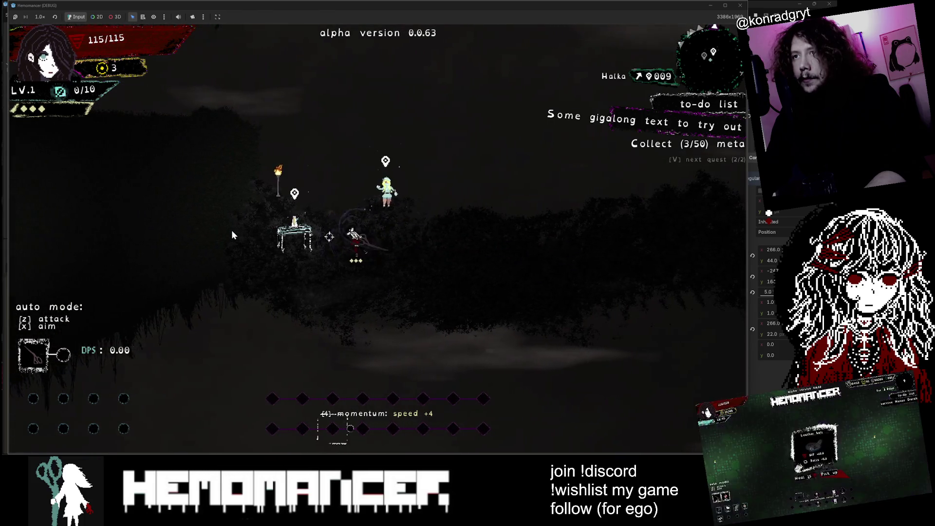
{"action": "key", "text": "a"}
{"action": "key", "text": "a"}
{"action": "key", "text": "a"}
{"action": "key", "text": "a"}
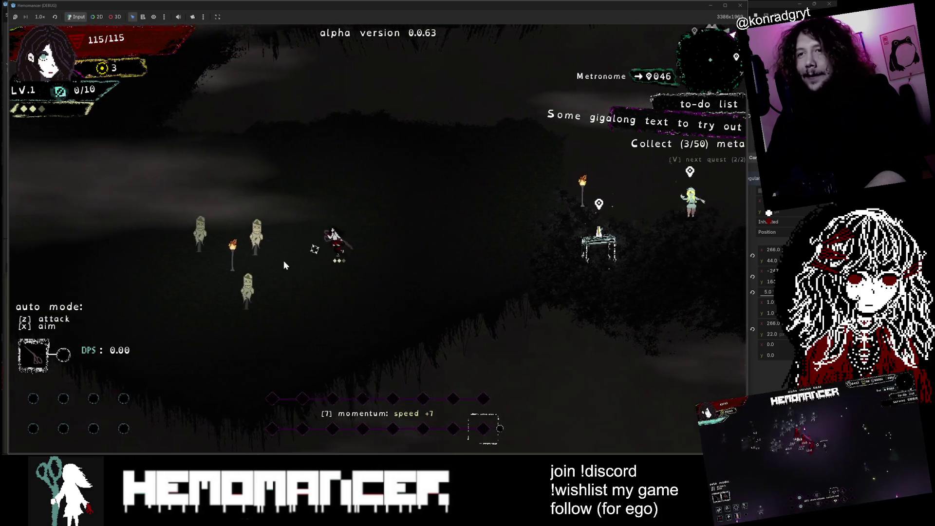
{"action": "key", "text": "a"}
{"action": "key", "text": "a"}
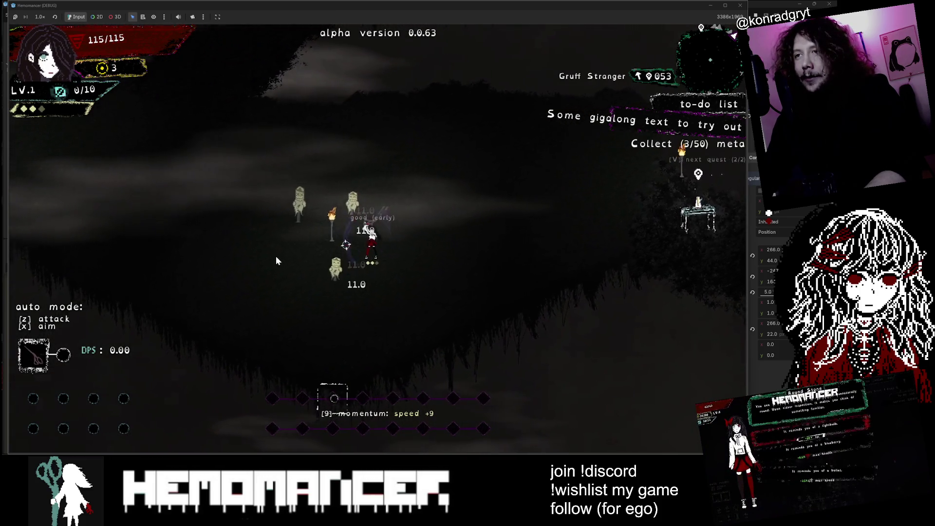
{"action": "key", "text": "a"}
- Pause and resume, move the character up and around, then close the Hemomancer (DEBUG) window
{"action": "key", "text": "Escape"}
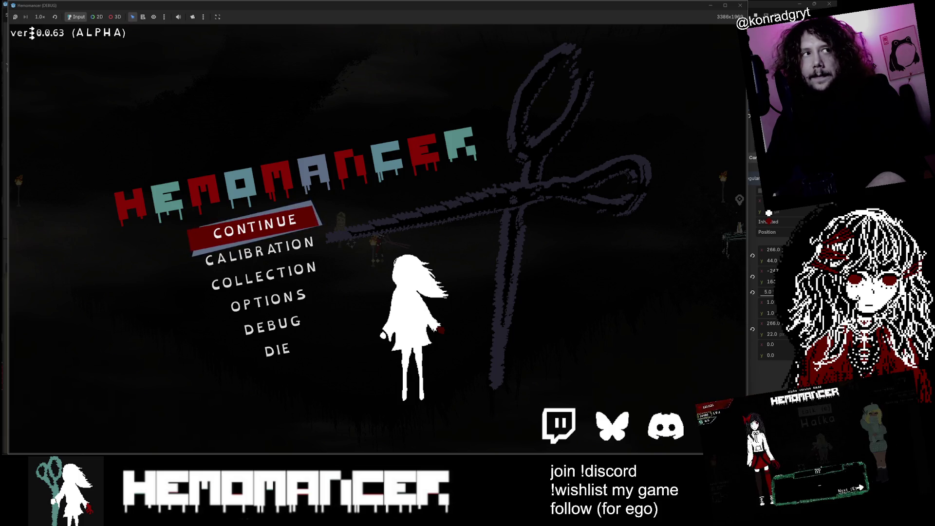
{"action": "left_click", "coordinate": [290, 227]}
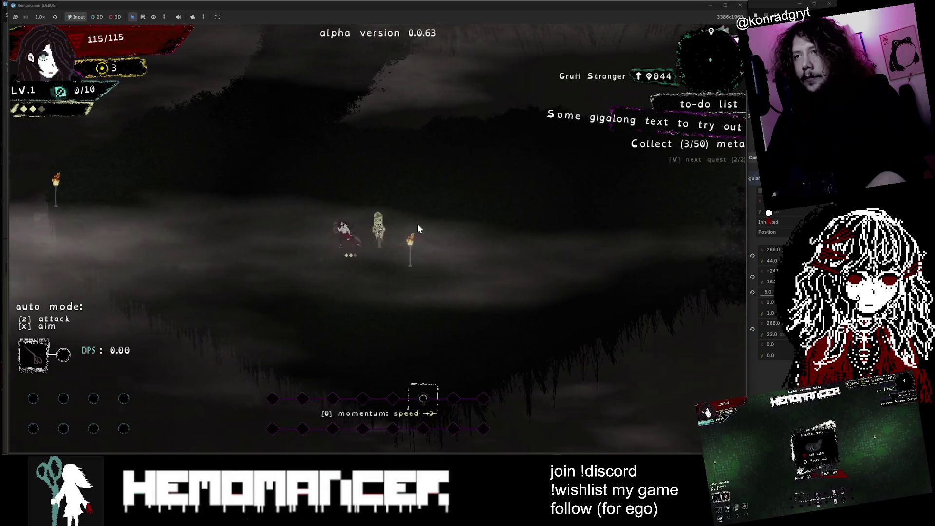
{"action": "key", "text": "w+a"}
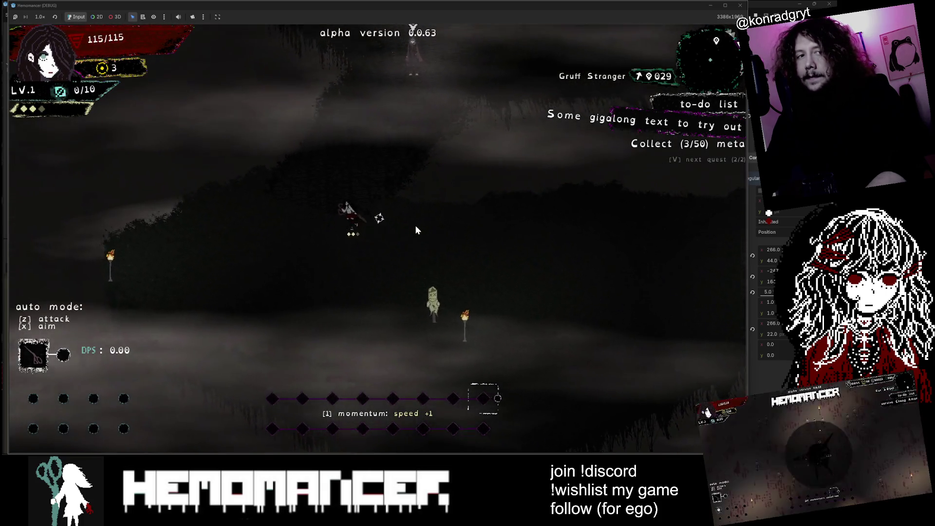
{"action": "key", "text": "w"}
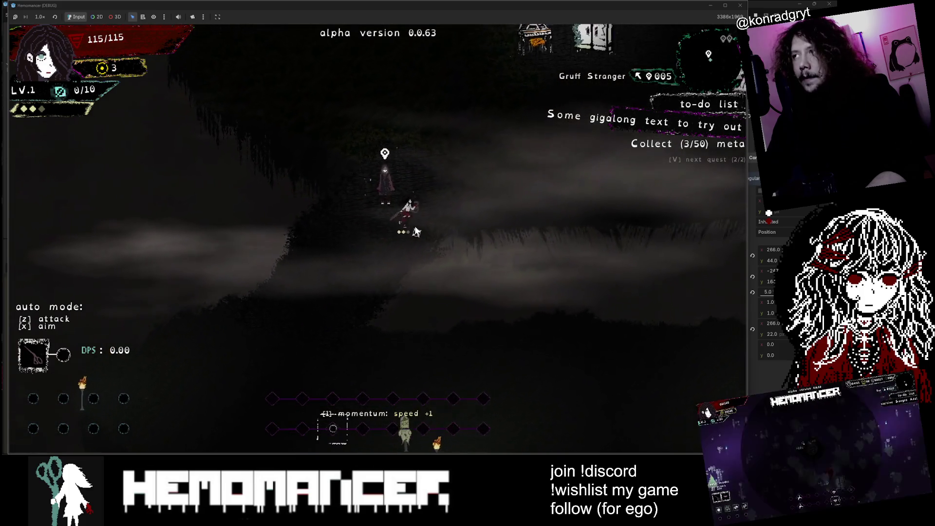
{"action": "key", "text": "w+d"}
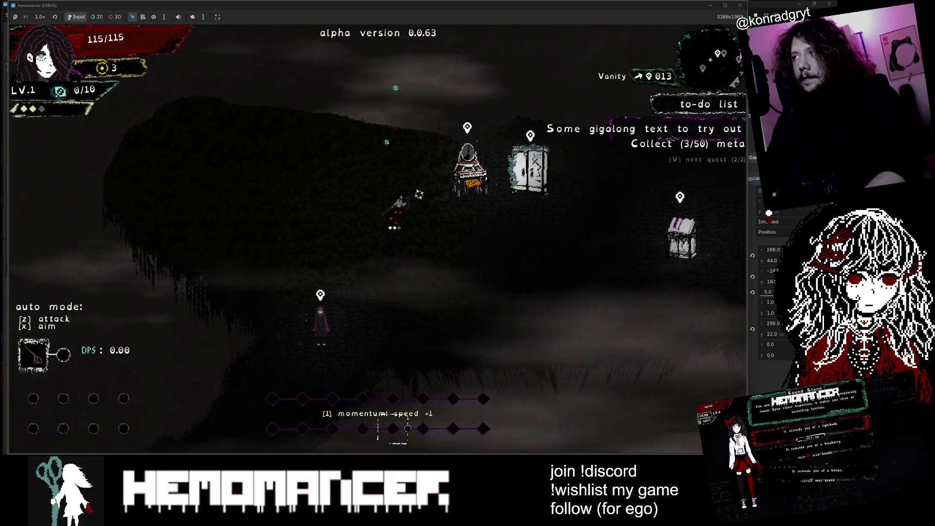
{"action": "left_click", "coordinate": [740, 5]}
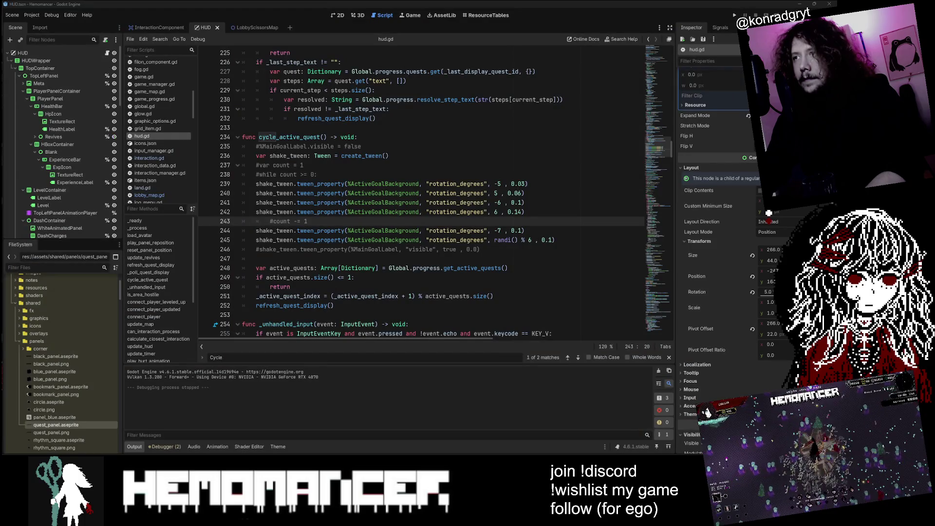
- Correct the tween durations on lines 241–242 to 0.03 and 0.07 seconds
{"action": "left_click", "coordinate": [525, 212]}
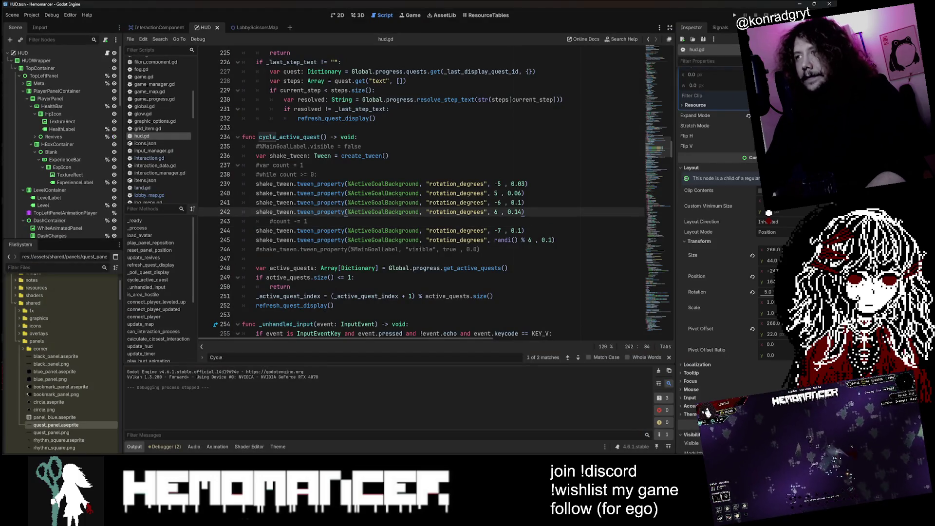
{"action": "type", "text": "6"}
{"action": "key", "text": "Up"}
{"action": "type", "text": "7"}
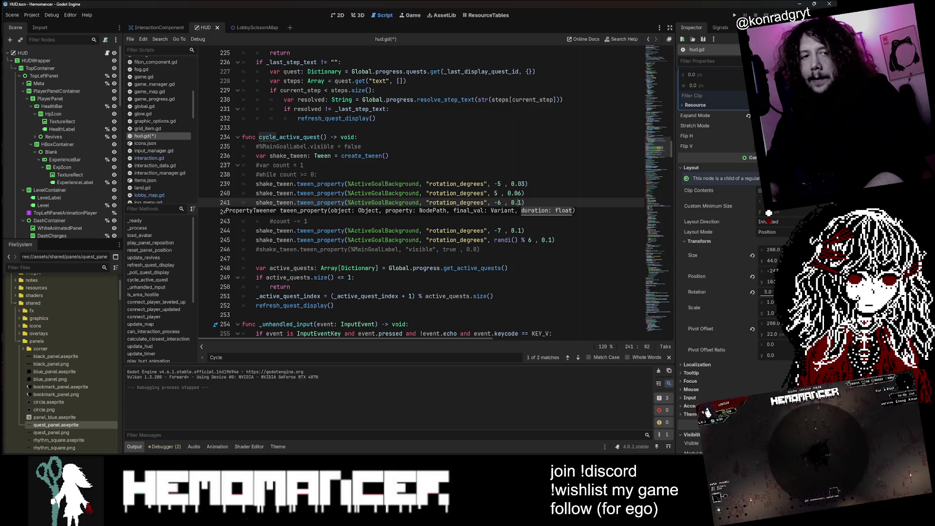
{"action": "key", "text": "Down"}
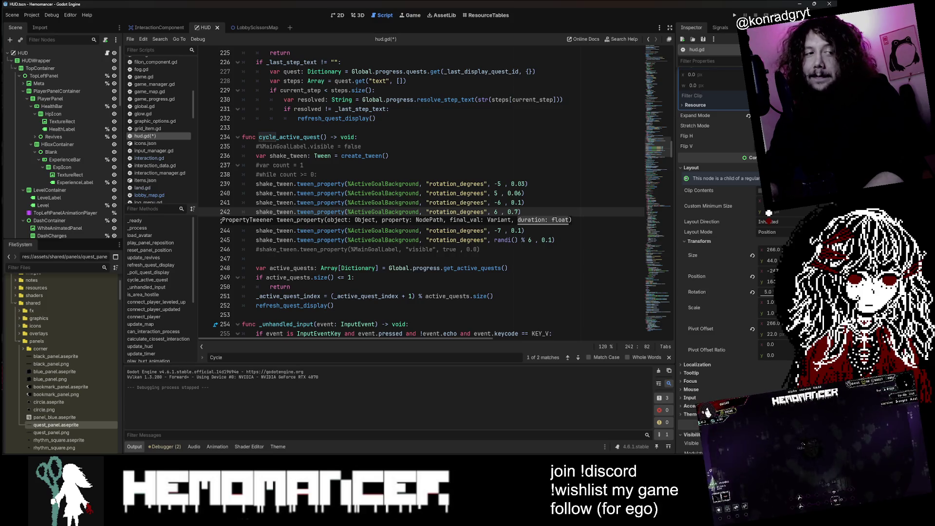
{"action": "key", "text": "Up"}
{"action": "key", "text": "Up"}
{"action": "key", "text": "Down"}
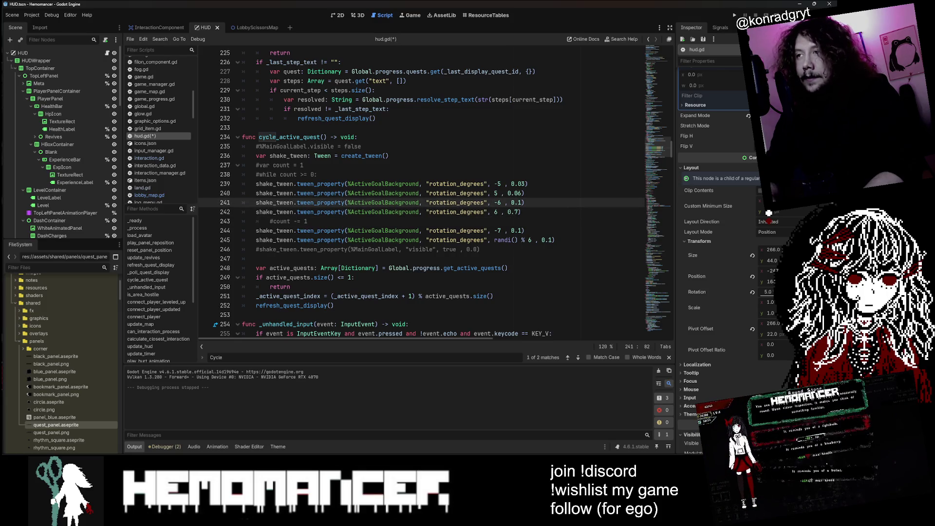
{"action": "key", "text": "Down"}
{"action": "key", "text": "BackSpace"}
- Remove the -6/6 steps, restore the count/while loop, save hud.gd and run the game
{"action": "key", "text": "ctrl+z"}
{"action": "key", "text": "ctrl+z"}
{"action": "key", "text": "ctrl+z"}
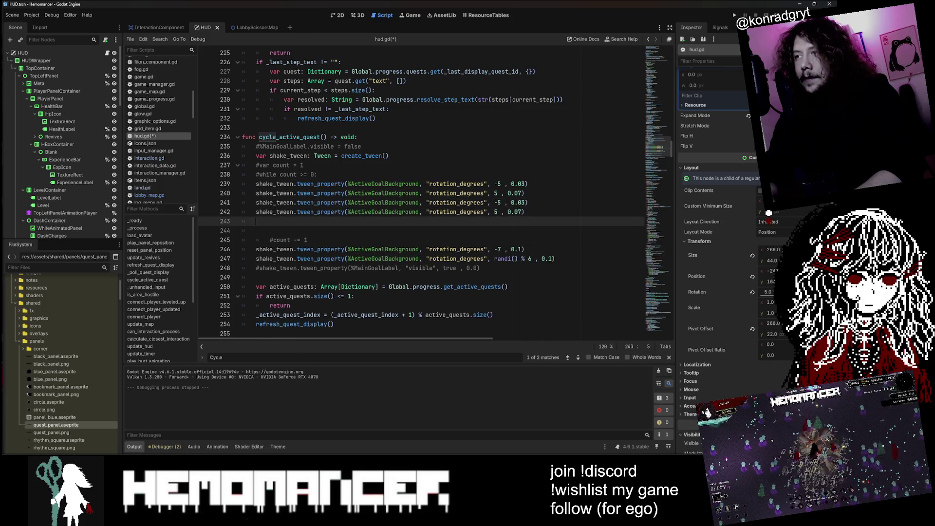
{"action": "key", "text": "ctrl+z"}
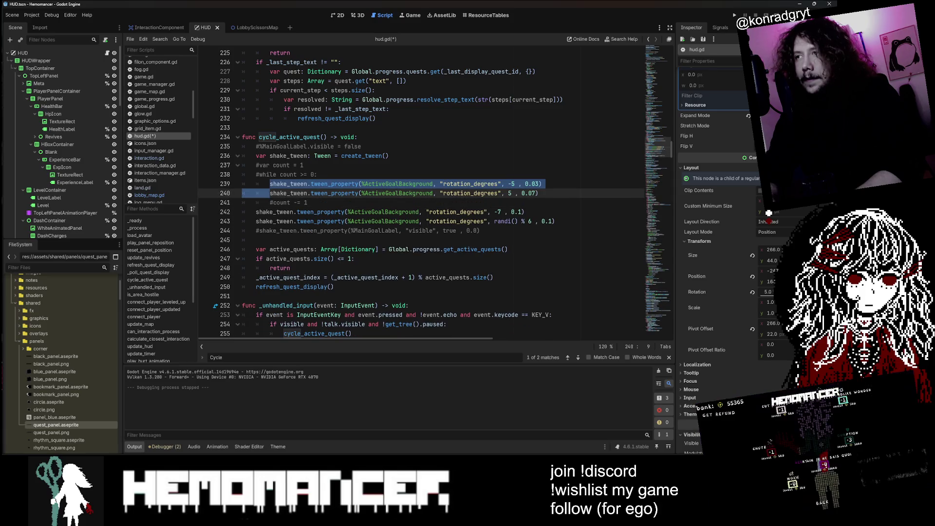
{"action": "key", "text": "ctrl+z"}
{"action": "key", "text": "ctrl+z"}
{"action": "key", "text": "ctrl+z"}
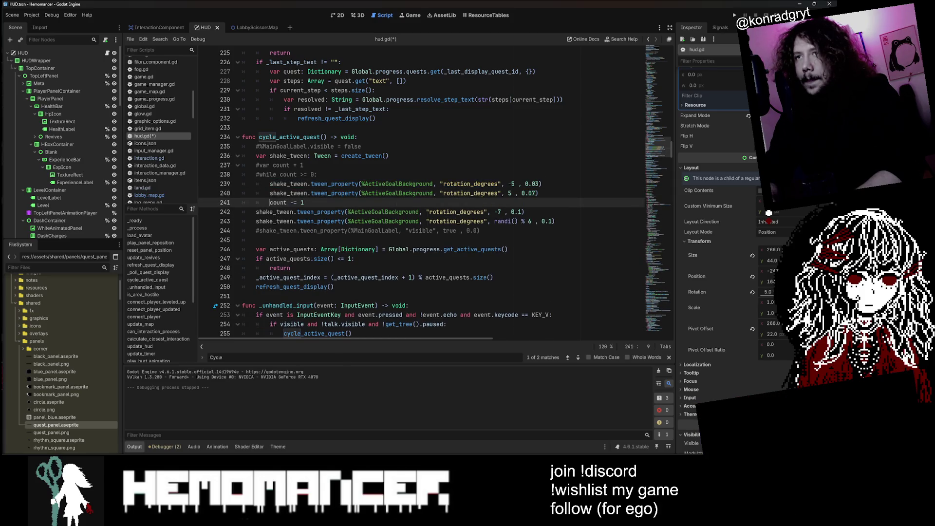
{"action": "key", "text": "ctrl+z"}
{"action": "key", "text": "ctrl+s"}
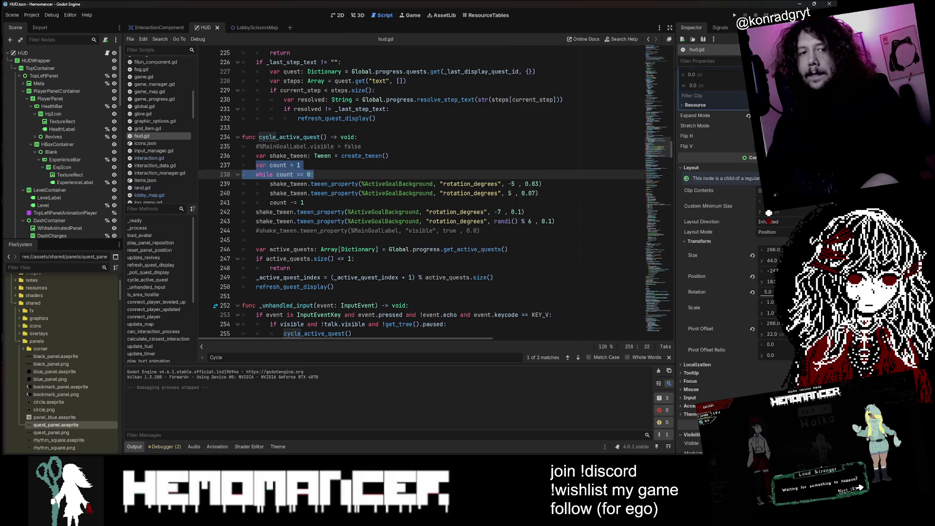
{"action": "key", "text": "F5"}
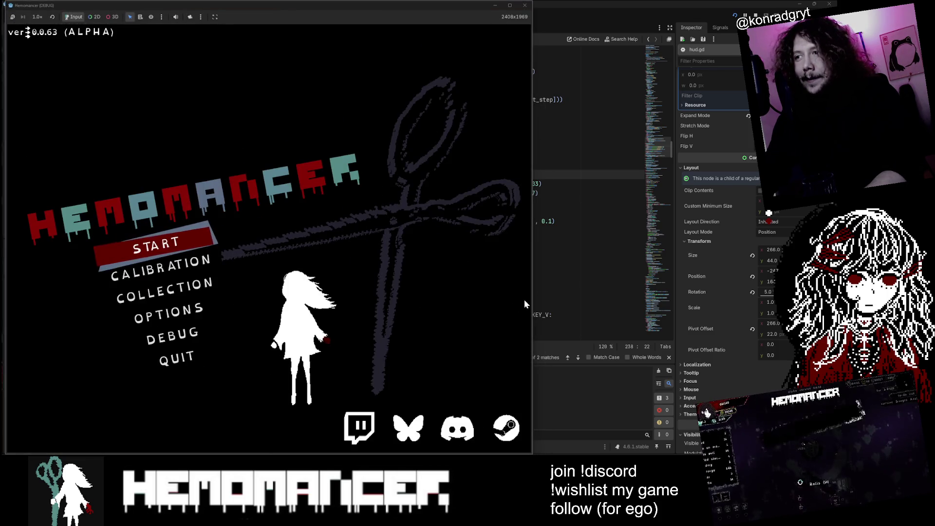
- Widen the game window, start a new run, and cycle the to-do quests three times to watch the shake
{"action": "left_click_drag", "start_coordinate": [534, 293], "coordinate": [701, 292]}
{"action": "left_click", "coordinate": [236, 250]}
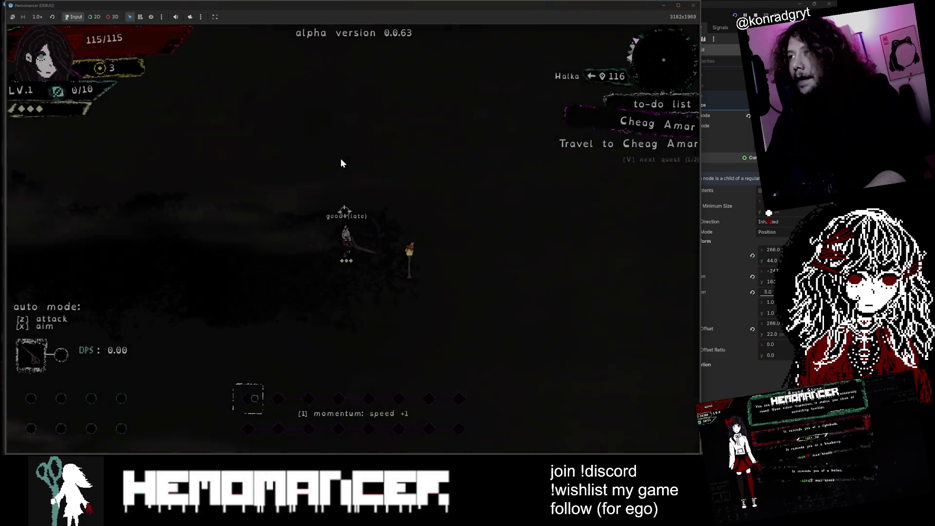
{"action": "key", "text": "a"}
{"action": "key", "text": "v"}
{"action": "key", "text": "v"}
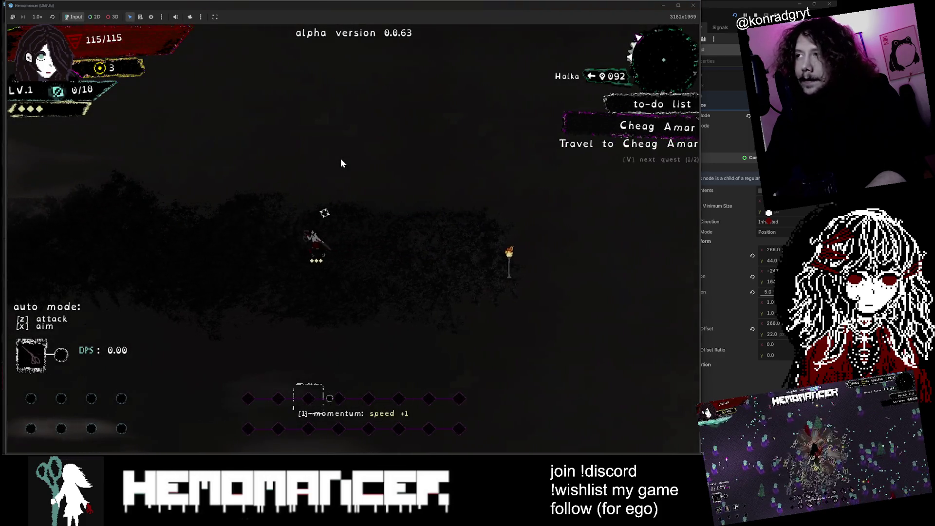
{"action": "key", "text": "v"}
{"action": "key", "text": "v"}
{"action": "key", "text": "v"}
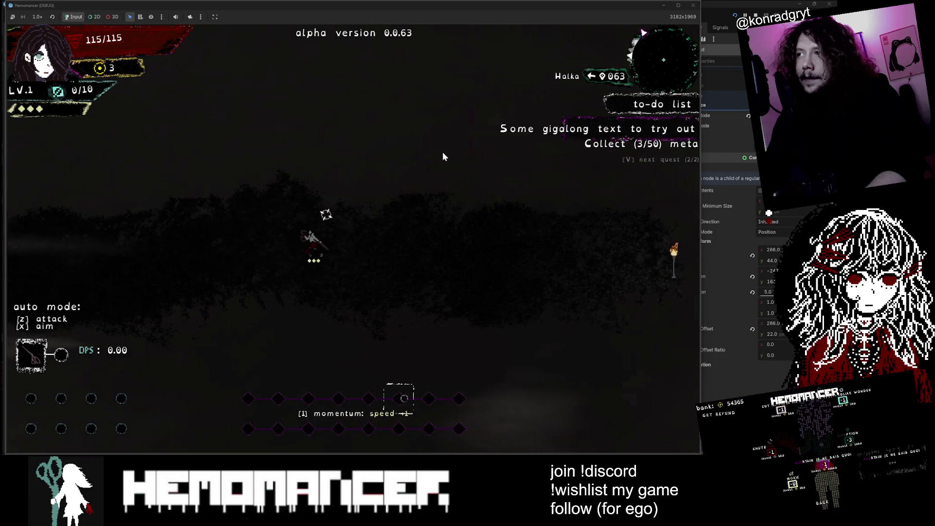
{"action": "key", "text": "v"}
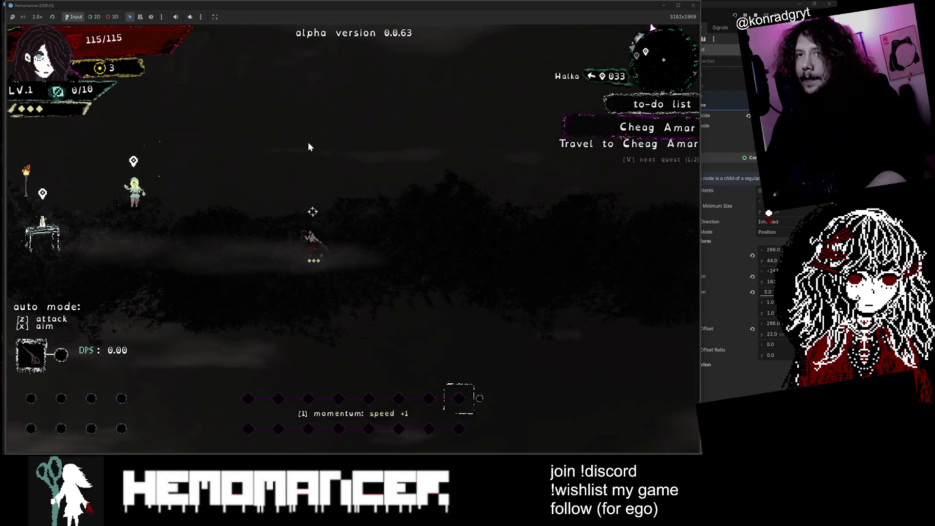
- Walk right then back left past Metronome, then escape to the title menu and choose Options
{"action": "key", "text": "d"}
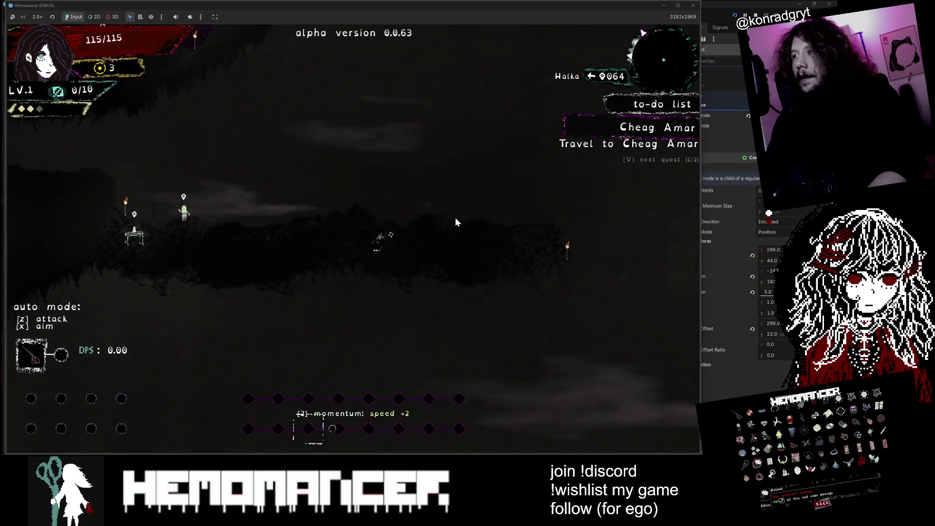
{"action": "key", "text": "a"}
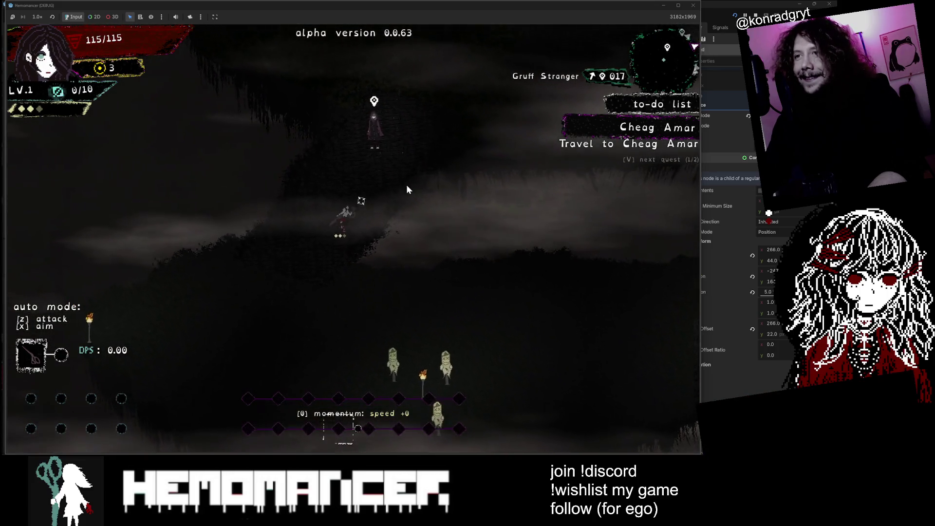
{"action": "key", "text": "Escape"}
{"action": "key", "text": "Return"}
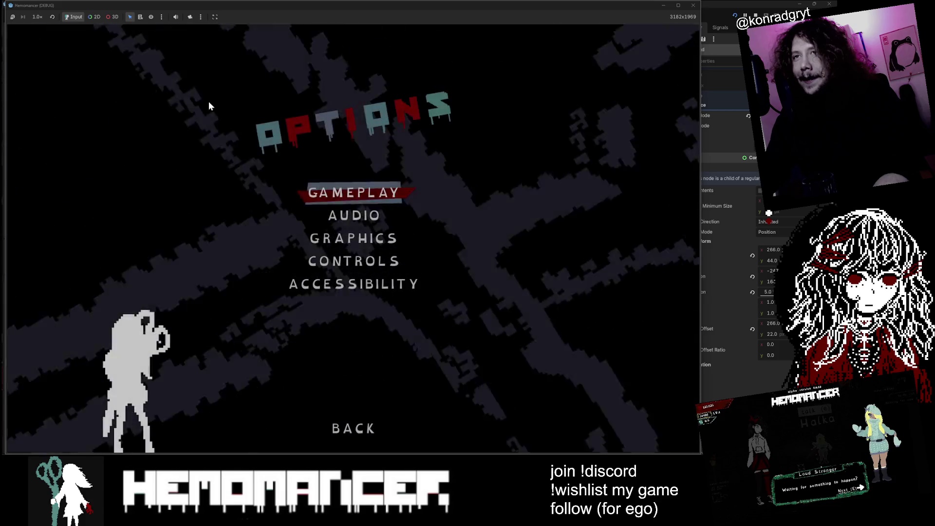
- Pick the Blender trinket from the trinket list on the Debug screen
{"action": "key", "text": "Escape"}
{"action": "key", "text": "Down"}
{"action": "key", "text": "Return"}
{"action": "left_click", "coordinate": [210, 98]}
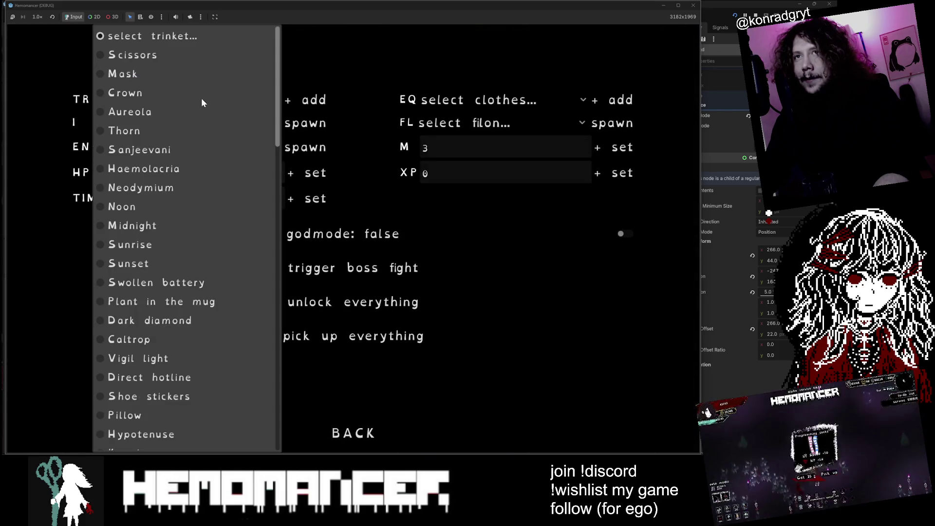
{"action": "scroll", "coordinate": [199, 170], "scroll_direction": "down", "scroll_amount": 10}
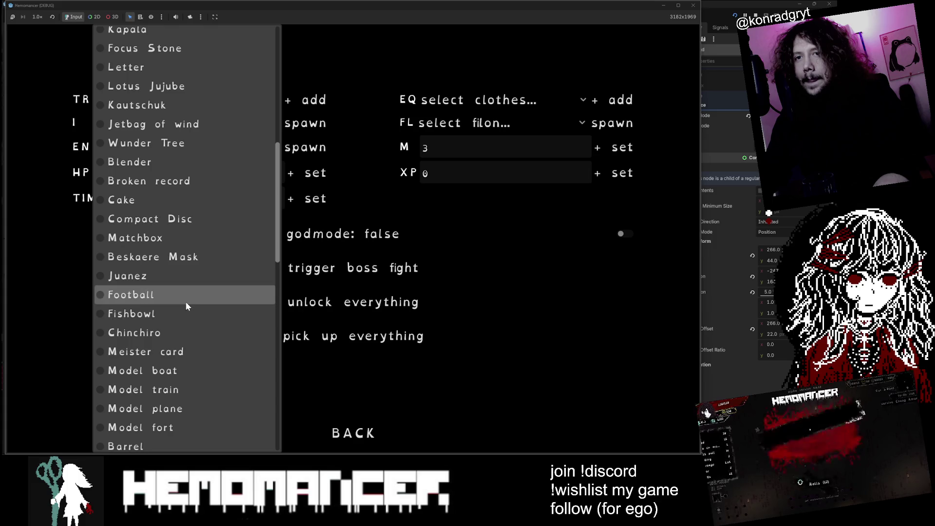
{"action": "scroll", "coordinate": [185, 292], "scroll_direction": "down", "scroll_amount": 3}
{"action": "scroll", "coordinate": [178, 341], "scroll_direction": "down", "scroll_amount": 1}
{"action": "scroll", "coordinate": [178, 345], "scroll_direction": "up", "scroll_amount": 3}
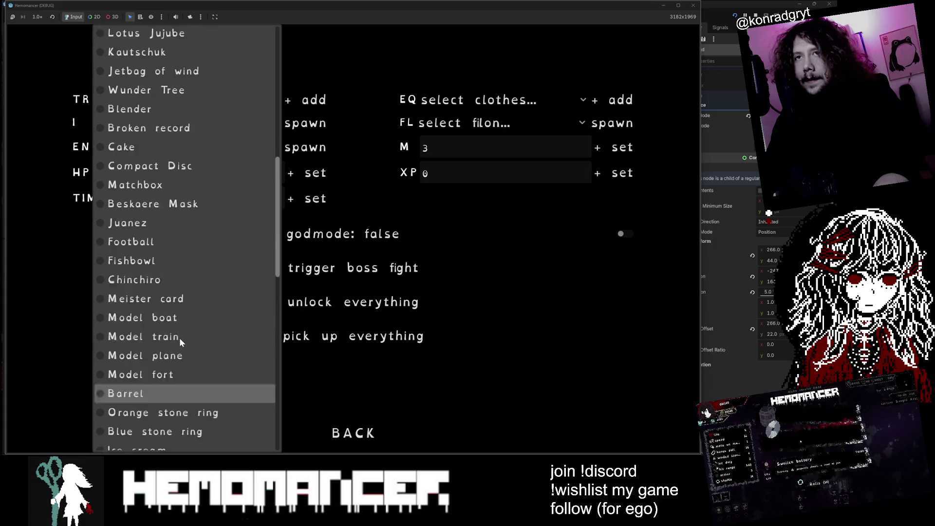
{"action": "left_click", "coordinate": [153, 162]}
{"action": "key", "text": "Escape"}
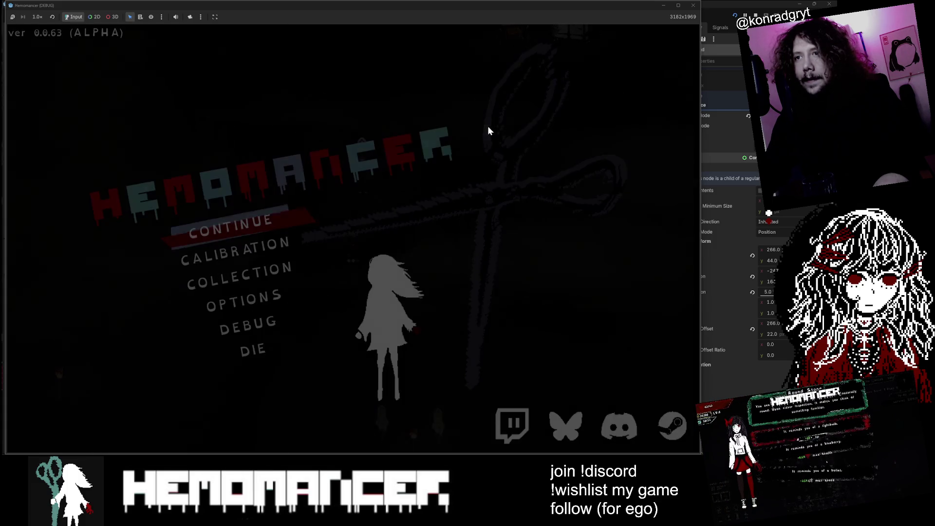
- Resume the run and walk past the vanity room and bookstand to the signpost
{"action": "key", "text": "Return"}
{"action": "key", "text": "w"}
{"action": "mouse_move", "coordinate": [340, 401]}
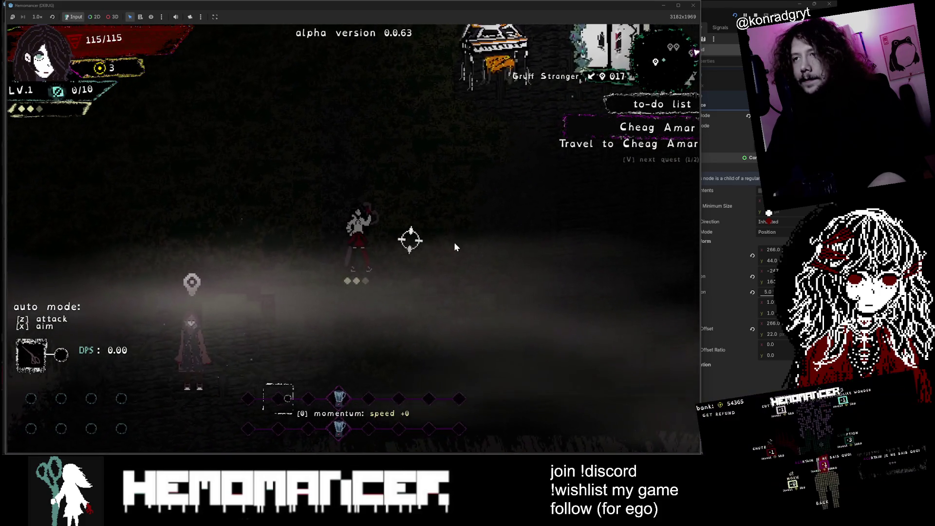
{"action": "key", "text": "d"}
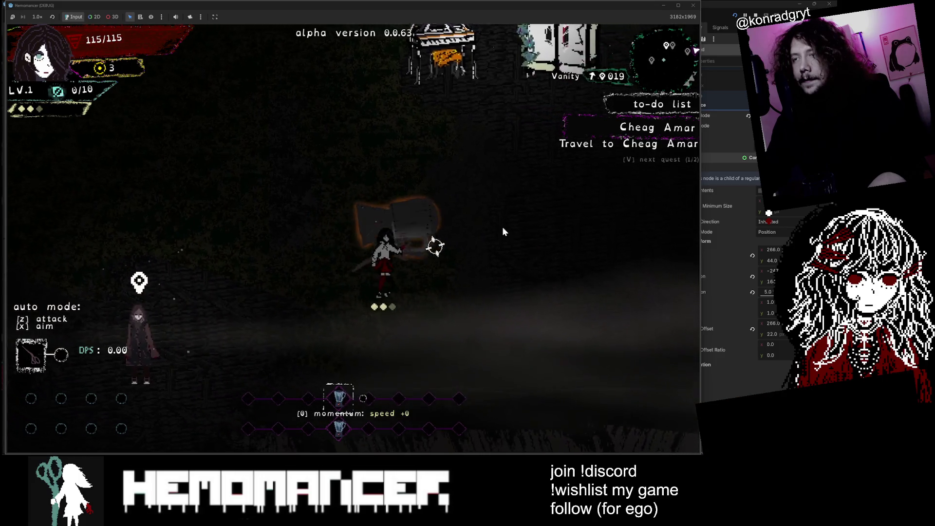
{"action": "key", "text": "d"}
{"action": "key", "text": "w"}
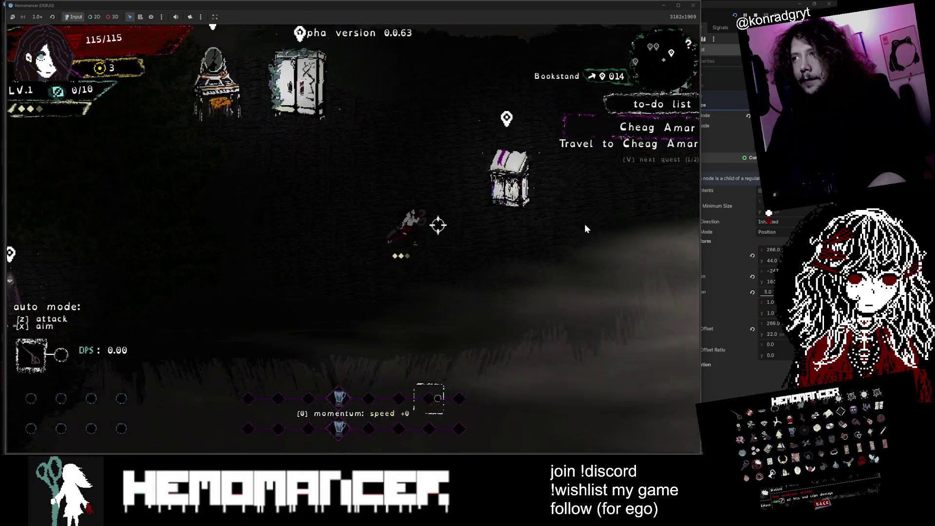
{"action": "key", "text": "d"}
{"action": "key", "text": "w"}
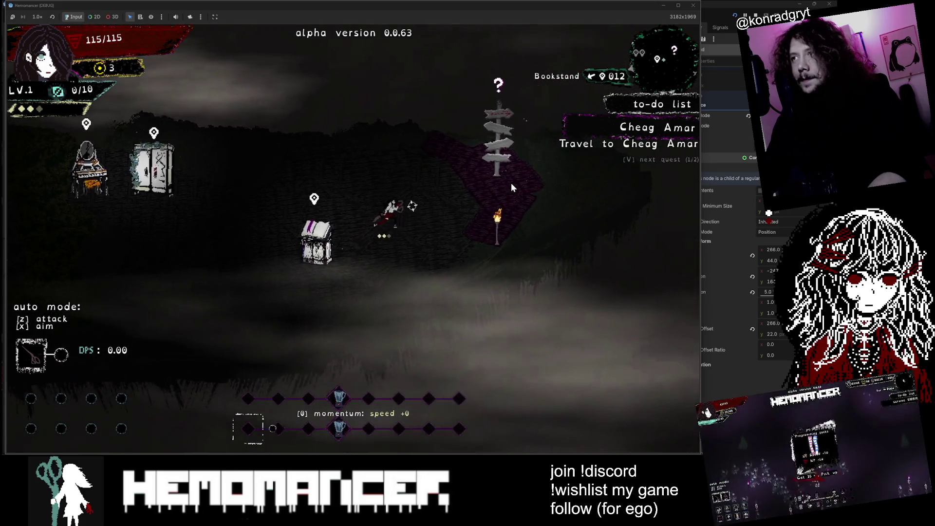
- Travel to Cheag Amar from the signpost, then walk over to the Metauro pillar
{"action": "key", "text": "e"}
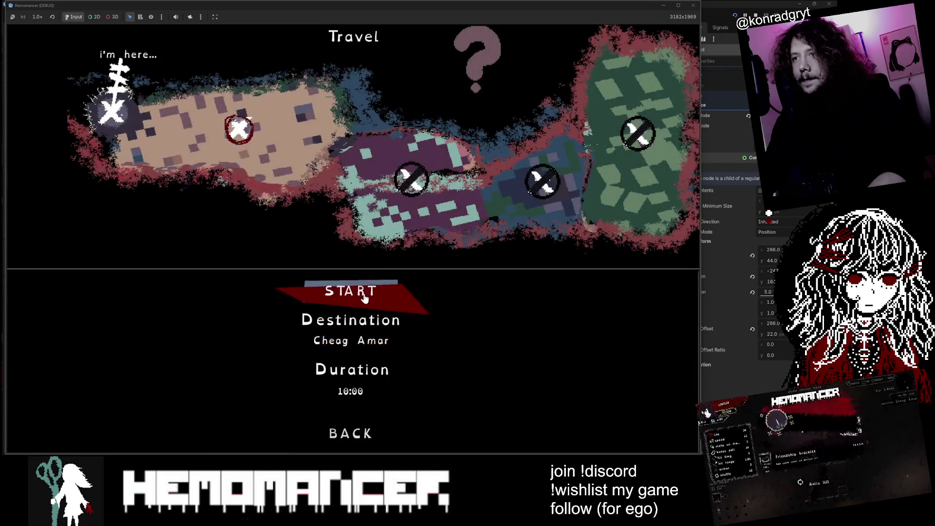
{"action": "key", "text": "Return"}
{"action": "key", "text": "a"}
{"action": "key", "text": "w"}
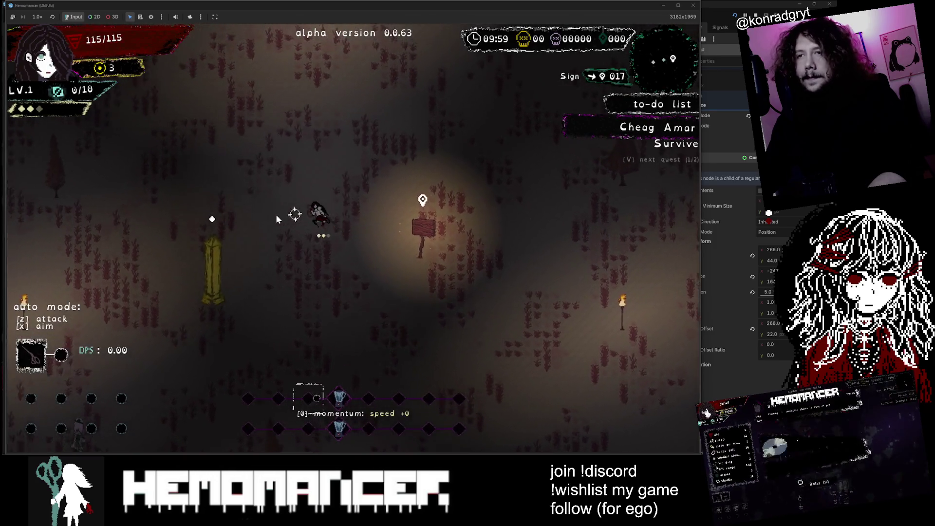
{"action": "key", "text": "a"}
{"action": "key", "text": "s"}
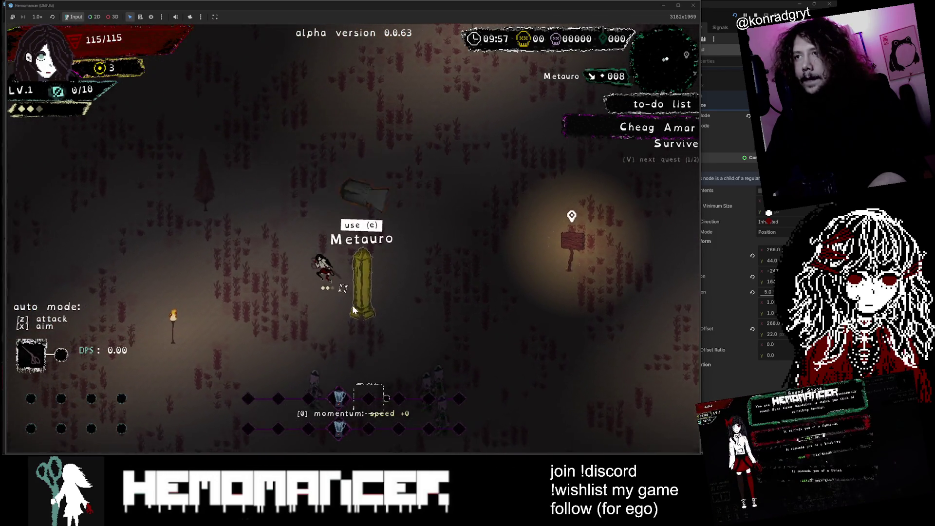
- Roam the field toward enemies until enough kills raise the character to LV 2
{"action": "key", "text": "d"}
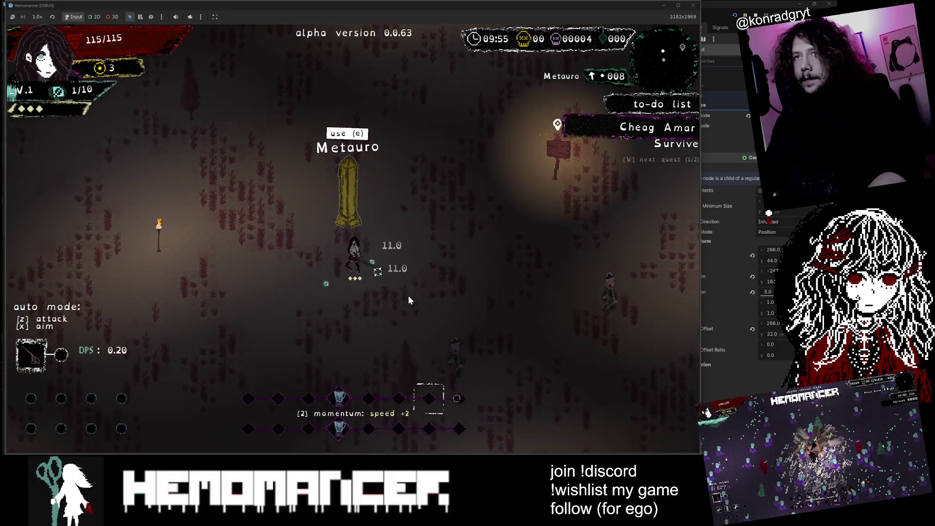
{"action": "key", "text": "d"}
{"action": "key", "text": "w"}
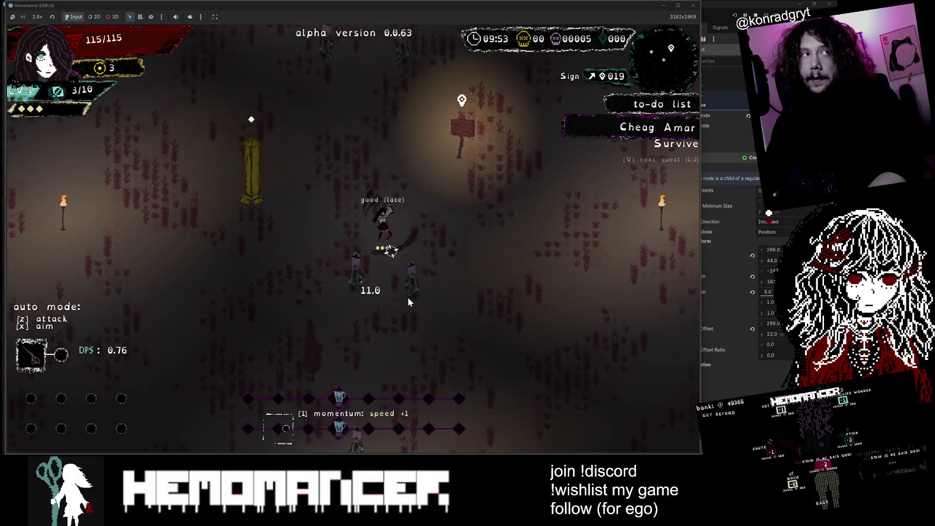
{"action": "key", "text": "s"}
{"action": "key", "text": "a"}
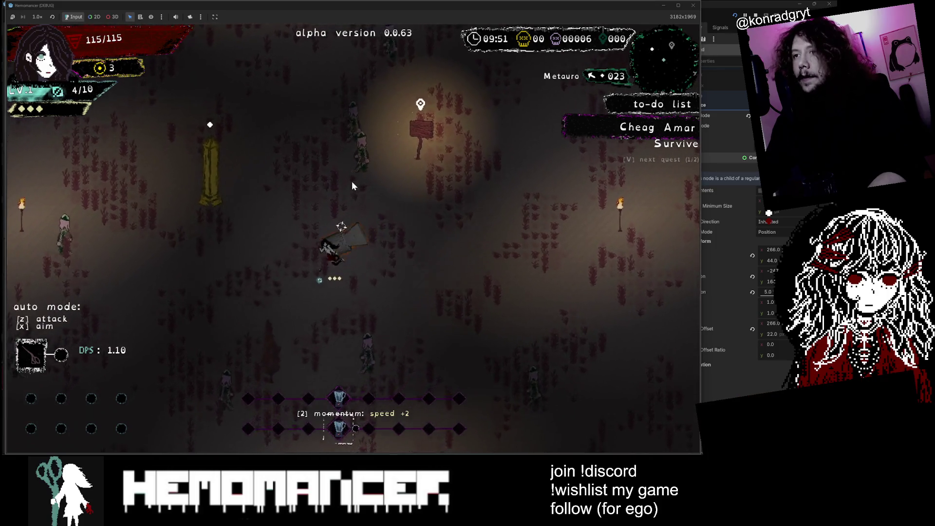
{"action": "key", "text": "w"}
{"action": "key", "text": "d"}
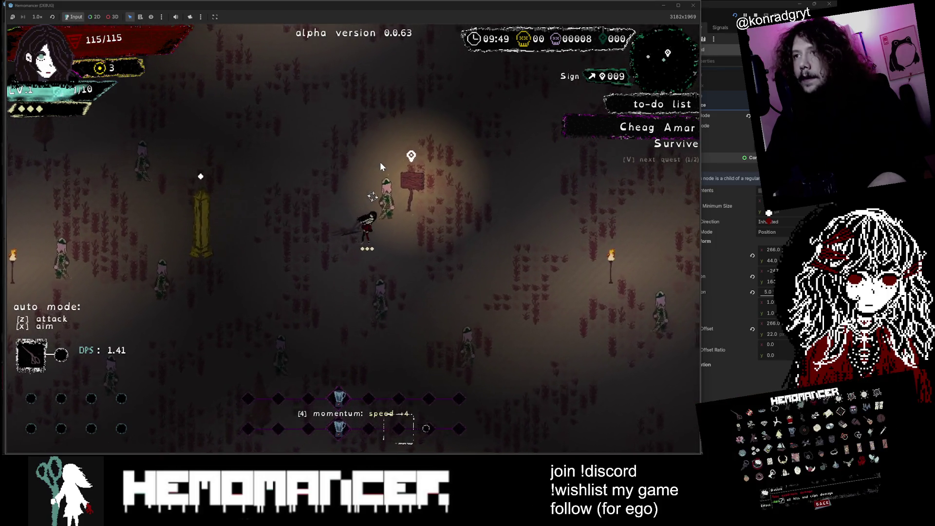
{"action": "key", "text": "s"}
{"action": "key", "text": "d"}
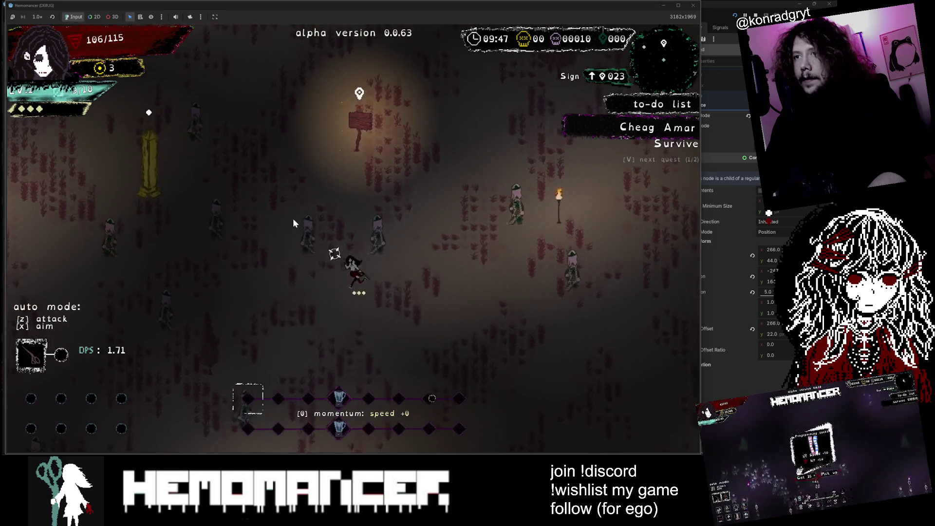
{"action": "key", "text": "s"}
{"action": "key", "text": "a"}
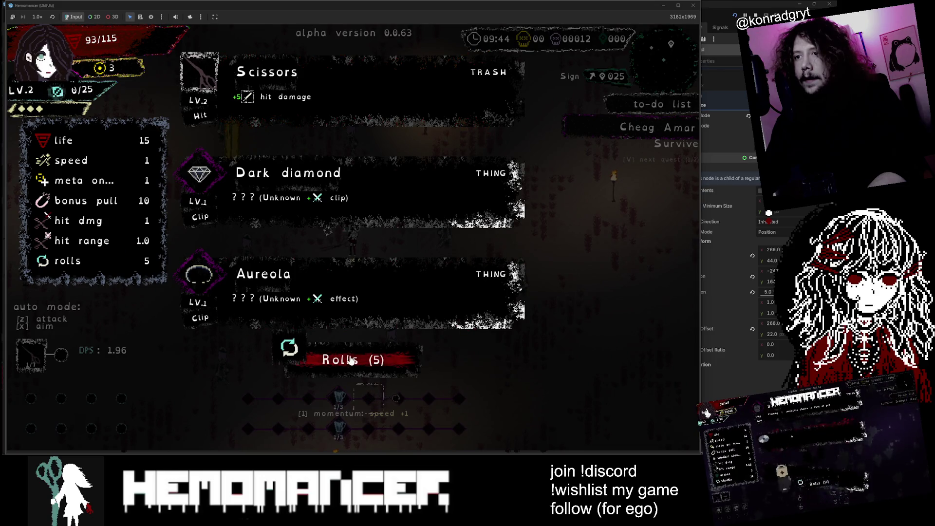
- Reroll the level-up item offers four times, then close the game and return to the editor's 2D view
{"action": "left_click", "coordinate": [351, 360]}
{"action": "left_click", "coordinate": [351, 361]}
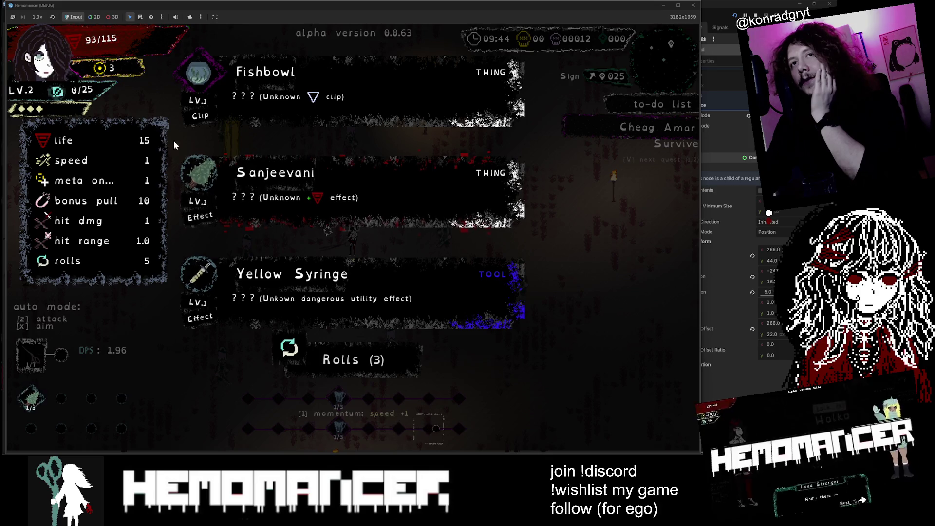
{"action": "key", "text": "r"}
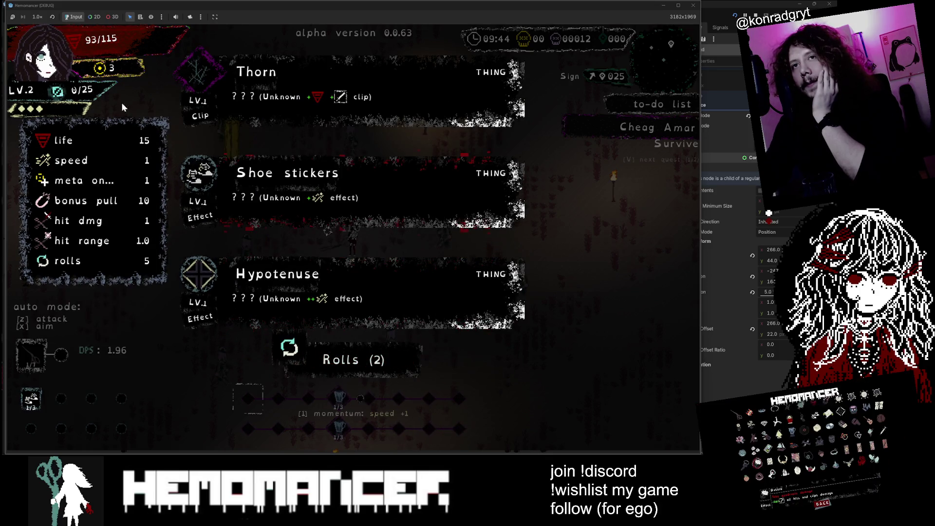
{"action": "left_click", "coordinate": [358, 364]}
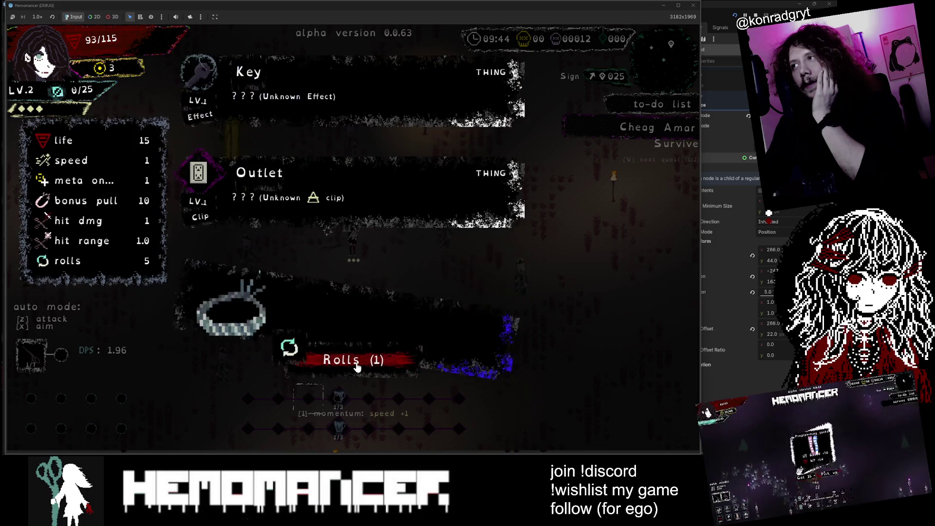
{"action": "left_click", "coordinate": [694, 6]}
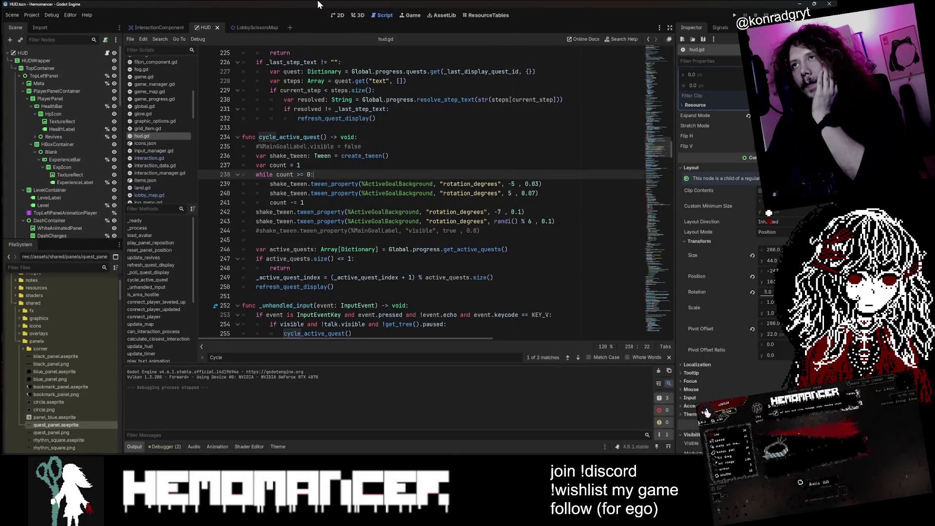
{"action": "left_click", "coordinate": [336, 15]}
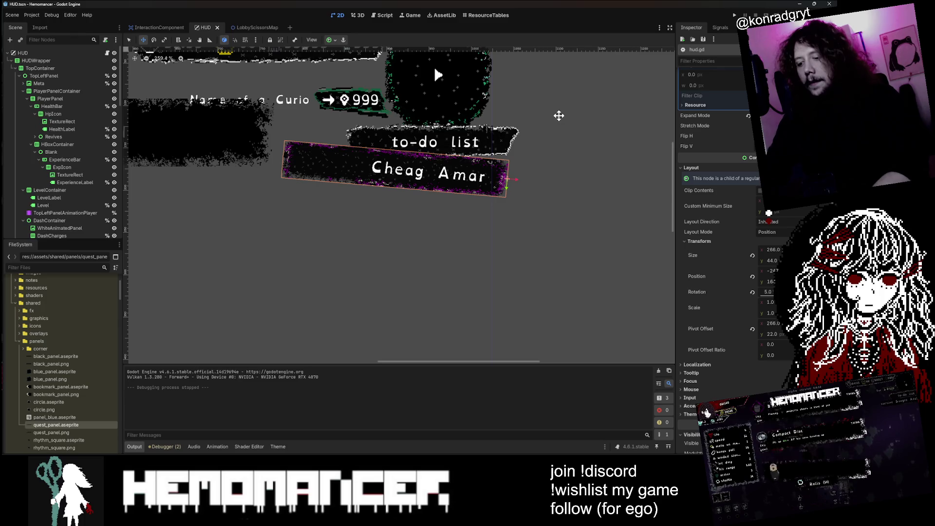
- Open LevelUp.tscn and select the AnimationPlayer's 'shake' animation
{"action": "key", "text": "shift+alt+o"}
{"action": "type", "text": "Le"}
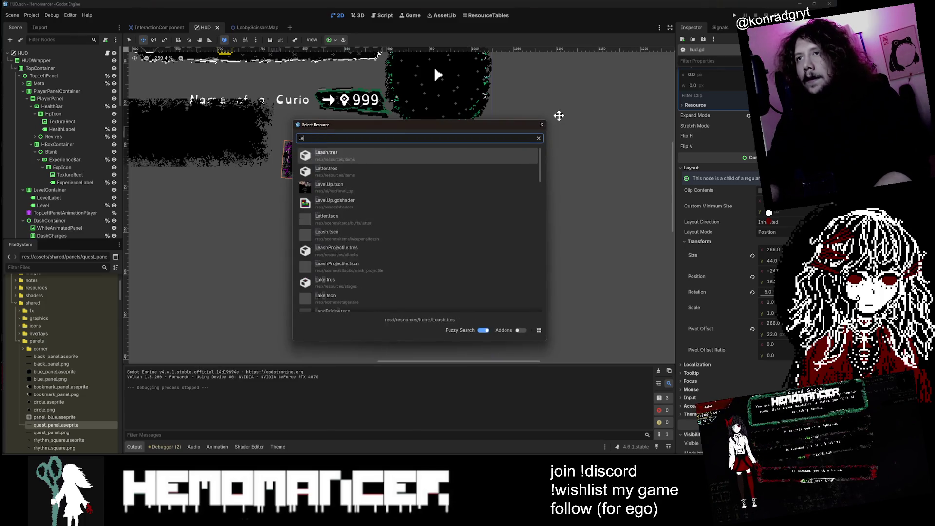
{"action": "type", "text": "velup"}
{"action": "key", "text": "Return"}
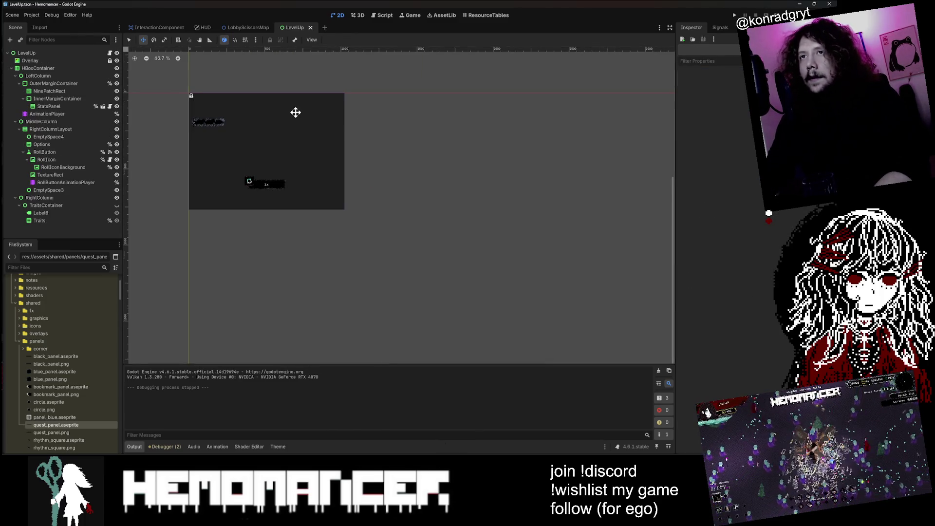
{"action": "scroll", "coordinate": [296, 112], "scroll_direction": "up", "scroll_amount": 4}
{"action": "left_click", "coordinate": [171, 125]}
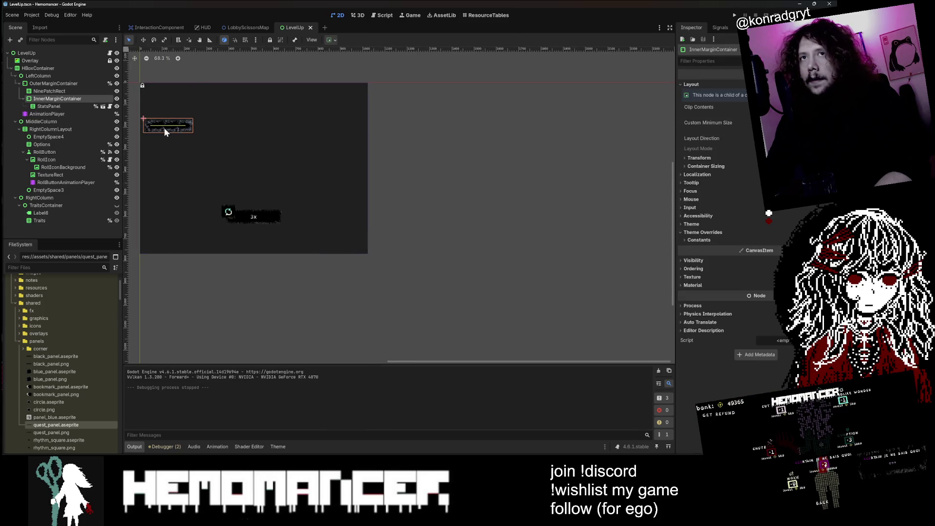
{"action": "left_click", "coordinate": [79, 116]}
{"action": "left_click", "coordinate": [293, 368]}
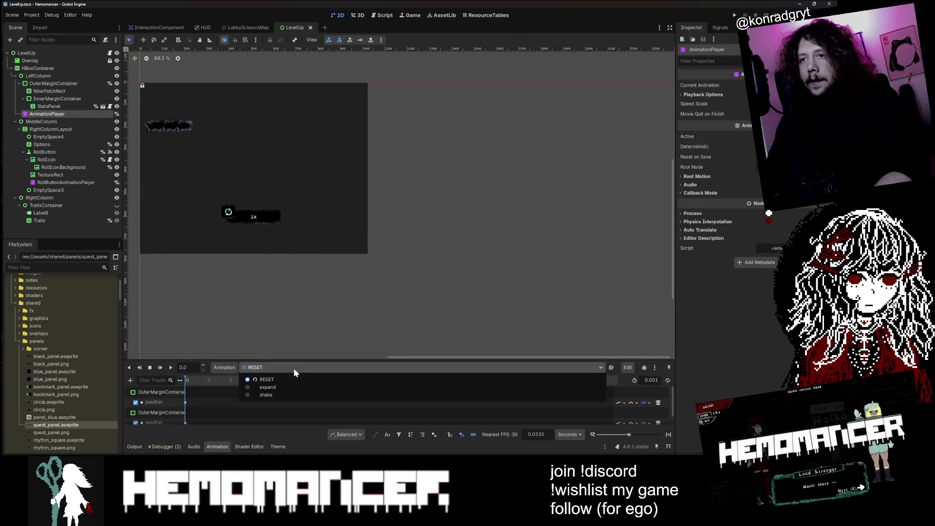
{"action": "left_click", "coordinate": [288, 393]}
- Play, replay and scrub the 0.25-second shake animation, then stop it and close LevelUp
{"action": "scroll", "coordinate": [327, 337], "scroll_direction": "left", "scroll_amount": 5}
{"action": "scroll", "coordinate": [364, 134], "scroll_direction": "up", "scroll_amount": 4}
{"action": "left_click", "coordinate": [171, 368]}
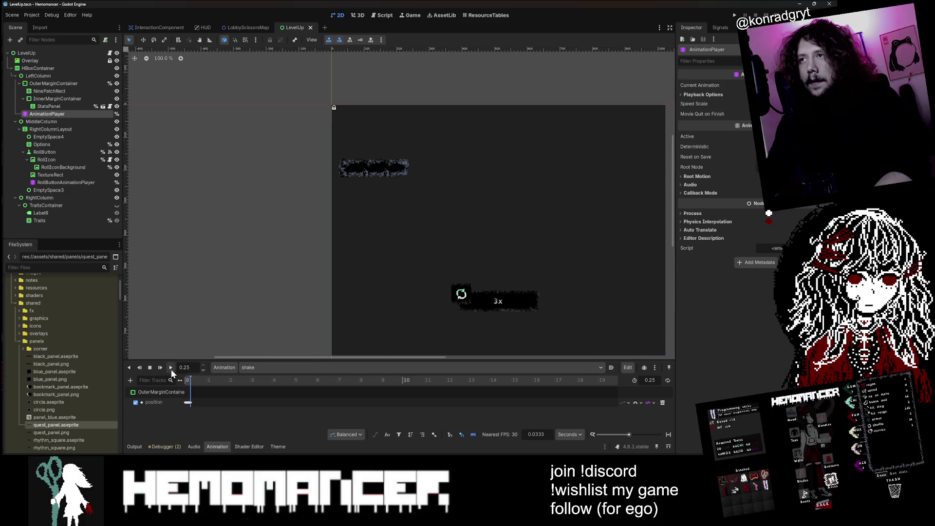
{"action": "scroll", "coordinate": [364, 129], "scroll_direction": "up", "scroll_amount": 7}
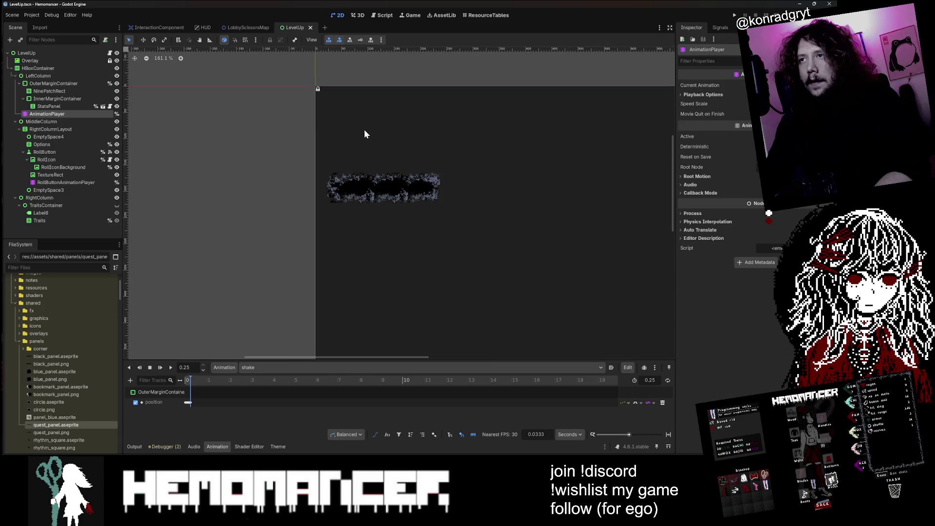
{"action": "left_click", "coordinate": [172, 368]}
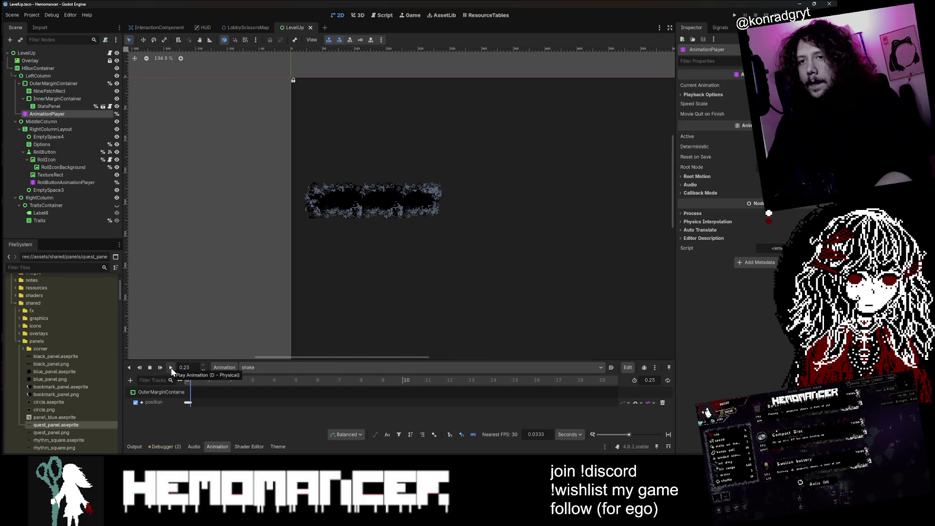
{"action": "left_click", "coordinate": [171, 368]}
{"action": "scroll", "coordinate": [194, 394], "scroll_direction": "up", "scroll_amount": 3, "text": "ctrl"}
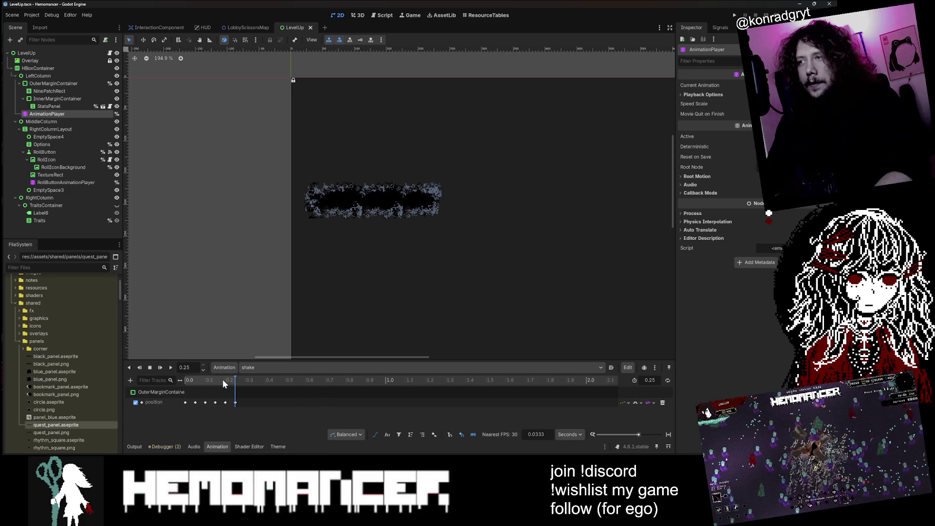
{"action": "left_click", "coordinate": [204, 380]}
{"action": "mouse_move", "coordinate": [195, 380]}
{"action": "left_mouse_down"}
{"action": "mouse_move", "coordinate": [179, 380]}
{"action": "mouse_move", "coordinate": [246, 380]}
{"action": "mouse_move", "coordinate": [172, 376]}
{"action": "left_mouse_up"}
{"action": "left_click", "coordinate": [173, 367]}
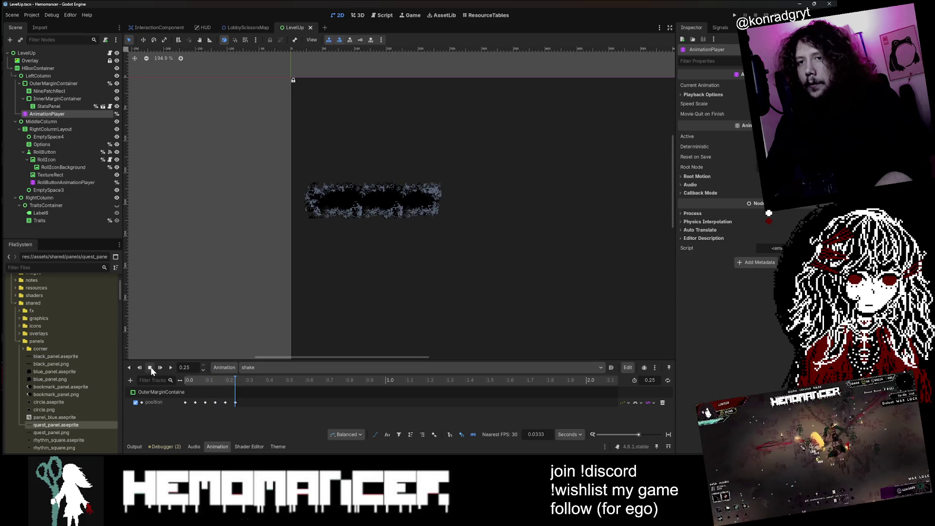
{"action": "mouse_move", "coordinate": [188, 380]}
{"action": "left_mouse_down"}
{"action": "mouse_move", "coordinate": [206, 379]}
{"action": "mouse_move", "coordinate": [179, 380]}
{"action": "mouse_move", "coordinate": [243, 375]}
{"action": "mouse_move", "coordinate": [178, 379]}
{"action": "mouse_move", "coordinate": [239, 378]}
{"action": "left_mouse_up"}
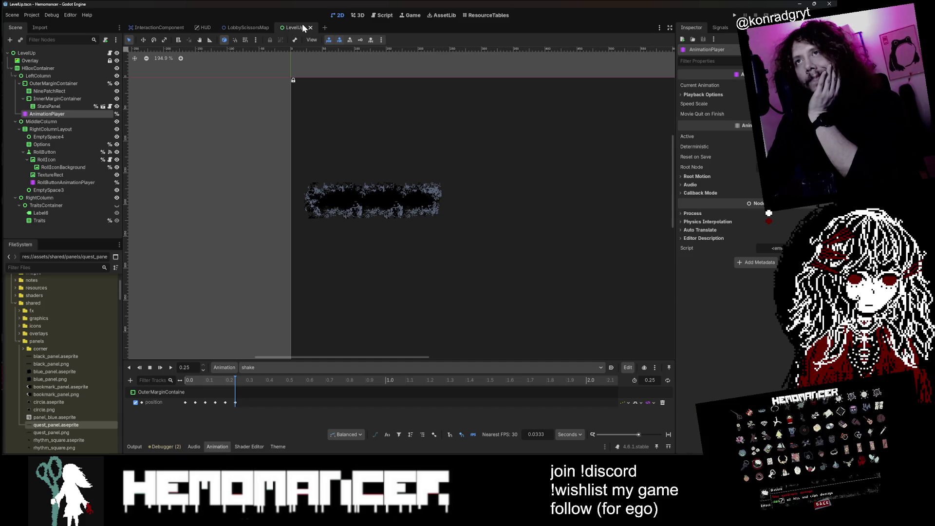
{"action": "left_click", "coordinate": [152, 366]}
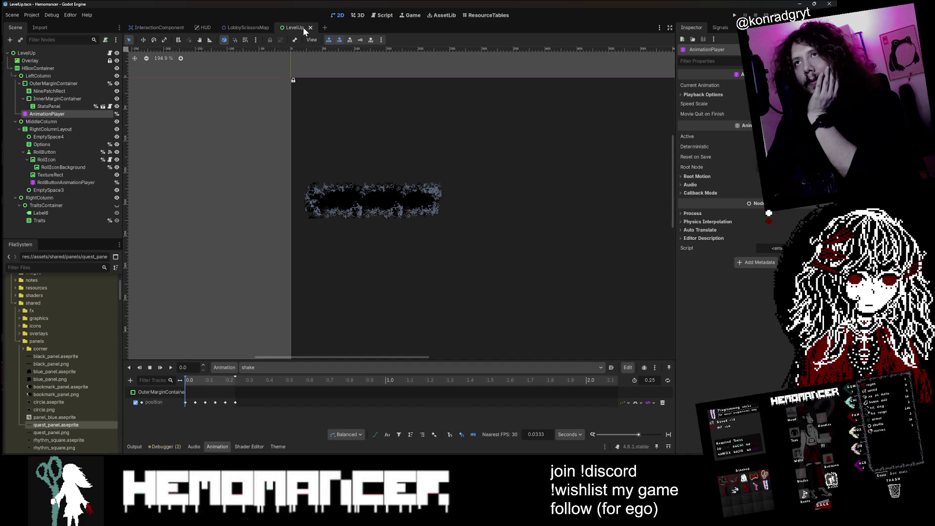
{"action": "left_click", "coordinate": [309, 27]}
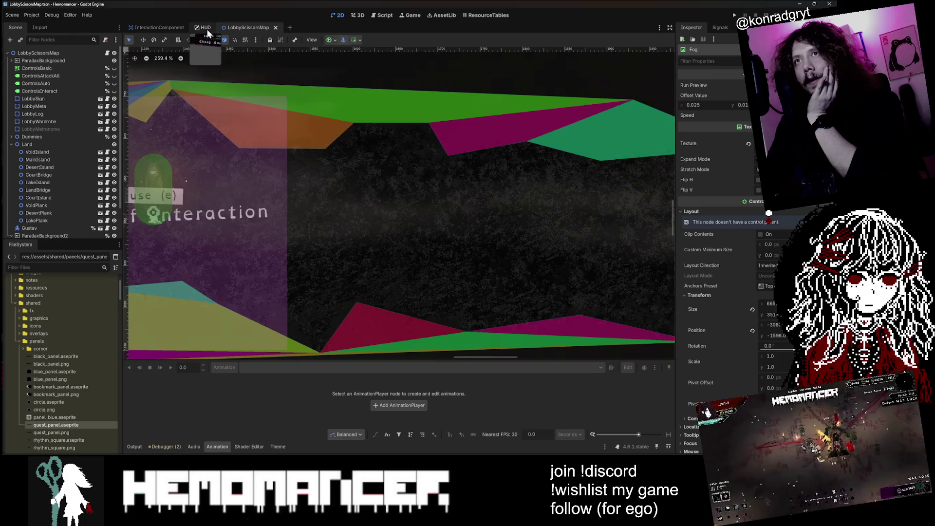
- Return to the HUD scene, then nudge the Cheag Amar quest panel in 2D and undo it
{"action": "left_click", "coordinate": [206, 28]}
{"action": "scroll", "coordinate": [103, 48], "scroll_direction": "up", "scroll_amount": 2}
{"action": "left_click", "coordinate": [108, 53]}
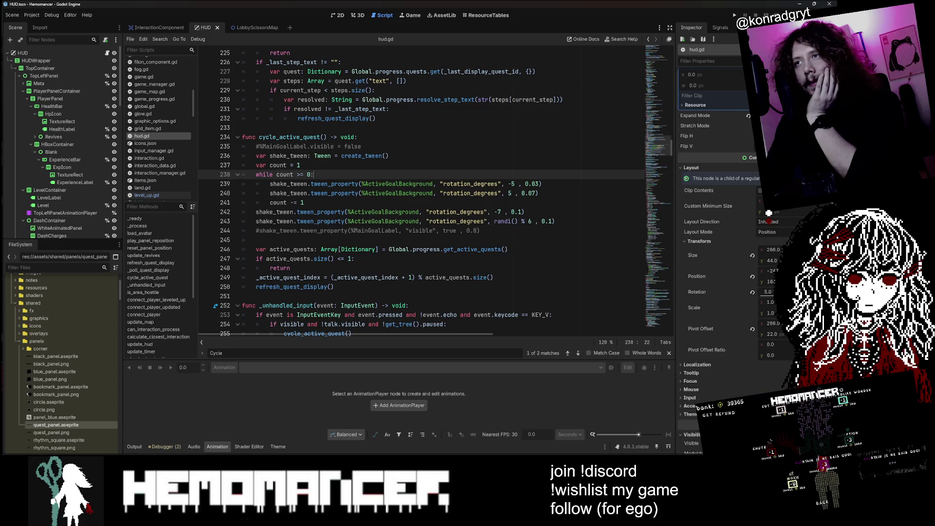
{"action": "left_click", "coordinate": [338, 16]}
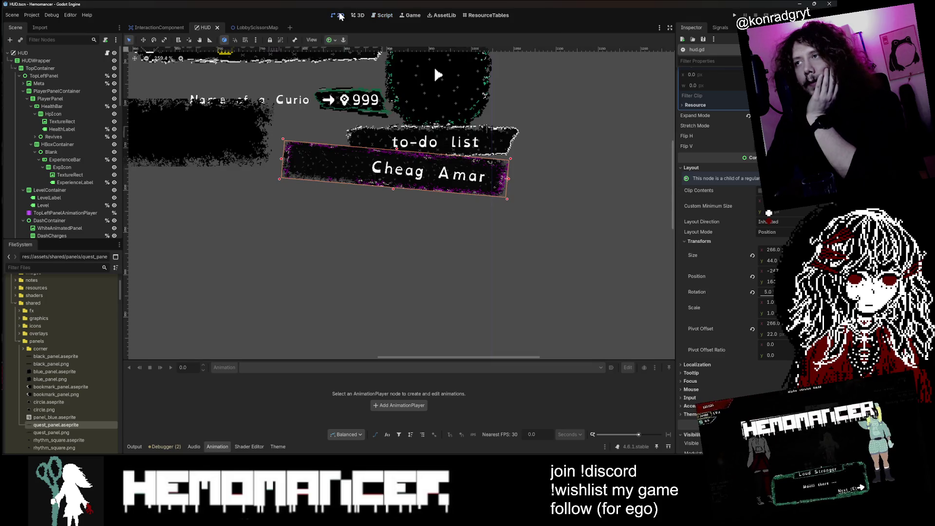
{"action": "left_click", "coordinate": [143, 40]}
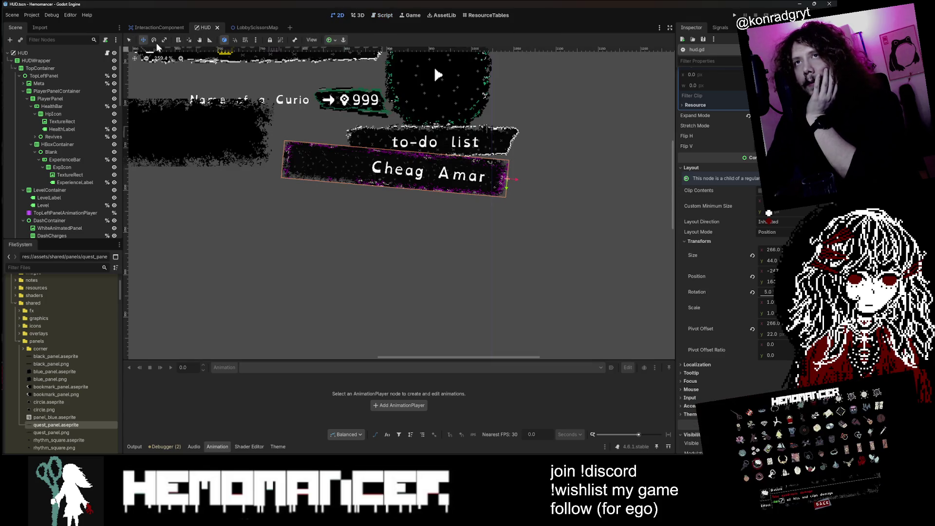
{"action": "mouse_move", "coordinate": [455, 171]}
{"action": "left_mouse_down"}
{"action": "mouse_move", "coordinate": [456, 162]}
{"action": "mouse_move", "coordinate": [456, 170]}
{"action": "left_mouse_up"}
{"action": "key", "text": "ctrl+z"}
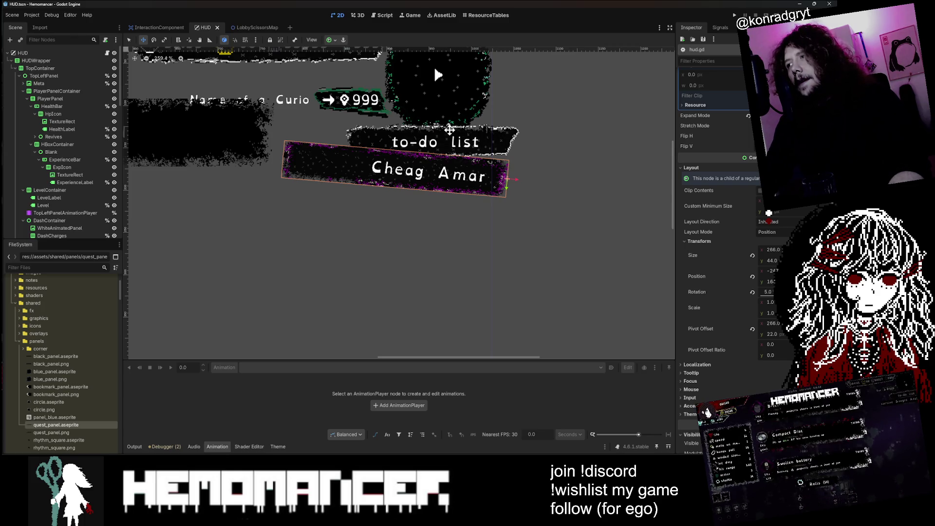
- Reopen hud.gd and place the caret at line 239 in the shake code
{"action": "left_click", "coordinate": [108, 53]}
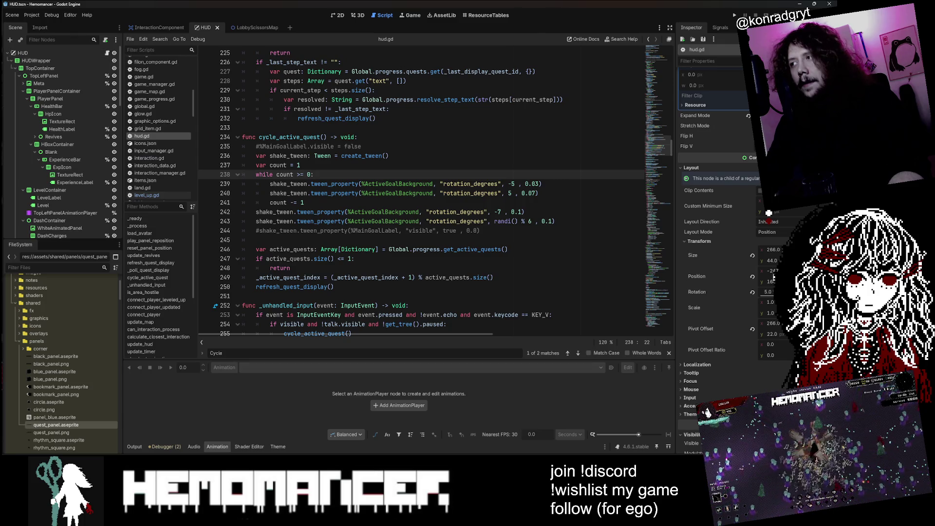
{"action": "left_click", "coordinate": [771, 271]}
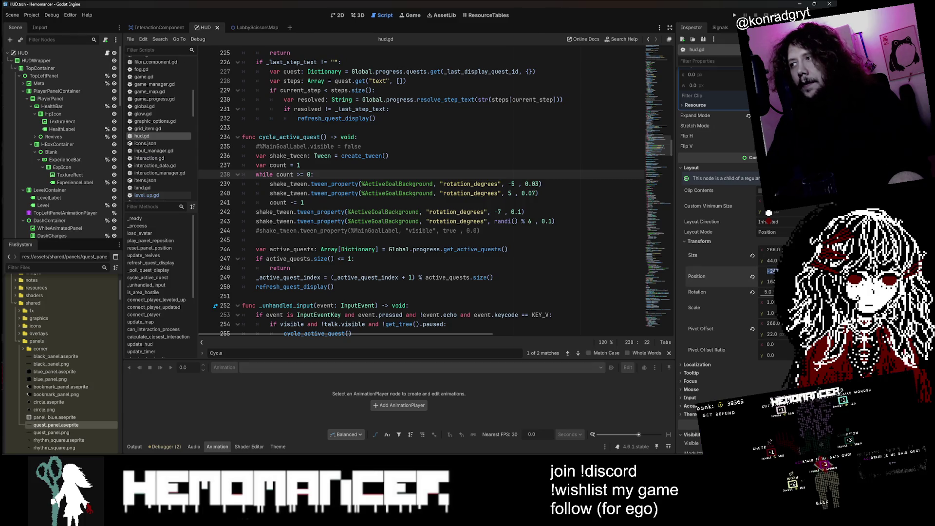
{"action": "left_click", "coordinate": [531, 221]}
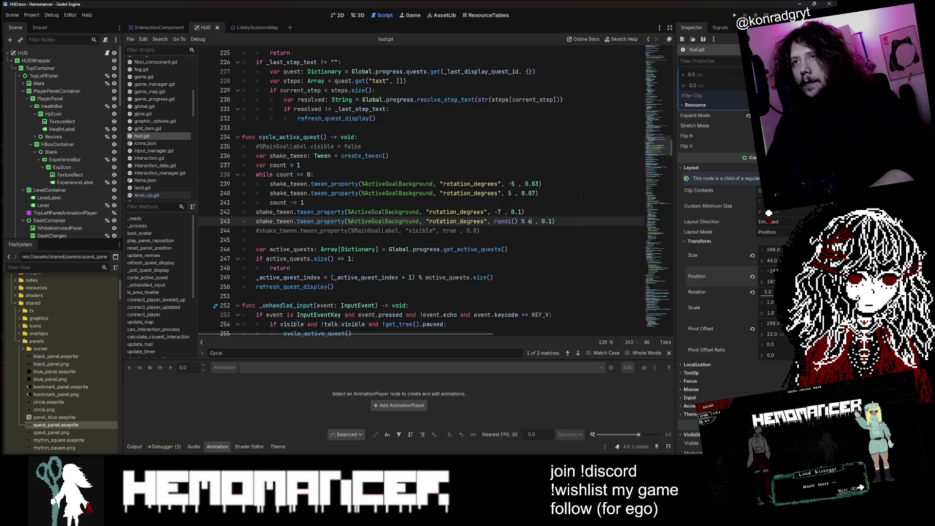
{"action": "left_click", "coordinate": [257, 184]}
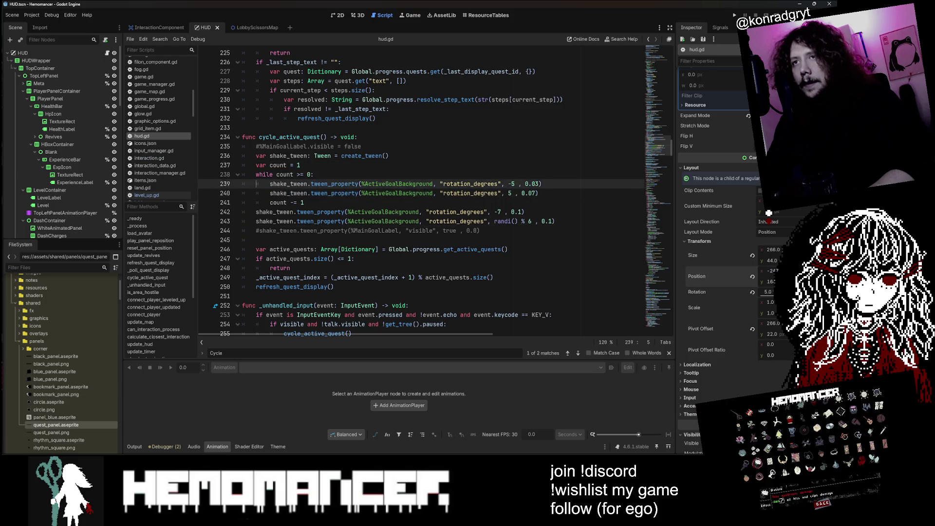
- Comment out the rotation tween lines and copy the commented tween line into the shake loop
{"action": "left_click_drag", "start_coordinate": [257, 184], "coordinate": [539, 193]}
{"action": "key", "text": "ctrl+k"}
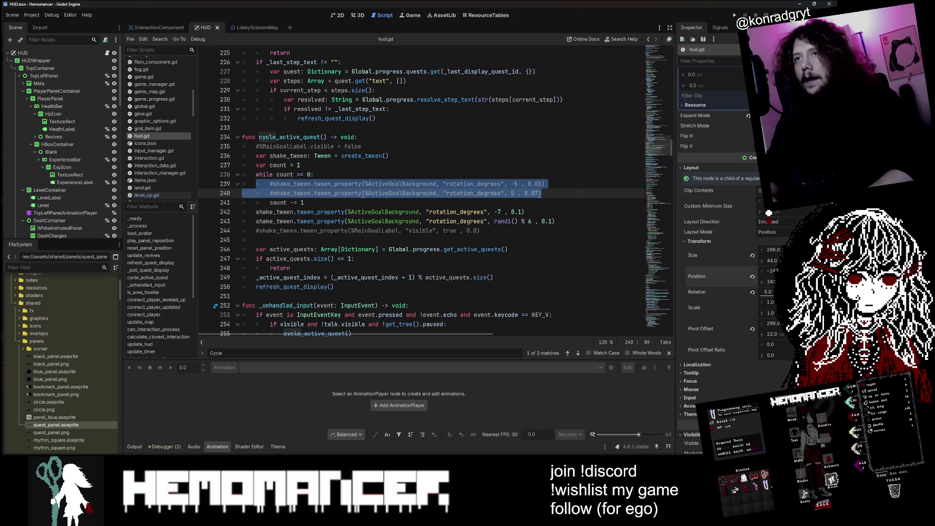
{"action": "key", "text": "Down"}
{"action": "key", "text": "Down"}
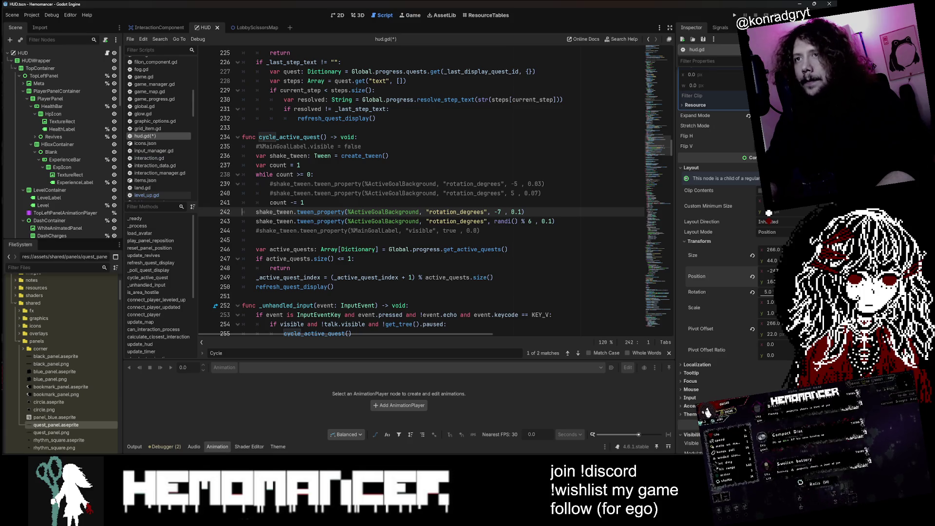
{"action": "key", "text": "ctrl+k"}
{"action": "key", "text": "Down"}
{"action": "key", "text": "Up"}
{"action": "key", "text": "Up"}
{"action": "key", "text": "Up"}
{"action": "key", "text": "Down"}
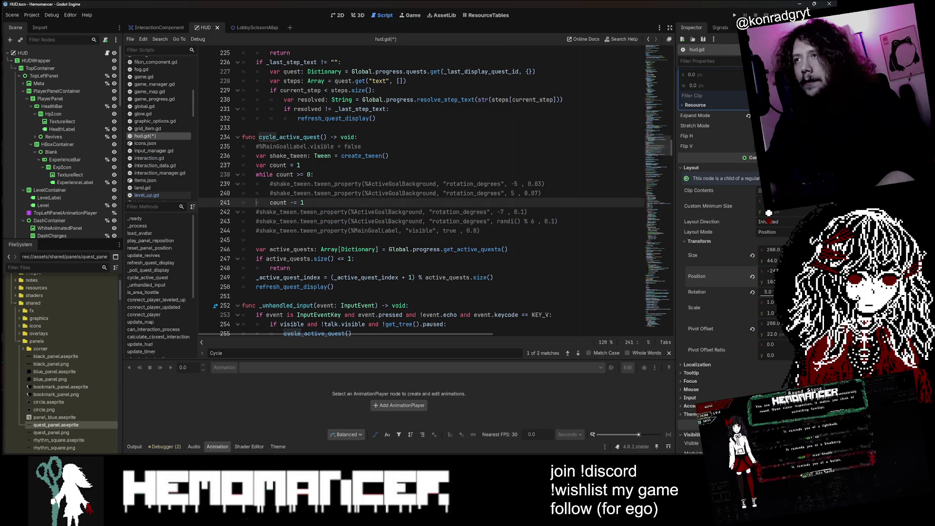
{"action": "key", "text": "ctrl+shift+Return"}
{"action": "key", "text": "Up"}
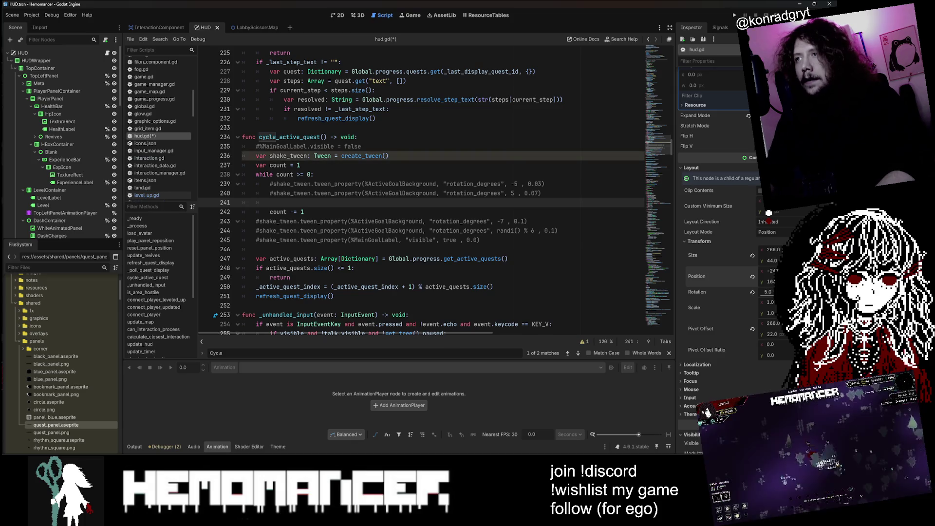
{"action": "key", "text": "ctrl+c"}
{"action": "key", "text": "Down"}
{"action": "key", "text": "Down"}
{"action": "key", "text": "ctrl+v"}
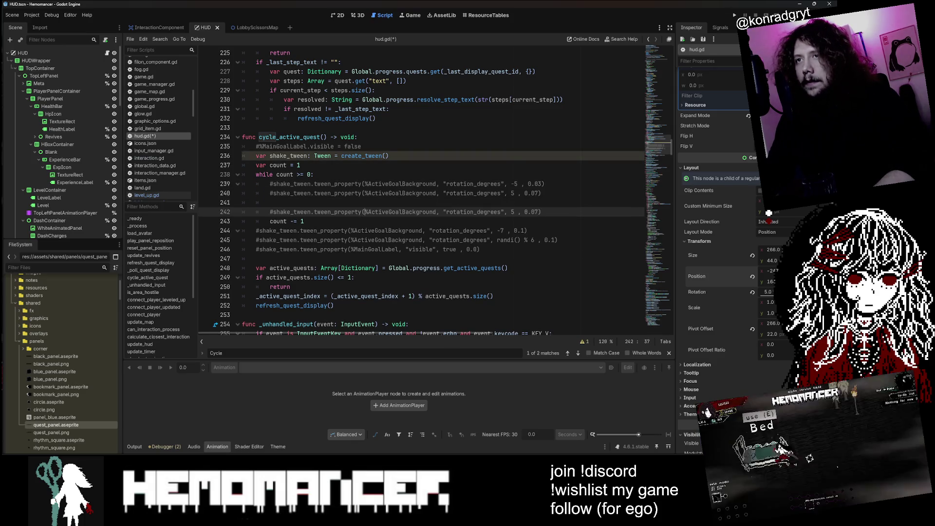
{"action": "key", "text": "Up"}
{"action": "key", "text": "ctrl+shift+k"}
- Uncomment the copied tween line and change its property from rotation_degrees to 'position'
{"action": "key", "text": "BackSpace"}
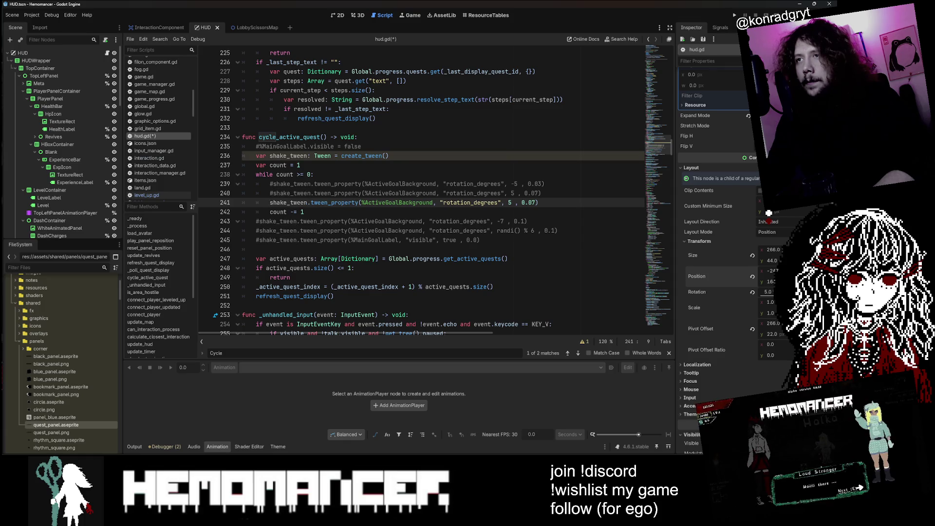
{"action": "double_click", "coordinate": [399, 202]}
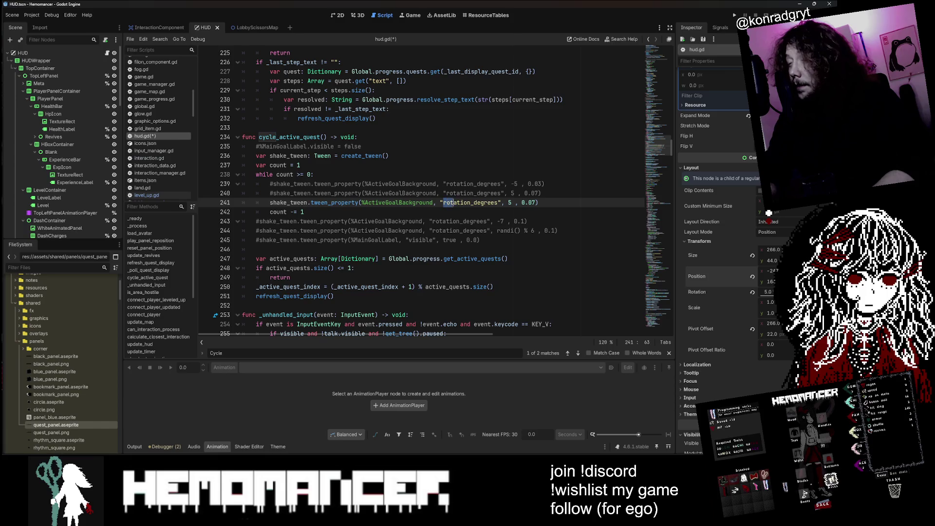
{"action": "type", "text": "position"}
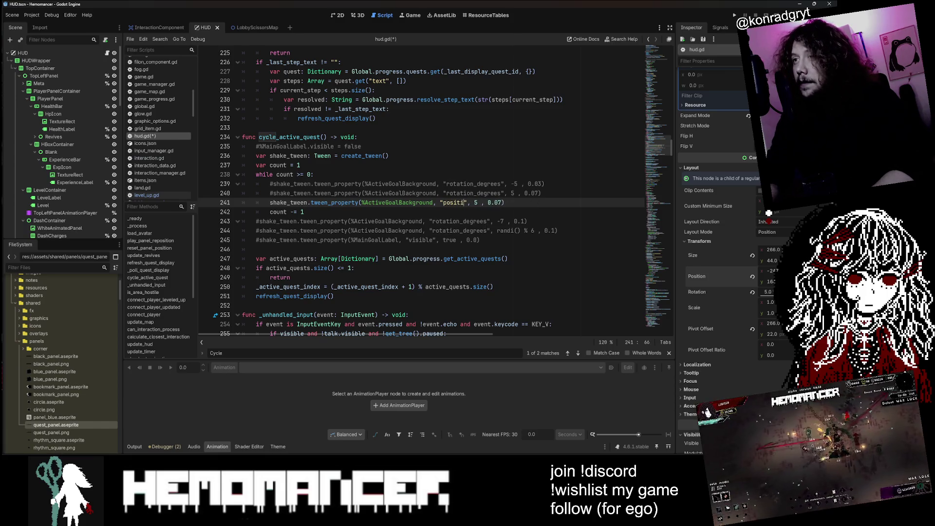
{"action": "key", "text": "Right"}
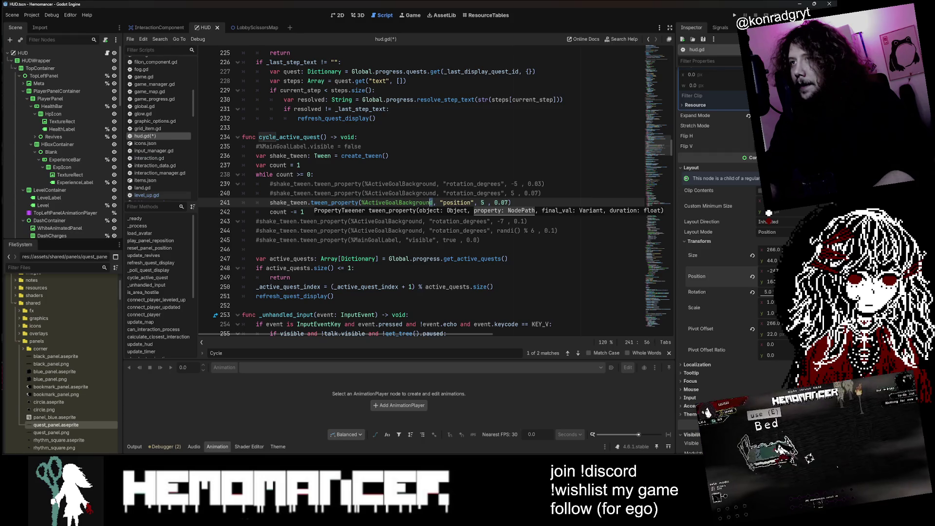
{"action": "key", "text": "shift+Left"}
{"action": "key", "text": "shift+Left"}
{"action": "key", "text": "shift+Left"}
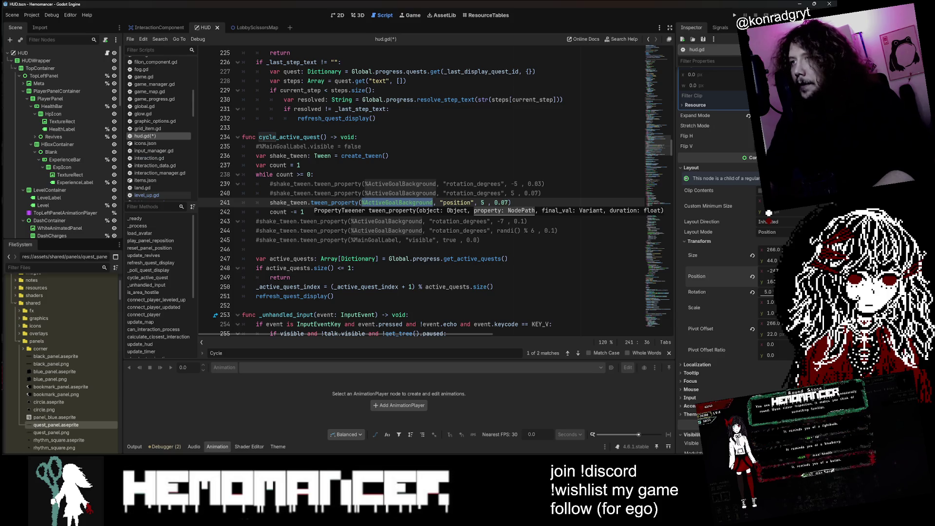
{"action": "left_click", "coordinate": [471, 203]}
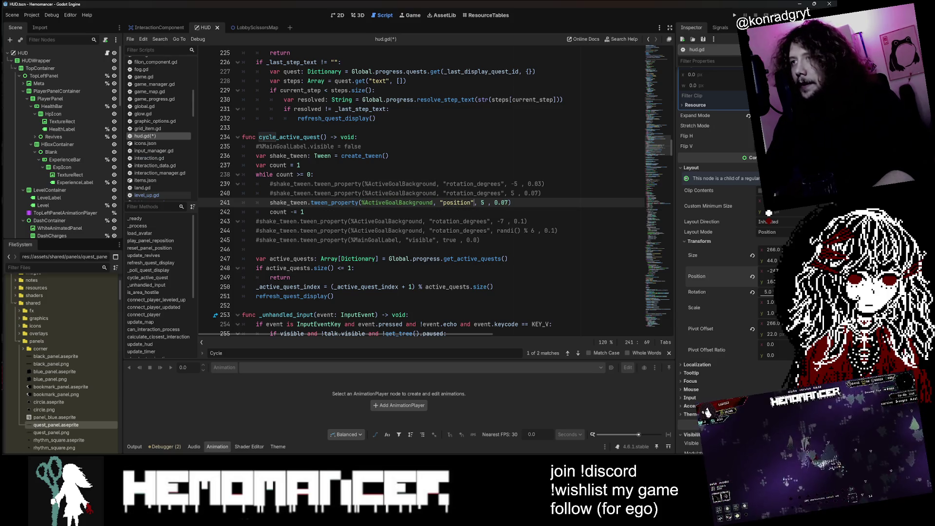
- Wrap the tween's target value in Vector2( after trying a .x suffix on position
{"action": "key", "text": "Right"}
{"action": "type", "text": ".x"}
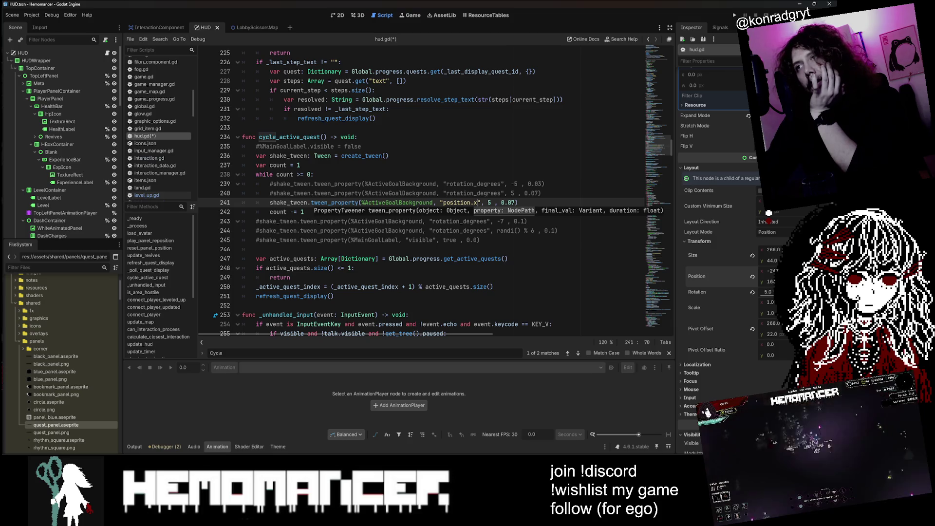
{"action": "type", "text": "\\"}
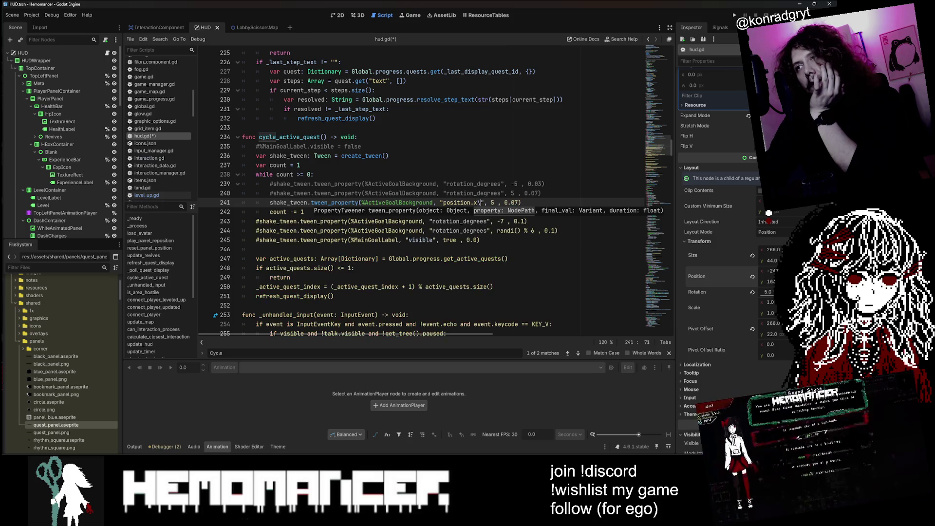
{"action": "key", "text": "BackSpace"}
{"action": "key", "text": "BackSpace"}
{"action": "key", "text": "BackSpace"}
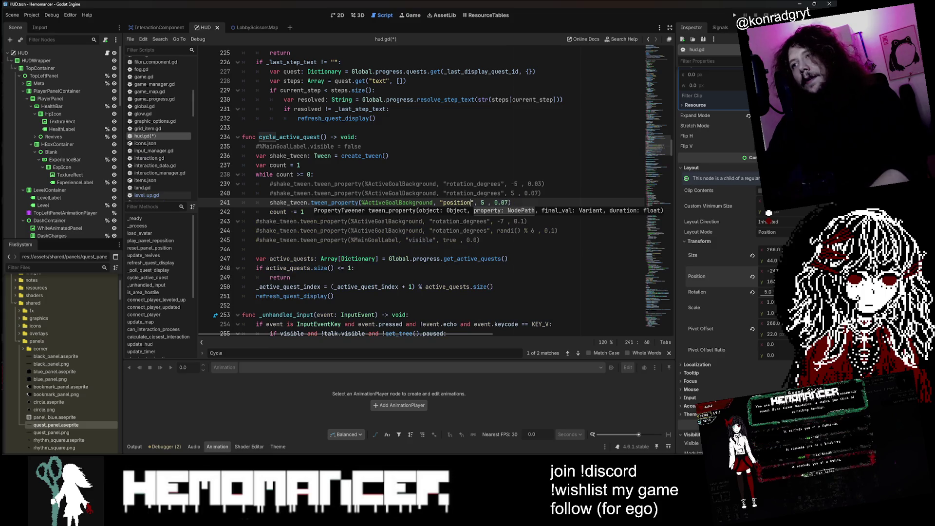
{"action": "key", "text": "Right"}
{"action": "key", "text": "Right"}
{"action": "key", "text": "Right"}
{"action": "type", "text": "Vector2(,"}
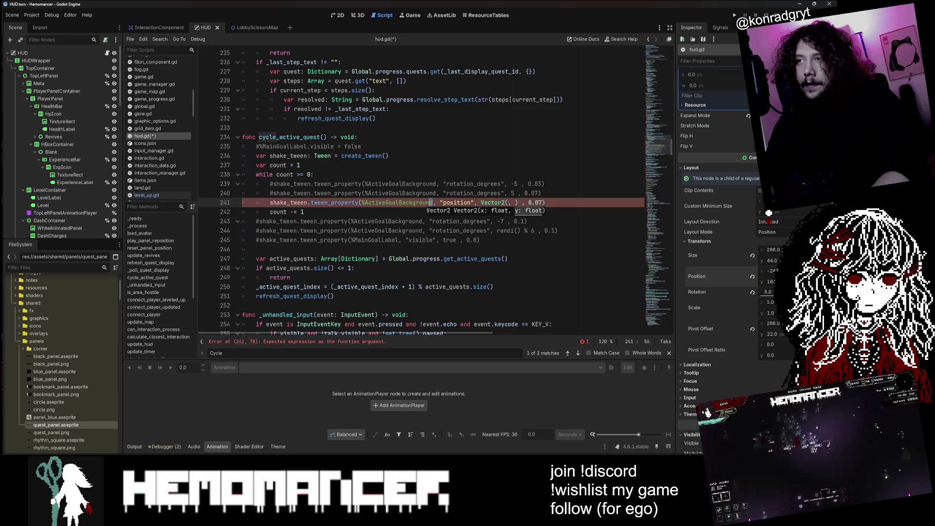
{"action": "key", "text": "shift+Left"}
{"action": "key", "text": "shift+Left"}
{"action": "key", "text": "shift+Left"}
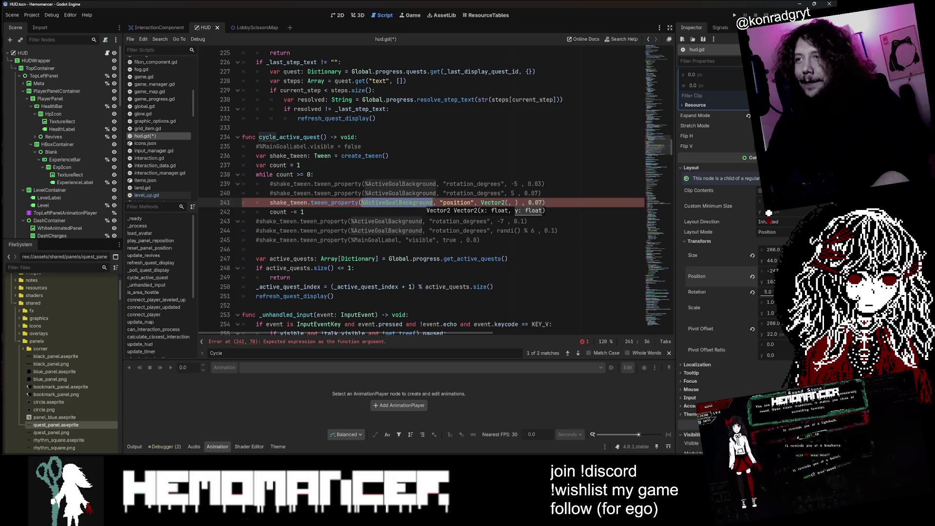
{"action": "key", "text": "Right"}
- Add a variable above the loop: var agb = %ActiveGoalBackground
{"action": "key", "text": "Up"}
{"action": "key", "text": "Up"}
{"action": "key", "text": "Up"}
{"action": "key", "text": "Return"}
{"action": "key", "text": "Return"}
{"action": "key", "text": "Return"}
{"action": "key", "text": "Up"}
{"action": "type", "text": "v"}
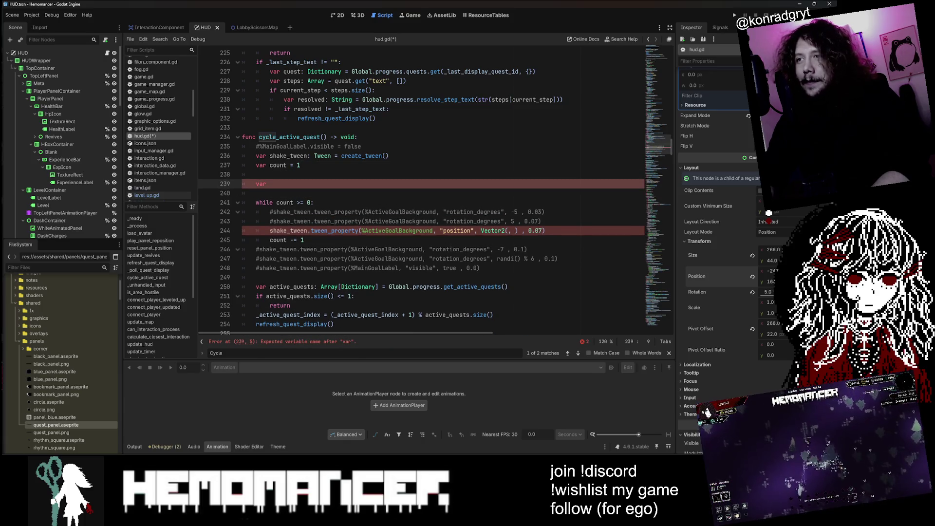
{"action": "key", "text": "ctrl+v"}
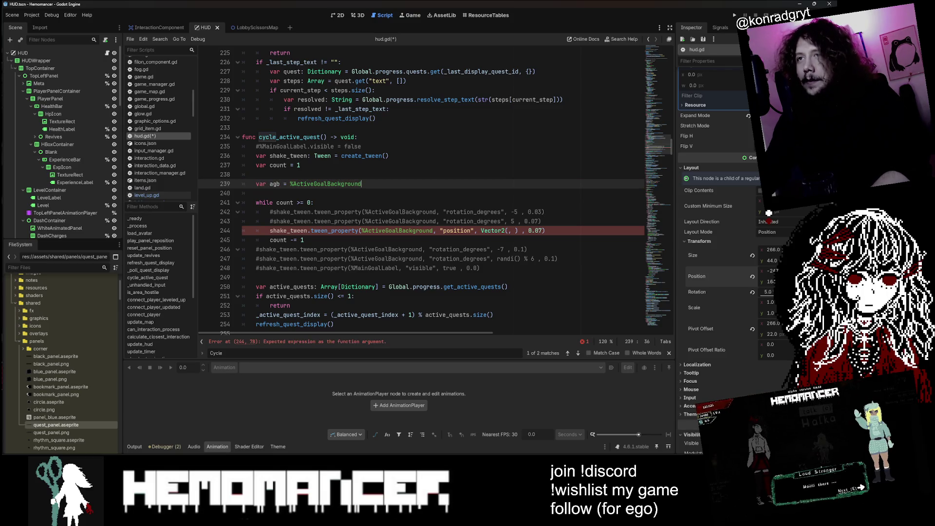
- Tween agb to Vector2(agb.position.x, agb.position.y), save, and duplicate the tween line
{"action": "key", "text": "ctrl+c"}
{"action": "left_click_drag", "start_coordinate": [363, 230], "coordinate": [432, 230]}
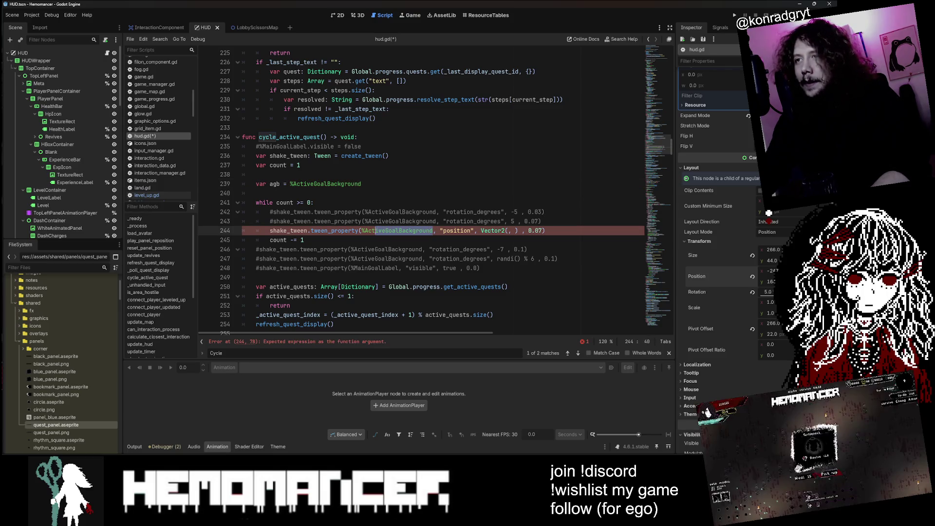
{"action": "key", "text": "ctrl+v"}
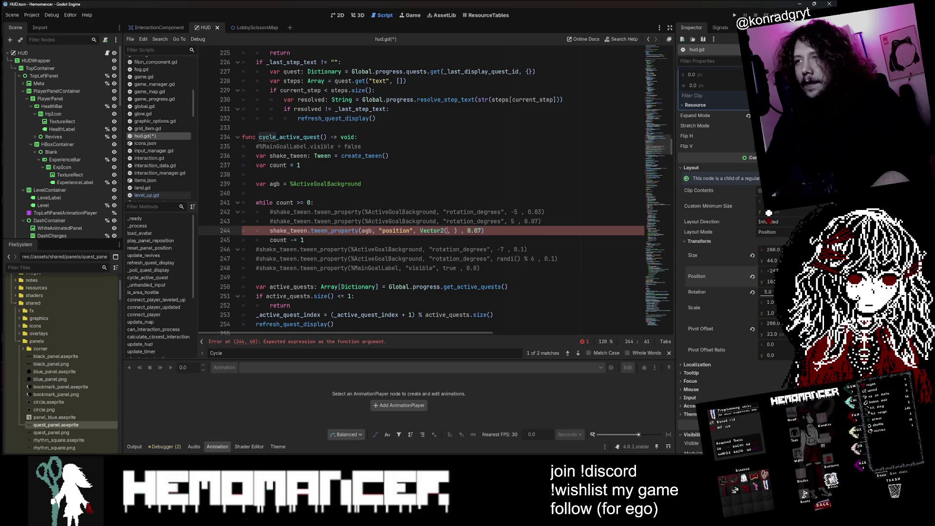
{"action": "type", "text": "agb,"}
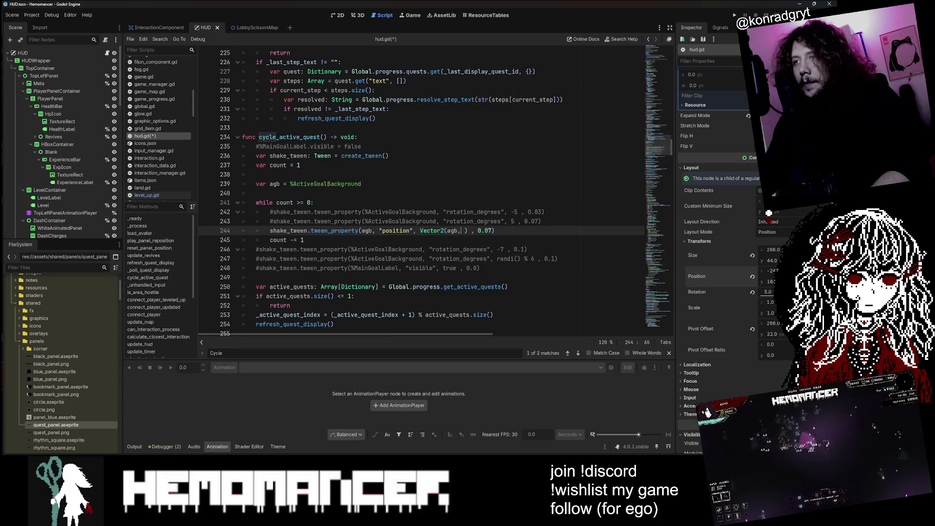
{"action": "type", "text": "agb"}
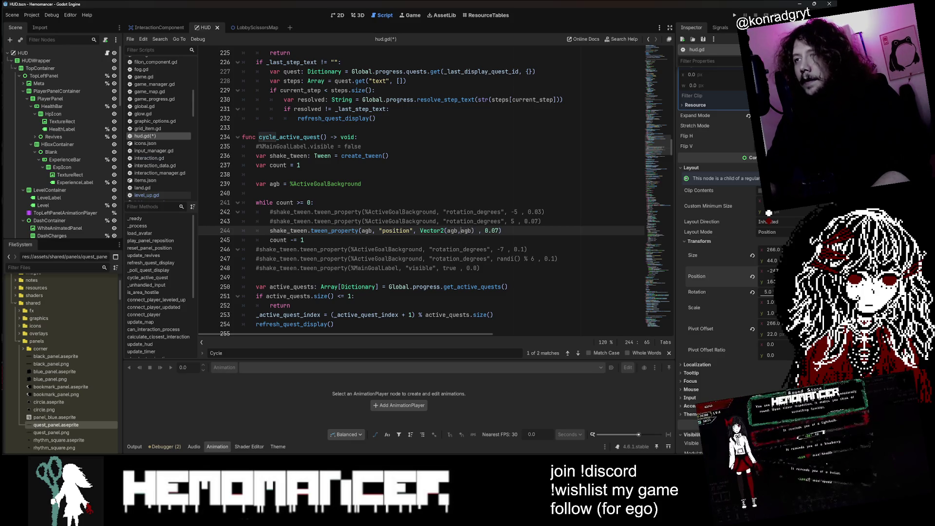
{"action": "key", "text": "Left"}
{"action": "type", "text": ".position"}
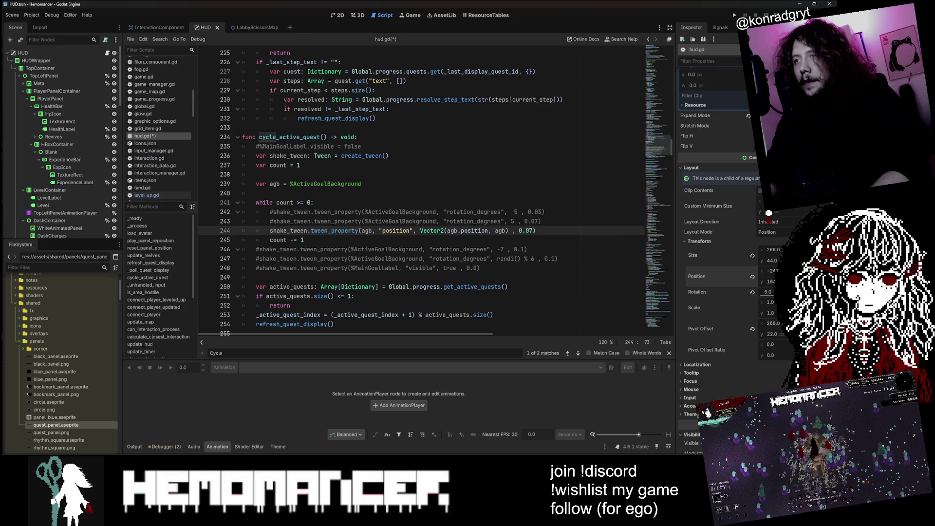
{"action": "type", "text": ".x"}
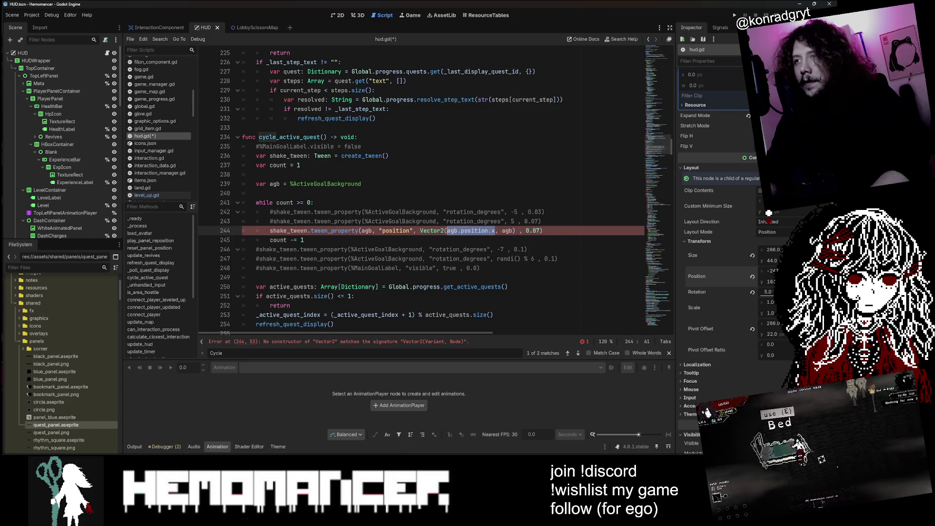
{"action": "key", "text": "Right"}
{"action": "type", "text": "gb.position."}
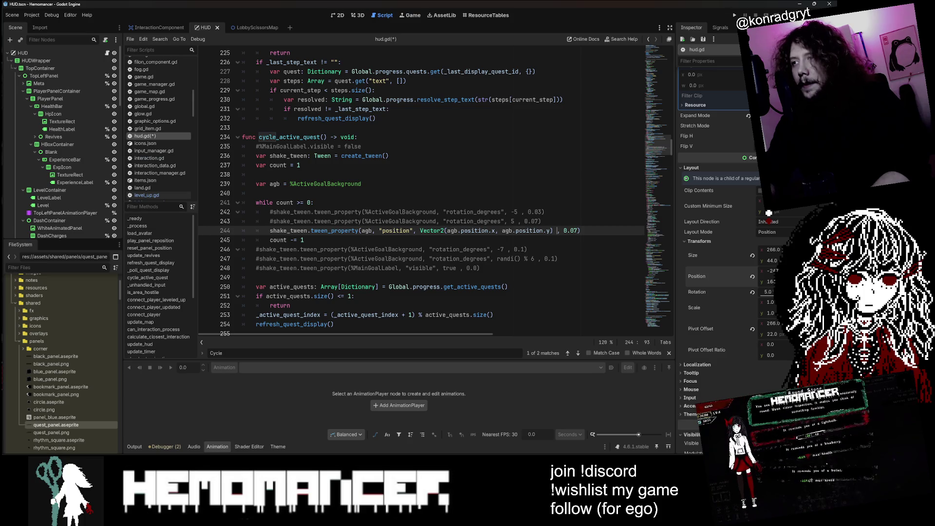
{"action": "left_click", "coordinate": [566, 231]}
{"action": "key", "text": "ctrl+s"}
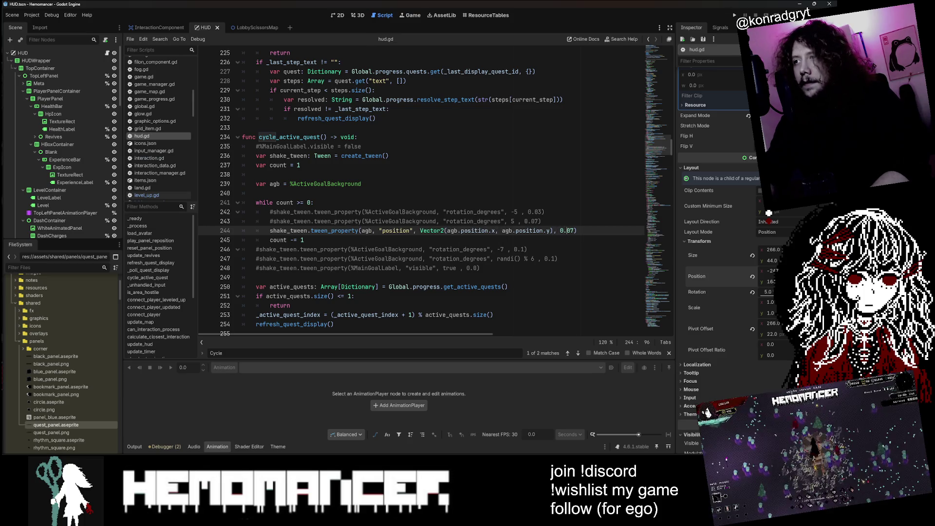
{"action": "key", "text": "ctrl+shift+d"}
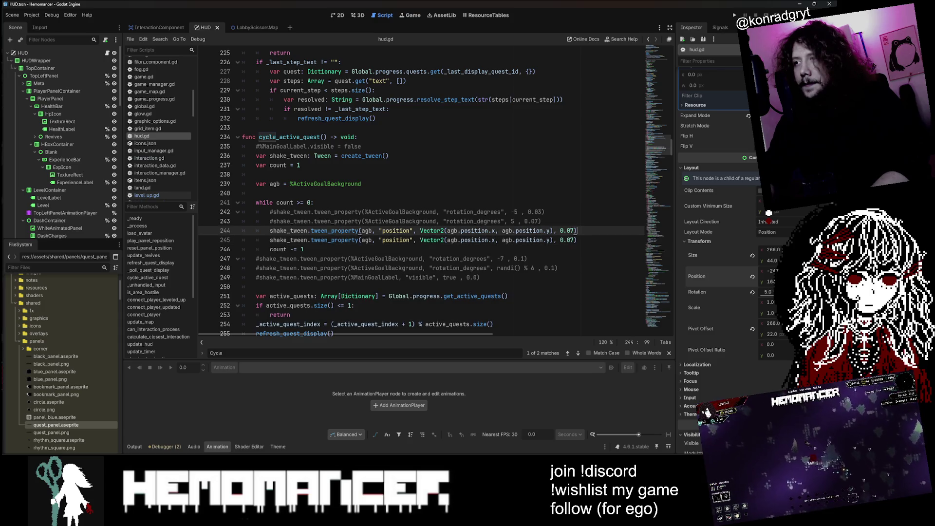
{"action": "type", "text": "3"}
- Offset the first position tween's x by - 5
{"action": "left_click", "coordinate": [569, 230]}
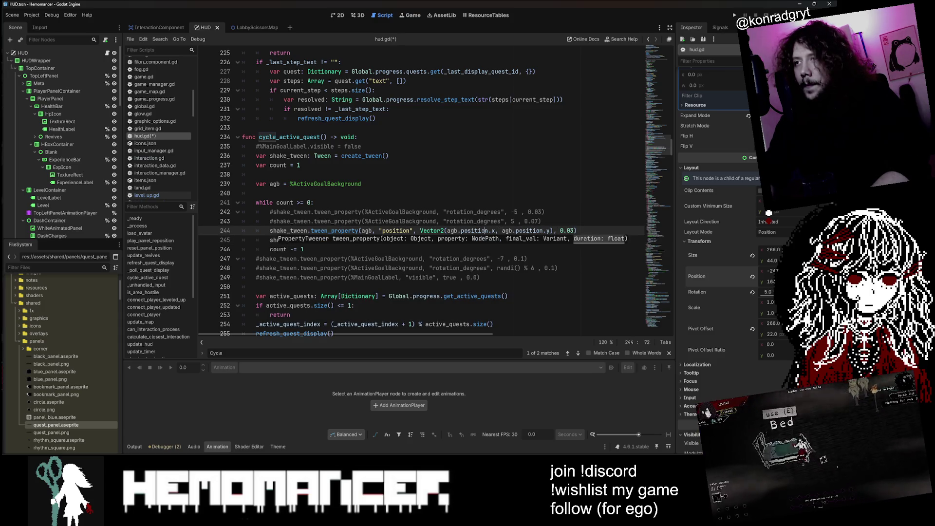
{"action": "type", "text": "+"}
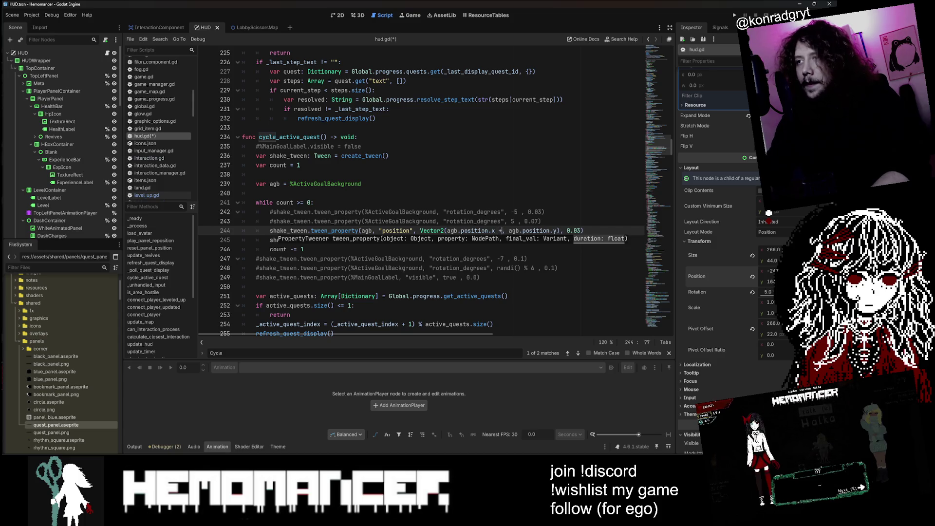
{"action": "type", "text": " 5"}
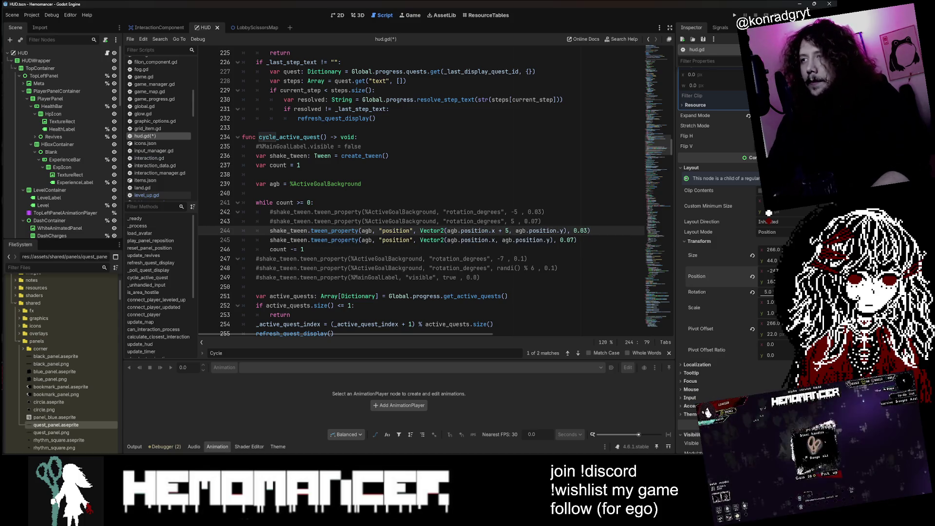
{"action": "key", "text": "Left"}
{"action": "key", "text": "Left"}
{"action": "key", "text": "BackSpace"}
{"action": "type", "text": "-"}
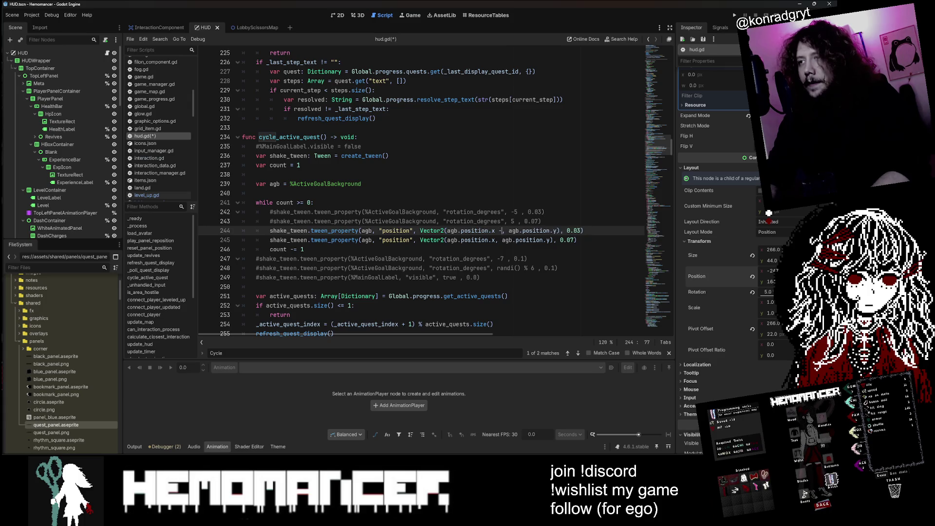
{"action": "key", "text": "Right"}
{"action": "key", "text": "Right"}
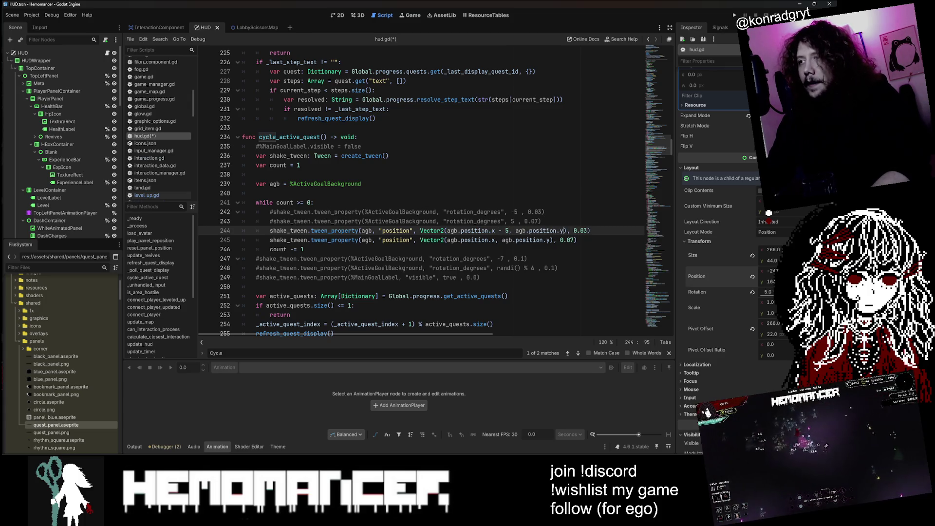
- Add + 3 to the second tween's x, save, and open a new line after the loop
{"action": "left_click", "coordinate": [498, 240]}
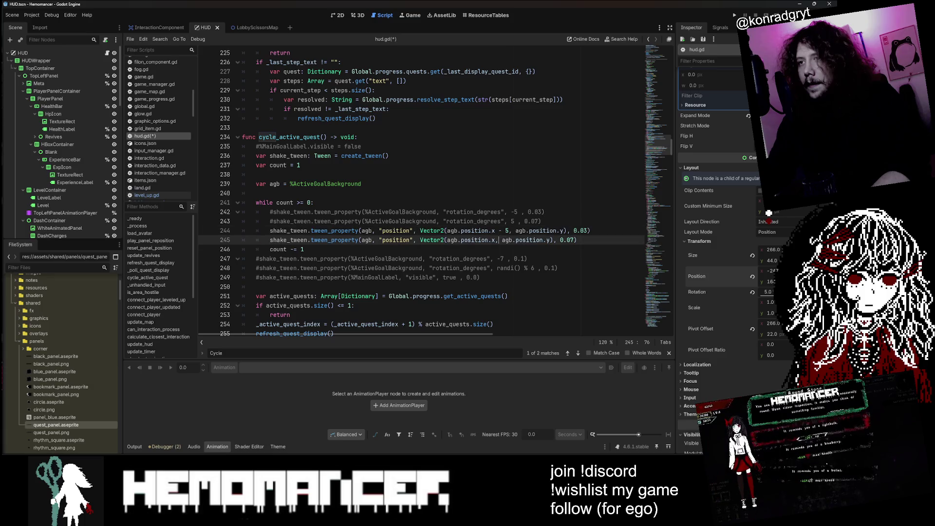
{"action": "type", "text": "+ "}
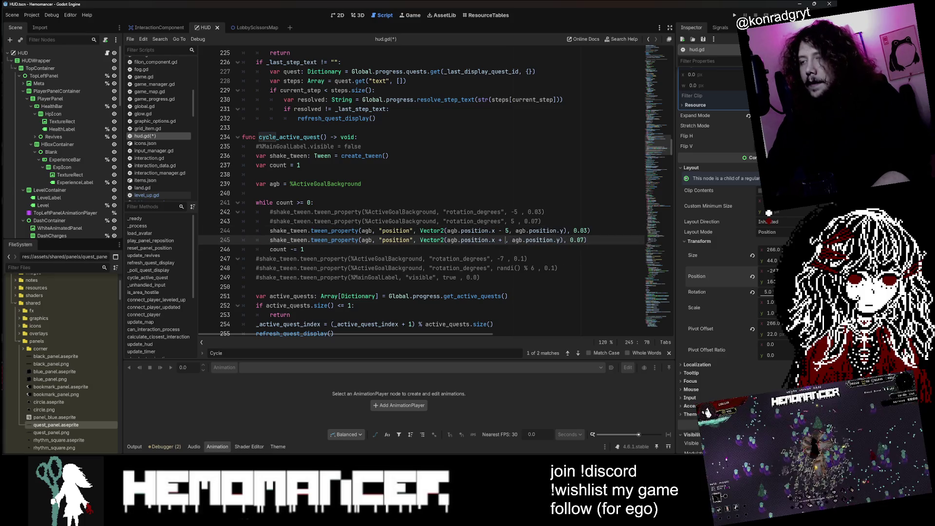
{"action": "type", "text": "3"}
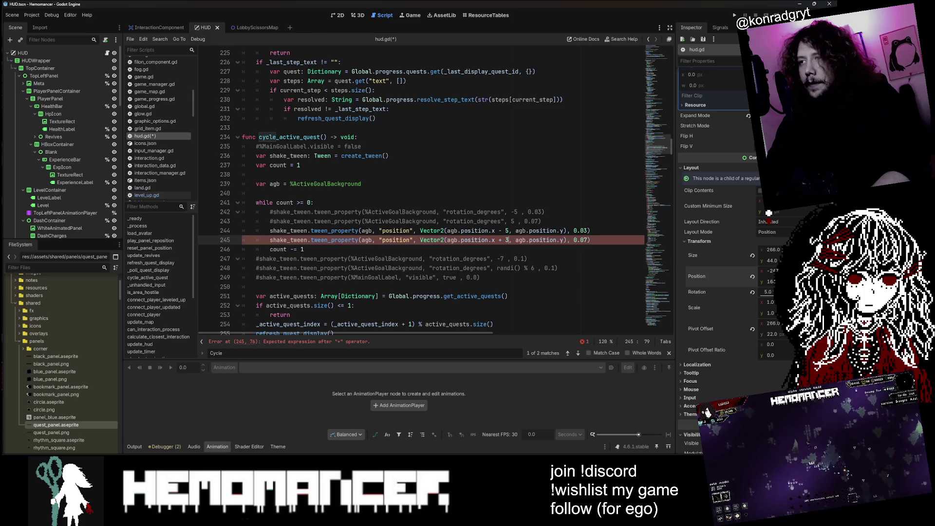
{"action": "key", "text": "ctrl+s"}
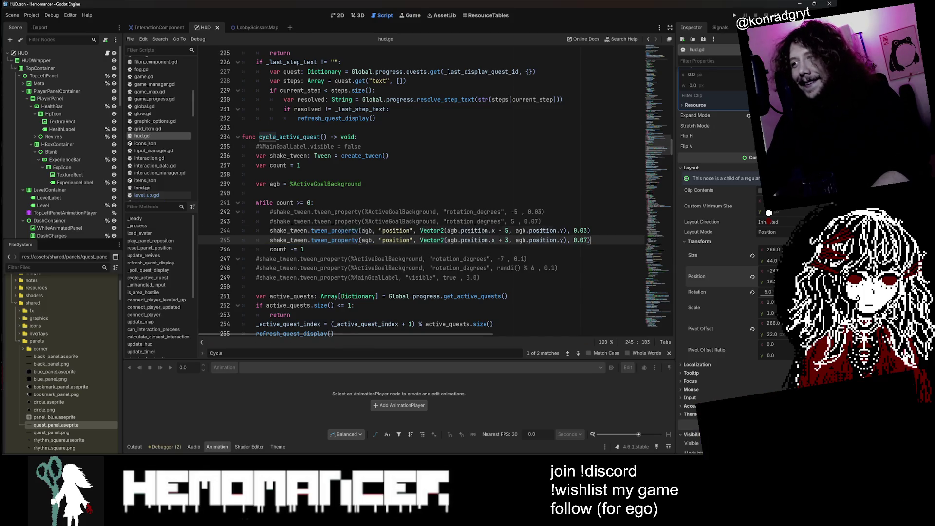
{"action": "key", "text": "End"}
{"action": "key", "text": "shift+Up"}
{"action": "key", "text": "Down"}
{"action": "key", "text": "Down"}
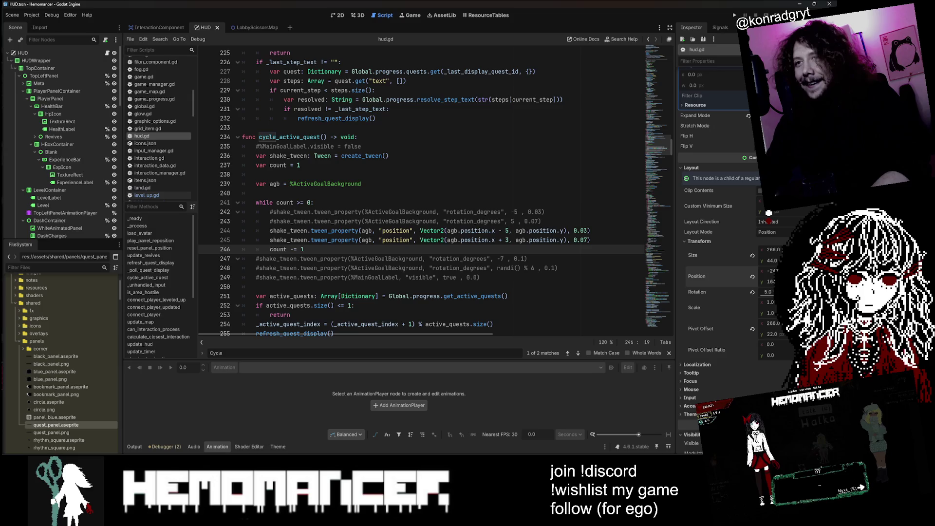
{"action": "key", "text": "Return"}
{"action": "key", "text": "Return"}
{"action": "key", "text": "Return"}
- Add a closing tween after the loop returning agb to Vector2(-247.698, 164.562) over 0.1 s
{"action": "key", "text": "BackSpace"}
{"action": "key", "text": "ctrl+v"}
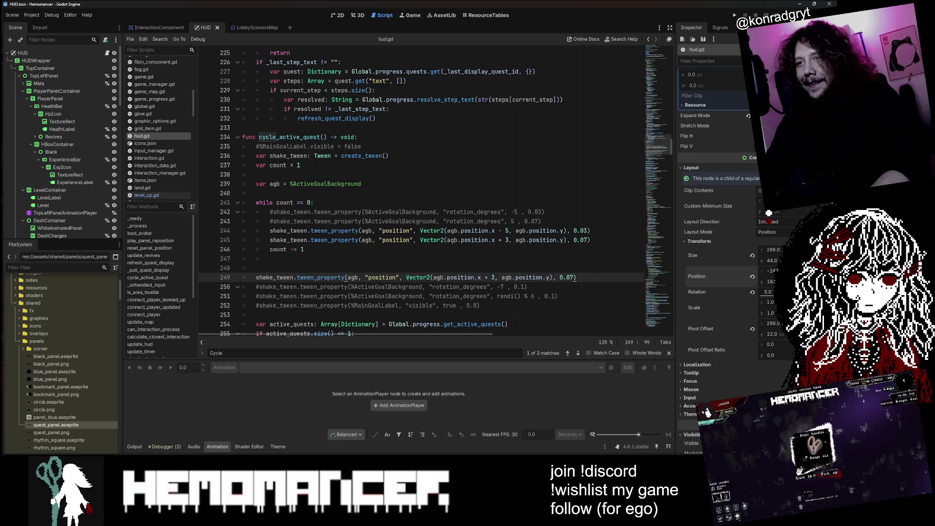
{"action": "key", "text": "Home"}
{"action": "key", "text": "alt+Up"}
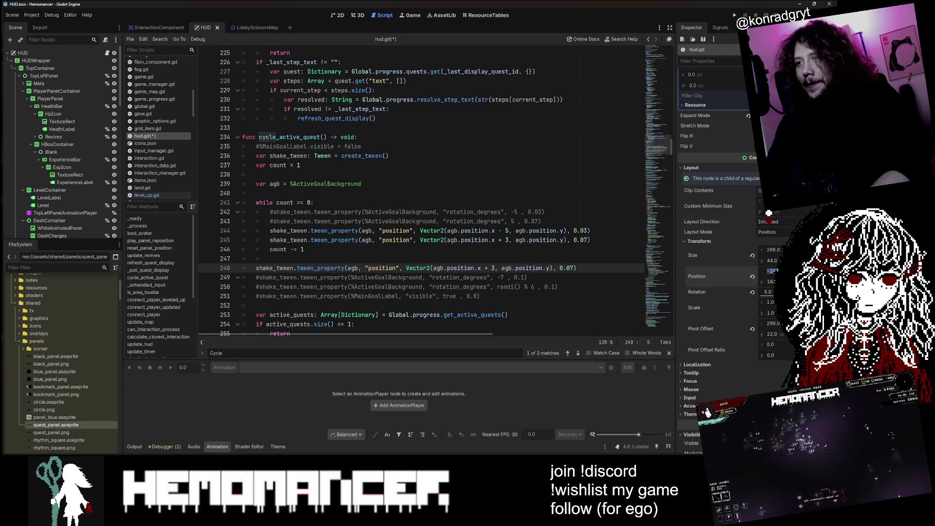
{"action": "key", "text": "ctrl+shift+Left"}
{"action": "key", "text": "ctrl+shift+Left"}
{"action": "key", "text": "ctrl+shift+Left"}
{"action": "key", "text": "ctrl+v"}
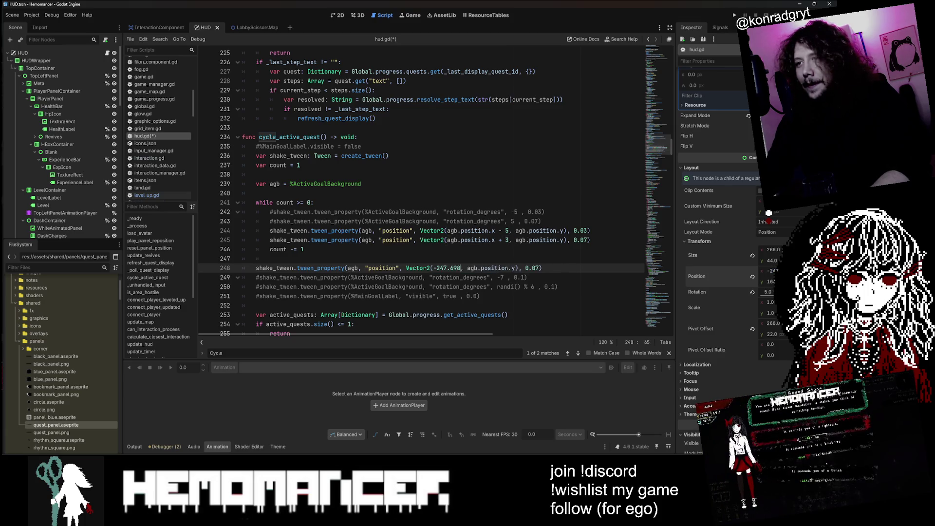
{"action": "key", "text": "ctrl+Right"}
{"action": "key", "text": "ctrl+Right"}
{"action": "key", "text": "ctrl+Right"}
{"action": "key", "text": "ctrl+shift+Left"}
{"action": "key", "text": "ctrl+shift+Left"}
{"action": "key", "text": "ctrl+shift+Left"}
{"action": "key", "text": "ctrl+v"}
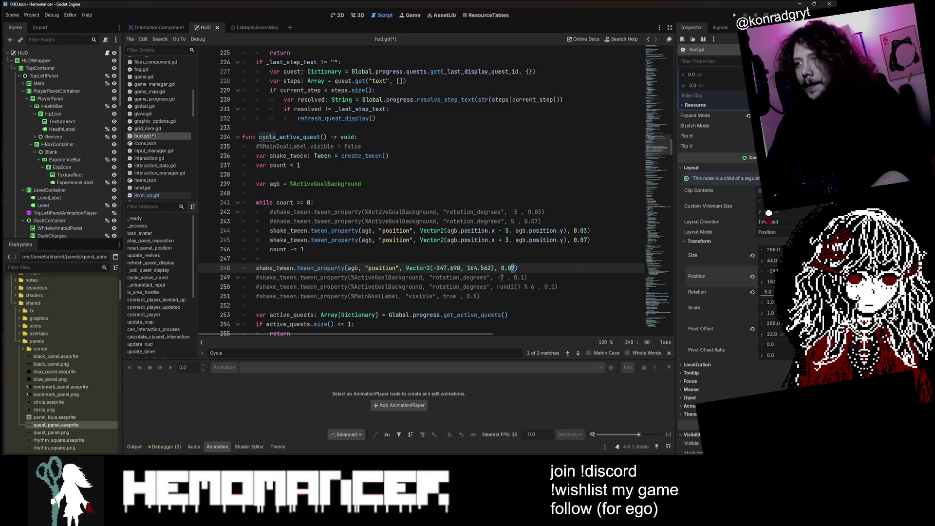
{"action": "type", "text": "1"}
{"action": "key", "text": "Up"}
- Save the script and run the game with F5 to test the shake
{"action": "key", "text": "ctrl+s"}
{"action": "left_click", "coordinate": [361, 183]}
{"action": "key", "text": "Down"}
{"action": "key", "text": "F5"}
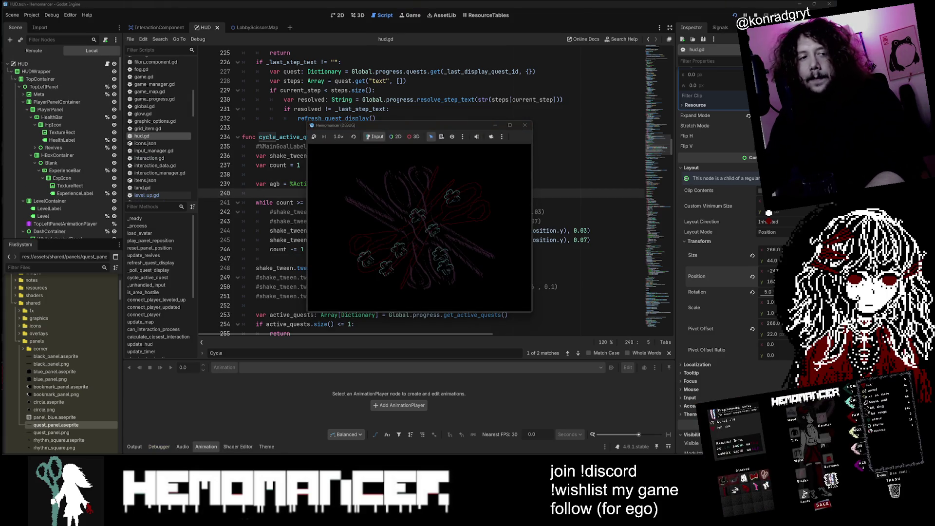
- Enlarge the game window and press START on the main menu
{"action": "mouse_move", "coordinate": [309, 312]}
{"action": "left_mouse_down"}
{"action": "mouse_move", "coordinate": [267, 317]}
{"action": "mouse_move", "coordinate": [51, 437]}
{"action": "left_mouse_up"}
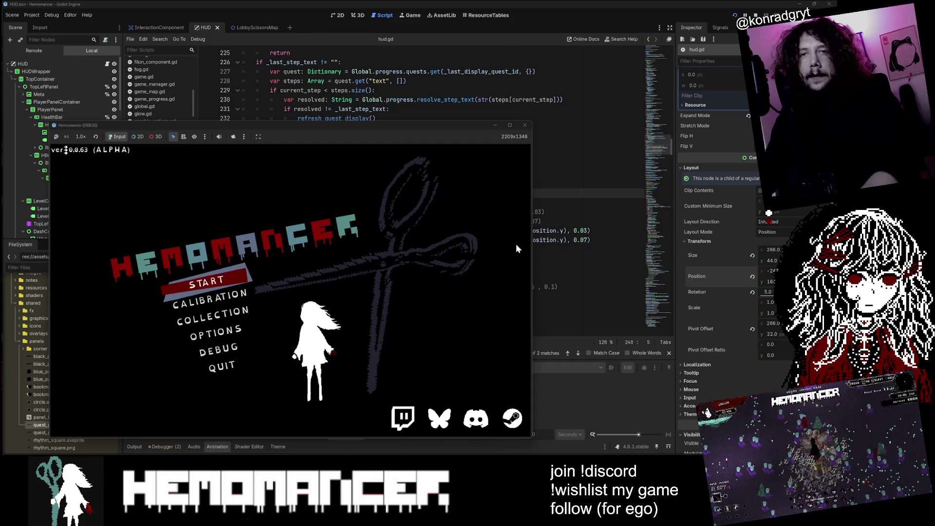
{"action": "mouse_move", "coordinate": [532, 122]}
{"action": "left_mouse_down"}
{"action": "mouse_move", "coordinate": [701, 44]}
{"action": "mouse_move", "coordinate": [744, 38]}
{"action": "left_mouse_up"}
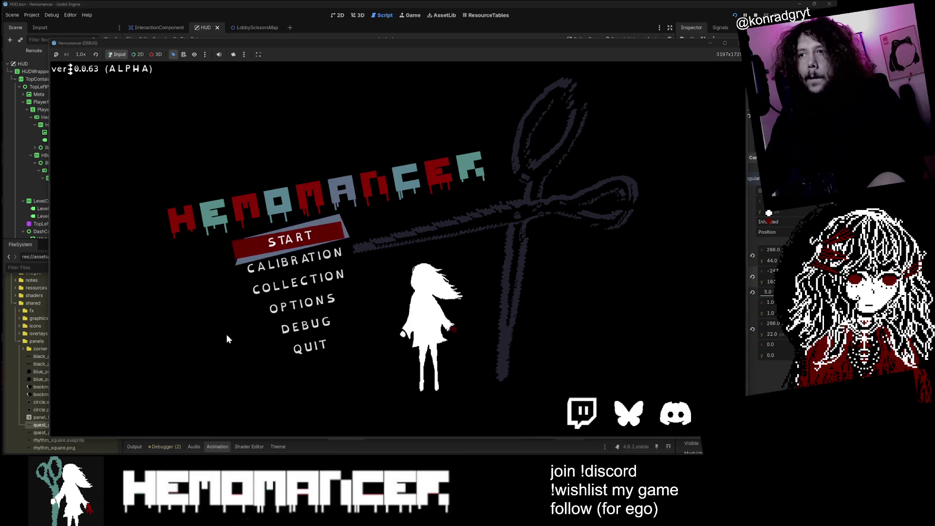
{"action": "key", "text": "Return"}
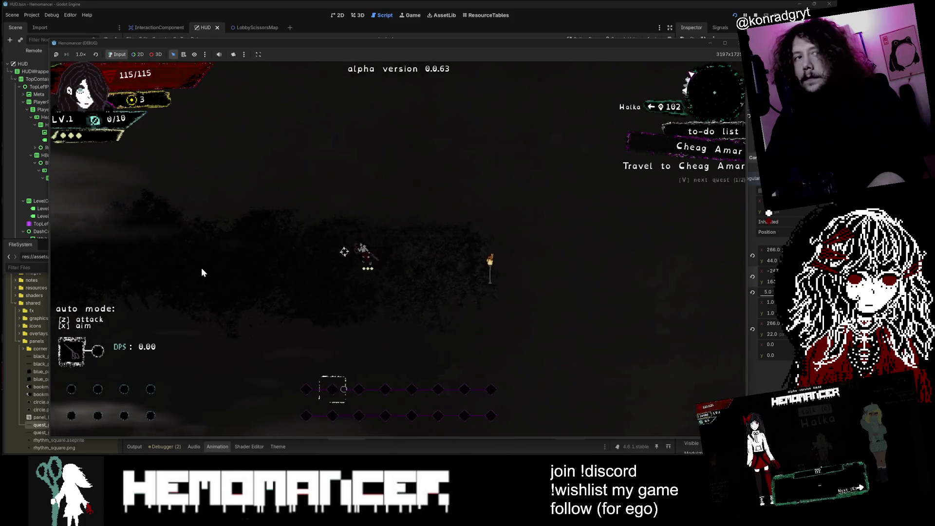
- Walk left to the Metronome, cycle quests back to Travel to Cheag Amar, and enlarge the window around the quest panel
{"action": "key", "text": "a"}
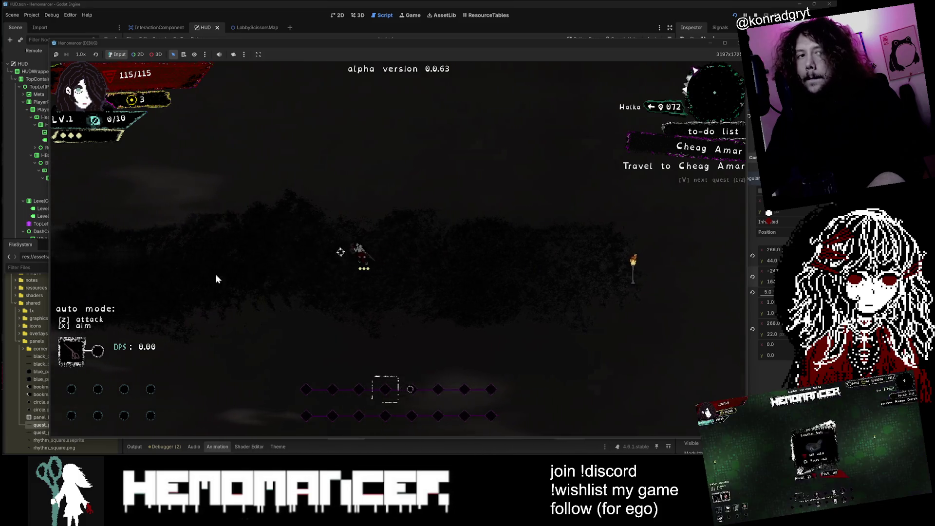
{"action": "key", "text": "v"}
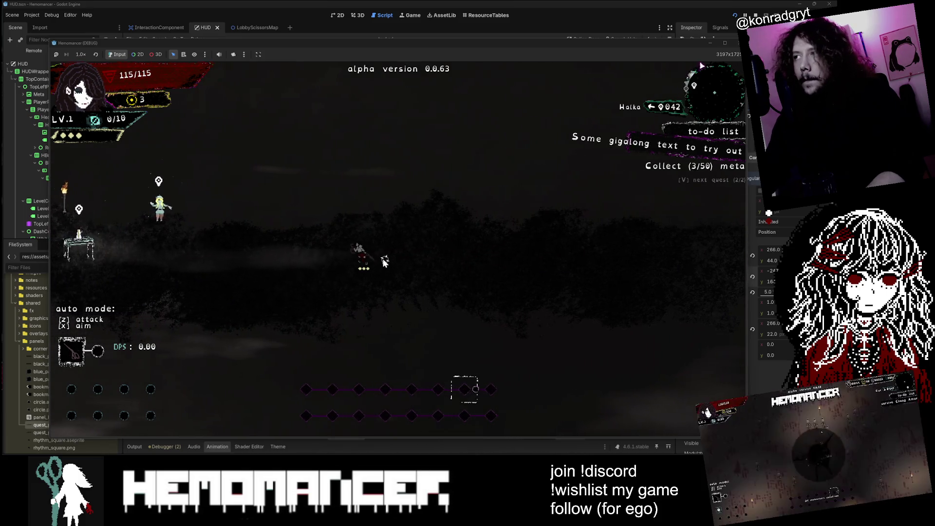
{"action": "key", "text": "a"}
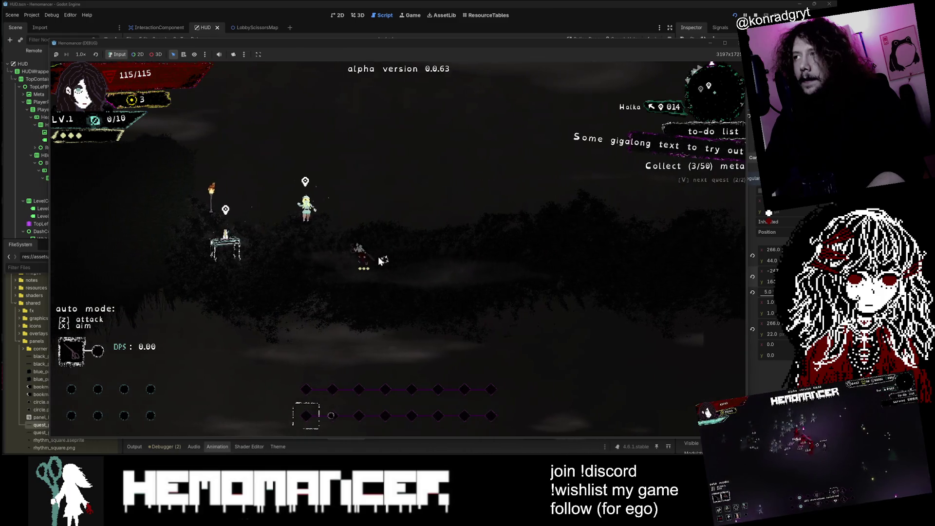
{"action": "key", "text": "v"}
{"action": "key", "text": "a"}
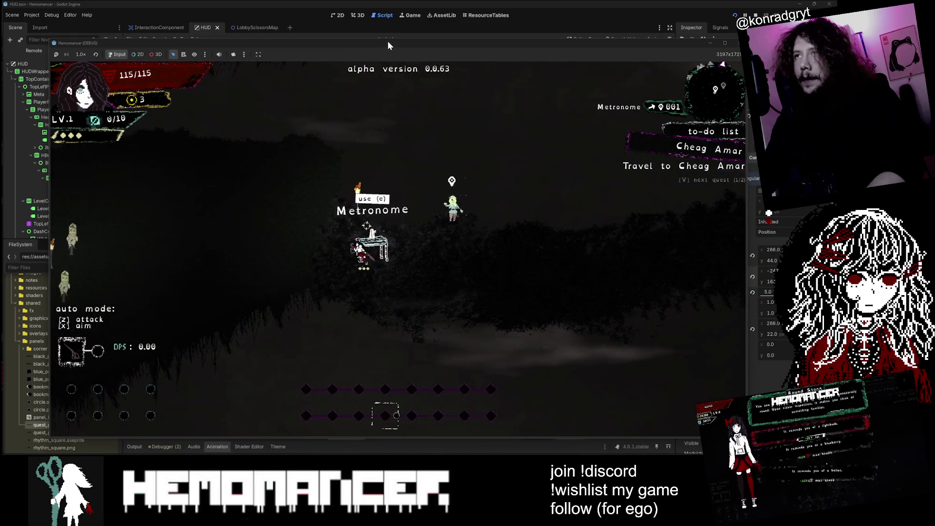
{"action": "mouse_move", "coordinate": [388, 43]}
{"action": "left_mouse_down"}
{"action": "mouse_move", "coordinate": [270, 149]}
{"action": "mouse_move", "coordinate": [190, 245]}
{"action": "mouse_move", "coordinate": [69, 328]}
{"action": "mouse_move", "coordinate": [38, 274]}
{"action": "left_mouse_up"}
{"action": "left_click_drag", "start_coordinate": [581, 272], "coordinate": [725, 60]}
{"action": "key", "text": "v"}
{"action": "key", "text": "v"}
{"action": "key", "text": "v"}
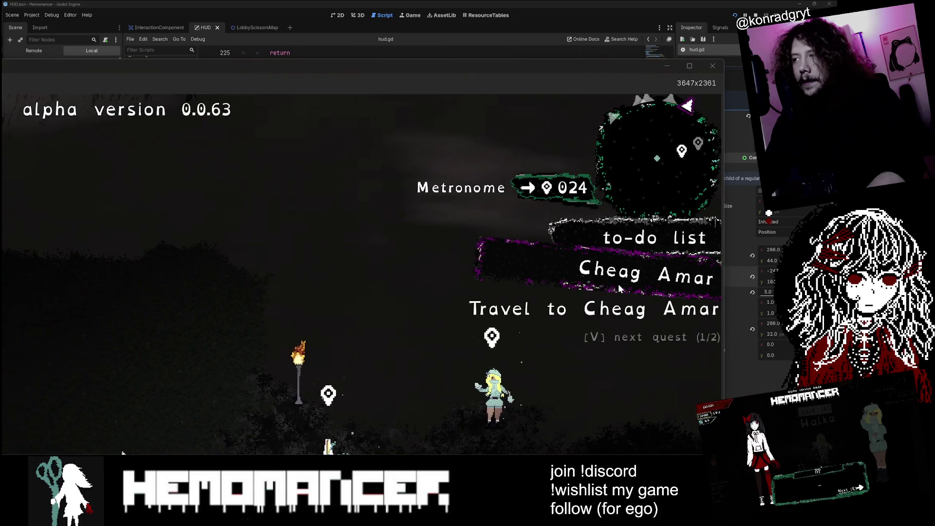
{"action": "key", "text": "v"}
{"action": "key", "text": "v"}
{"action": "key", "text": "v"}
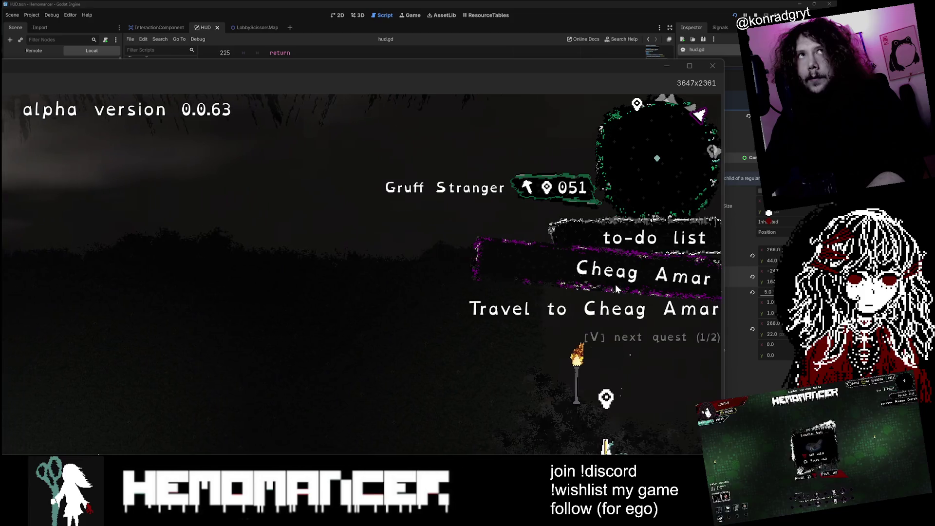
{"action": "key", "text": "v"}
{"action": "key", "text": "v"}
{"action": "key", "text": "v"}
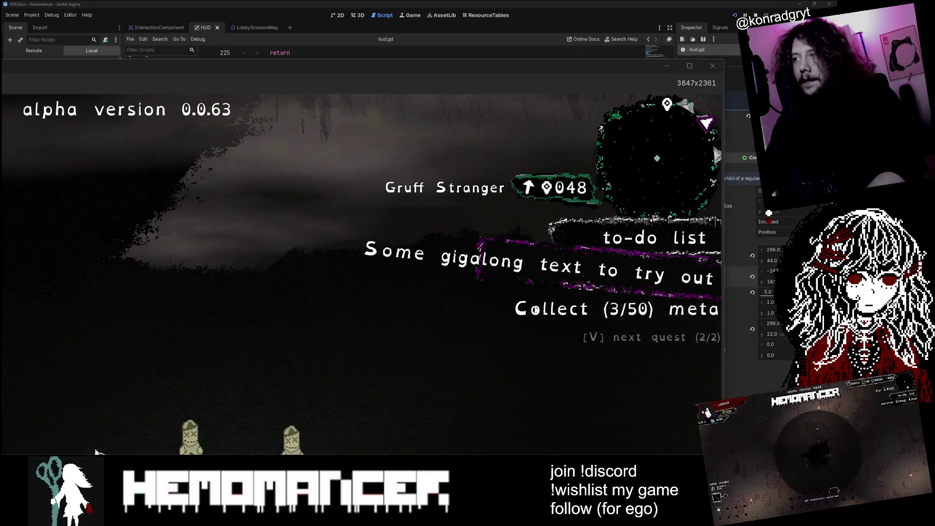
{"action": "key", "text": "v"}
{"action": "key", "text": "v"}
{"action": "key", "text": "v"}
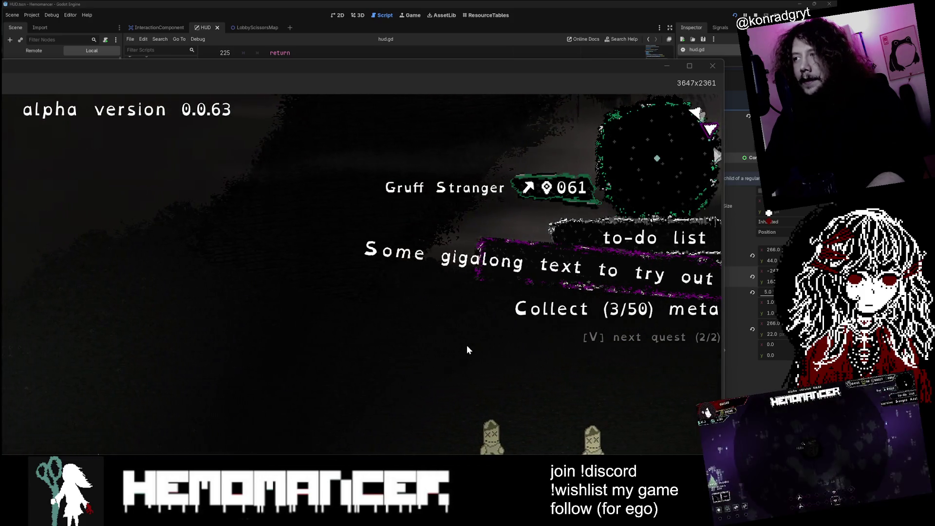
{"action": "key", "text": "v"}
{"action": "key", "text": "v"}
{"action": "key", "text": "v"}
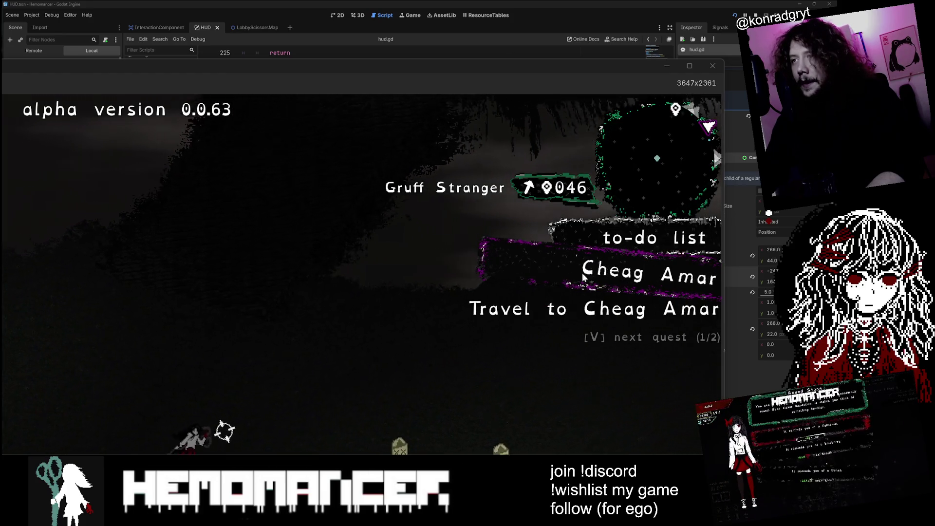
{"action": "key", "text": "v"}
{"action": "key", "text": "v"}
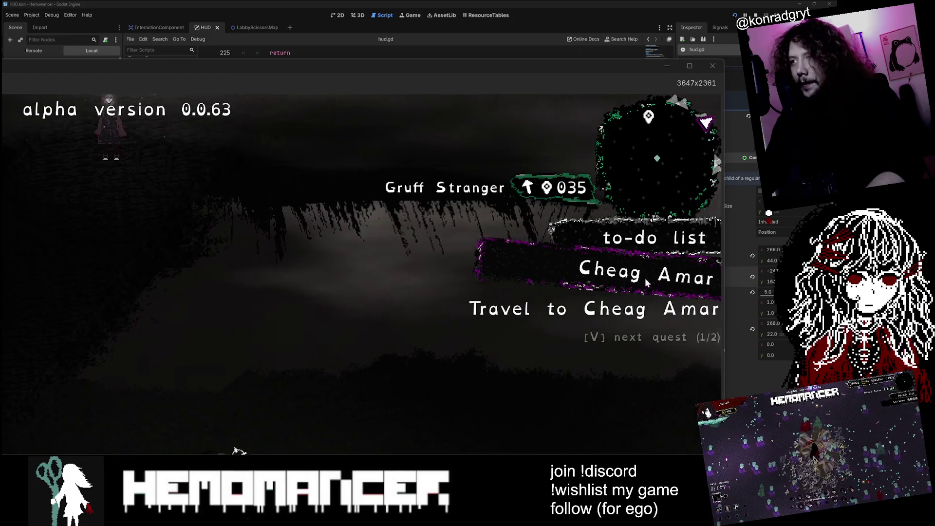
{"action": "key", "text": "v"}
{"action": "key", "text": "v"}
{"action": "key", "text": "v"}
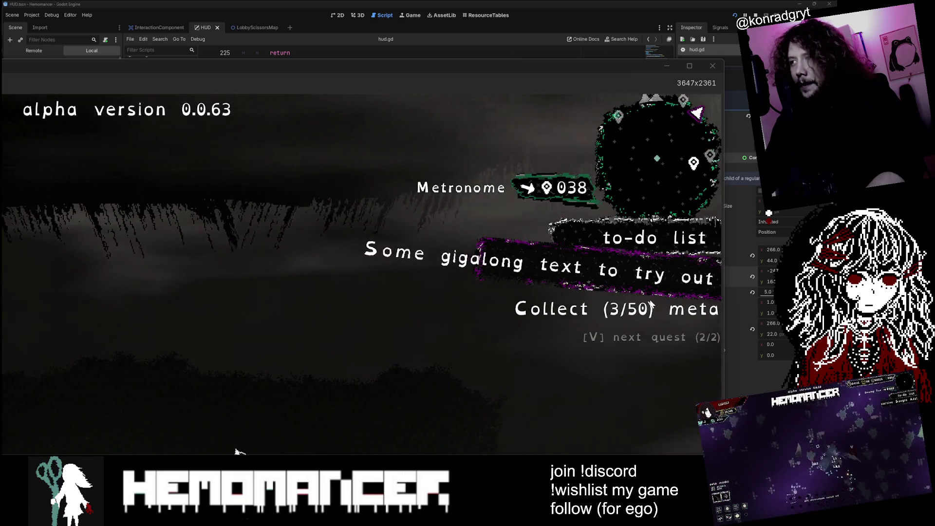
{"action": "key", "text": "v"}
{"action": "key", "text": "v"}
{"action": "key", "text": "v"}
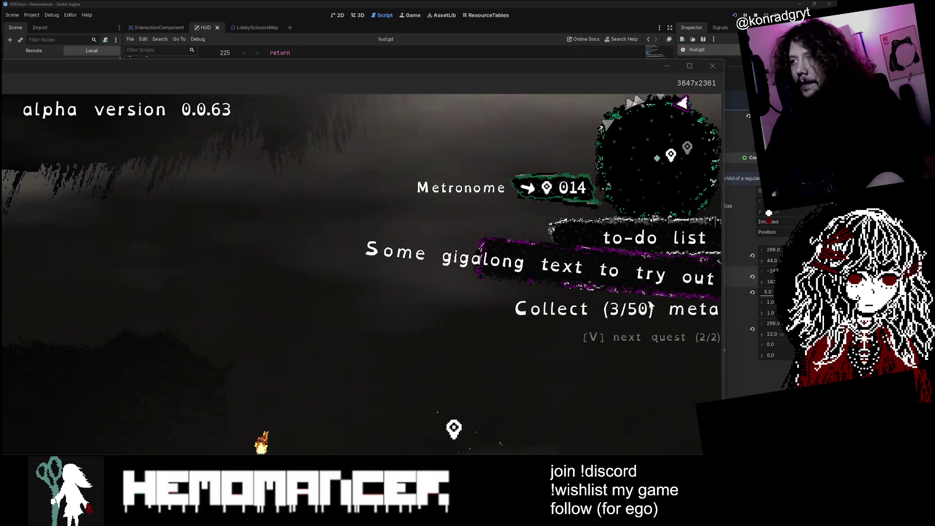
{"action": "key", "text": "v"}
{"action": "key", "text": "v"}
{"action": "key", "text": "v"}
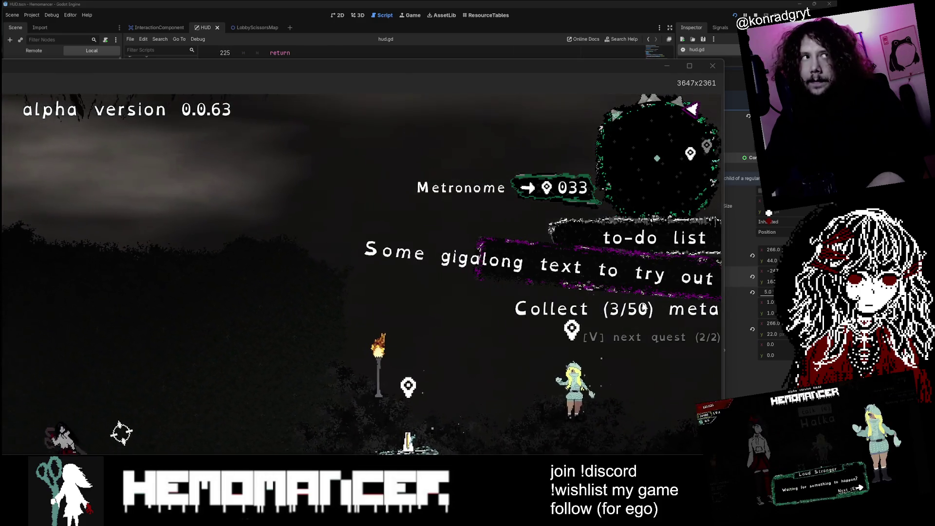
{"action": "key", "text": "v"}
{"action": "key", "text": "v"}
{"action": "key", "text": "v"}
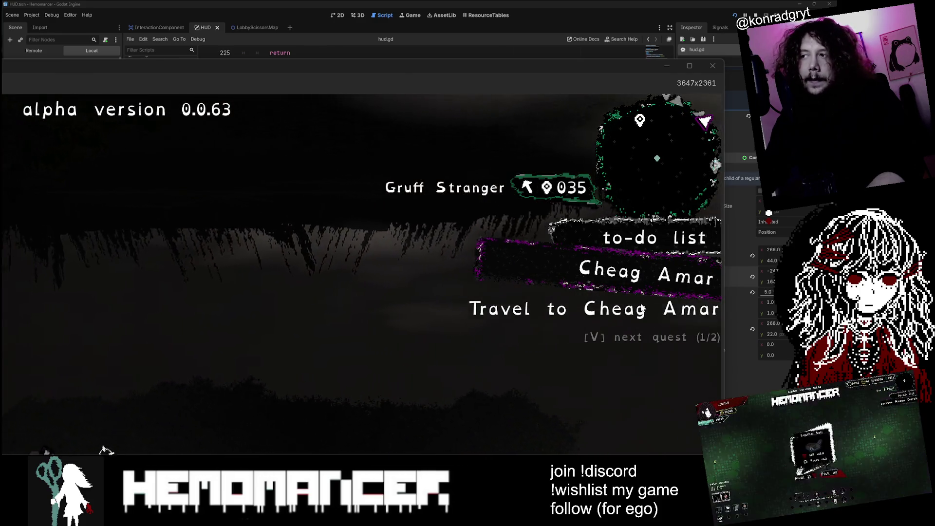
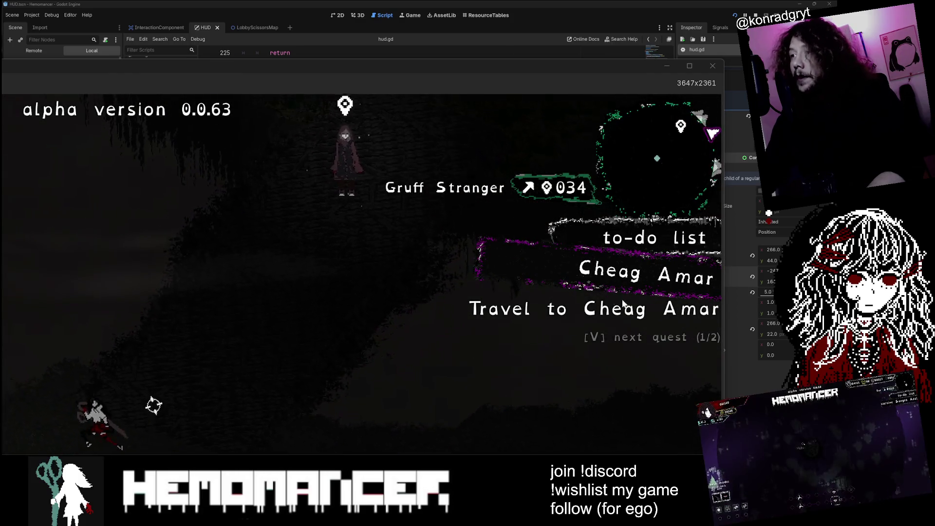
- Flip the to-do list between its two quests with V, walk right, then shrink the game window
{"action": "key", "text": "v"}
{"action": "key", "text": "v"}
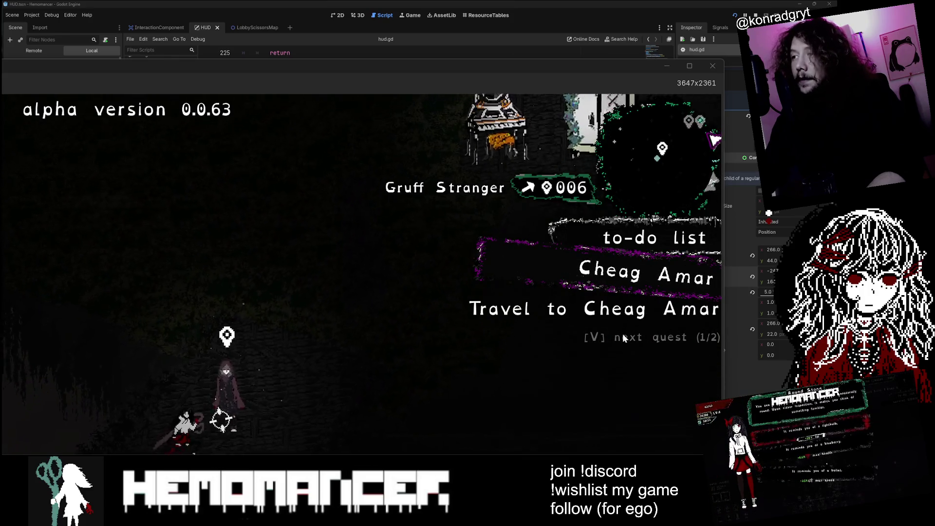
{"action": "key", "text": "v"}
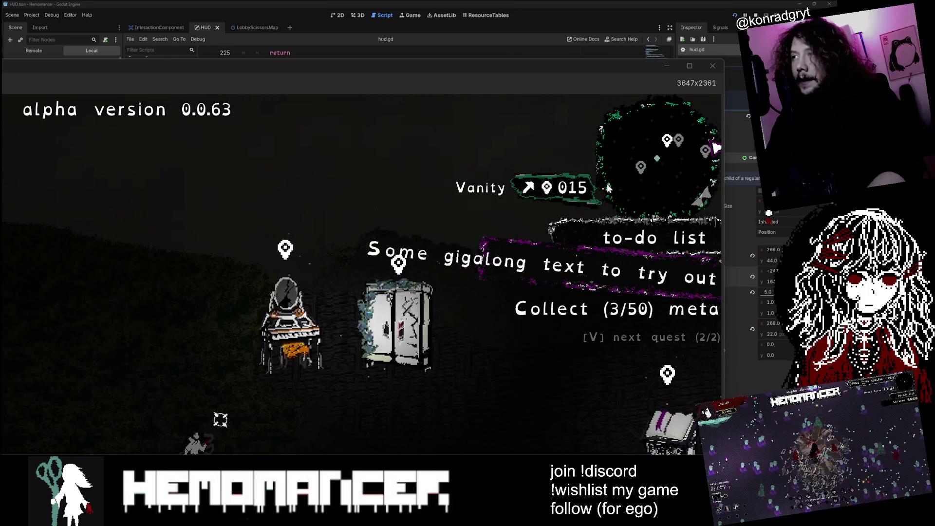
{"action": "key", "text": "v"}
{"action": "key", "text": "d"}
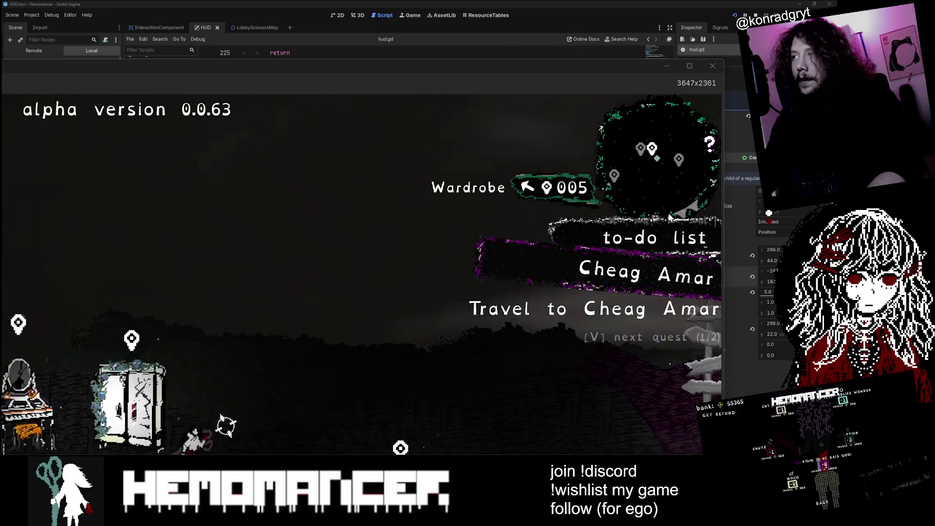
{"action": "key", "text": "v"}
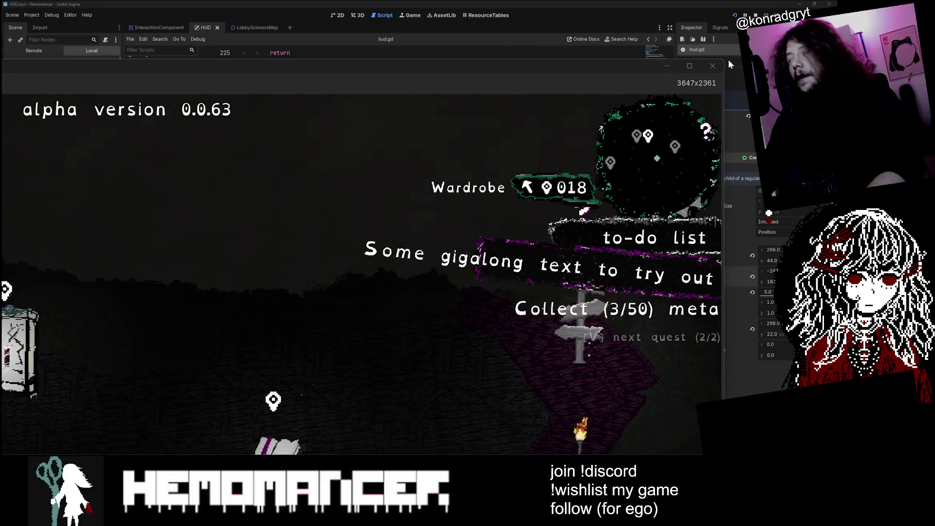
{"action": "mouse_move", "coordinate": [724, 60]}
{"action": "left_mouse_down"}
{"action": "mouse_move", "coordinate": [398, 218]}
{"action": "mouse_move", "coordinate": [100, 270]}
{"action": "mouse_move", "coordinate": [527, 151]}
{"action": "mouse_move", "coordinate": [497, 87]}
{"action": "left_mouse_up"}
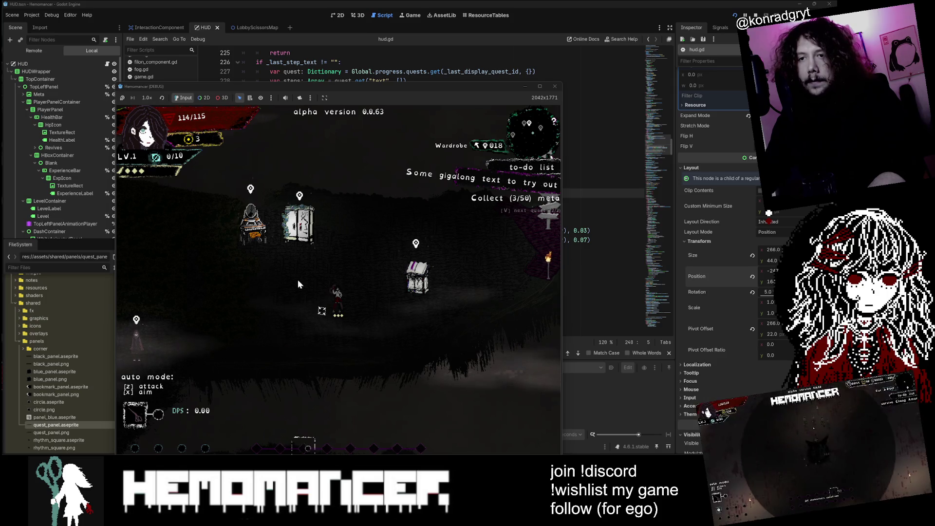
- Delete the commented rotation tween lines inside and after the loop in cycle_active_quest, and save hud.gd
{"action": "left_click_drag", "start_coordinate": [204, 81], "coordinate": [157, 50]}
{"action": "left_click", "coordinate": [145, 36]}
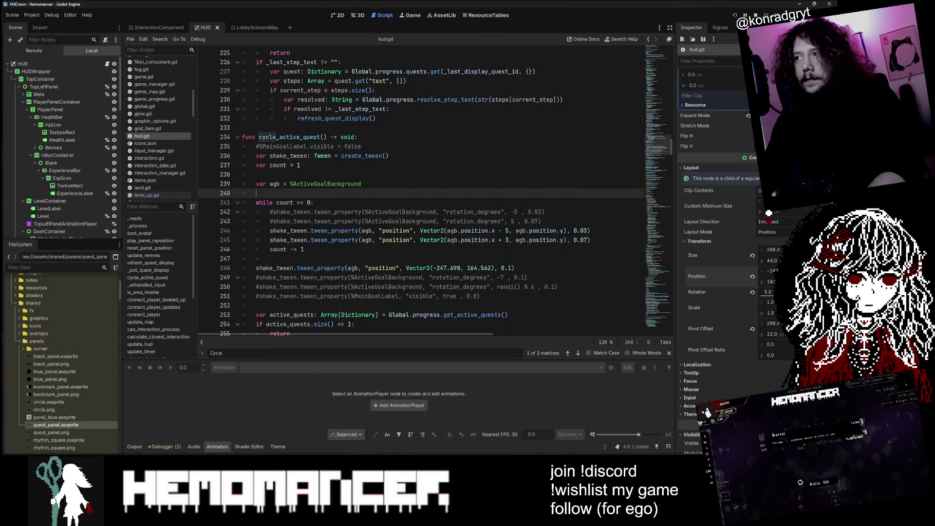
{"action": "mouse_move", "coordinate": [257, 212]}
{"action": "left_mouse_down"}
{"action": "mouse_move", "coordinate": [491, 212]}
{"action": "mouse_move", "coordinate": [541, 221]}
{"action": "left_mouse_up"}
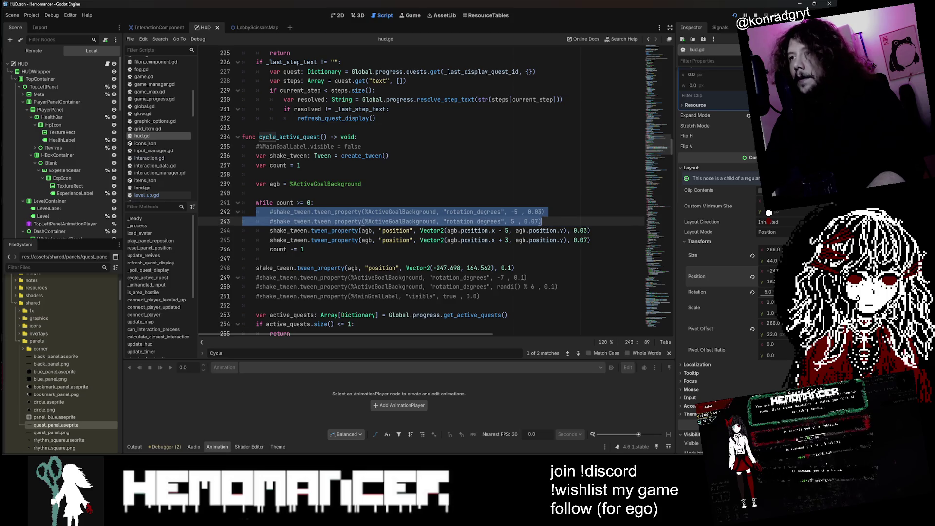
{"action": "key", "text": "Delete"}
{"action": "left_click_drag", "start_coordinate": [243, 268], "coordinate": [320, 277]}
{"action": "key", "text": "BackSpace"}
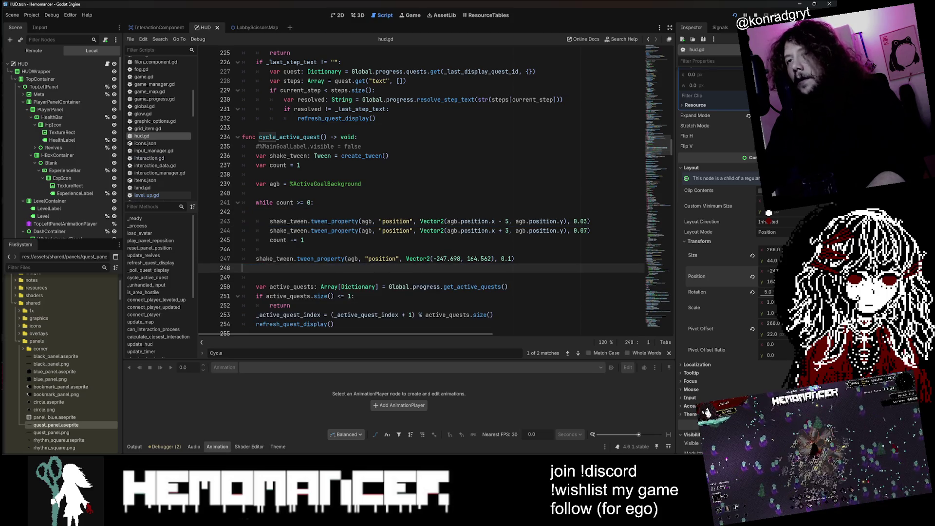
{"action": "key", "text": "Delete"}
{"action": "key", "text": "ctrl+s"}
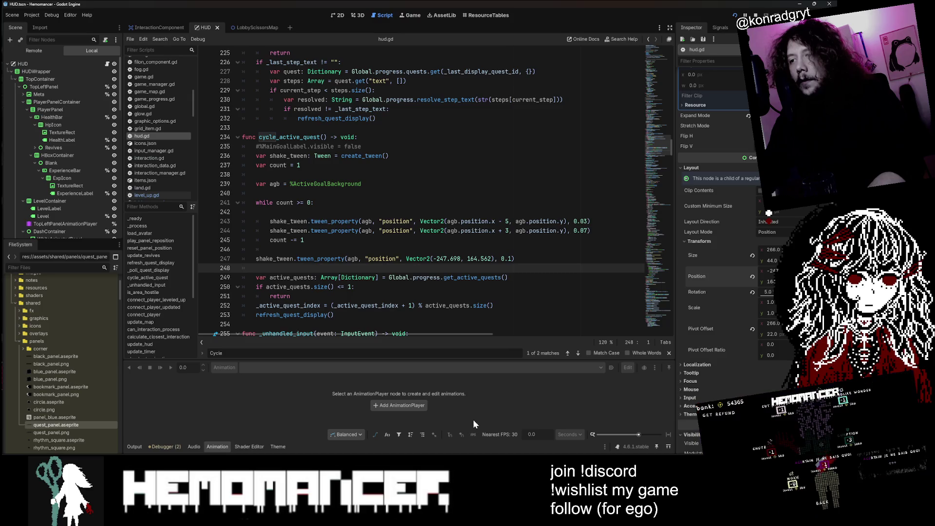
- Remove the stray blank lines around the agb variable, then relaunch the game with F5
{"action": "key", "text": "Up"}
{"action": "key", "text": "Up"}
{"action": "key", "text": "Up"}
{"action": "key", "text": "Down"}
{"action": "key", "text": "Down"}
{"action": "key", "text": "Down"}
{"action": "key", "text": "ctrl+shift+k"}
{"action": "key", "text": "Up"}
{"action": "key", "text": "Up"}
{"action": "key", "text": "Up"}
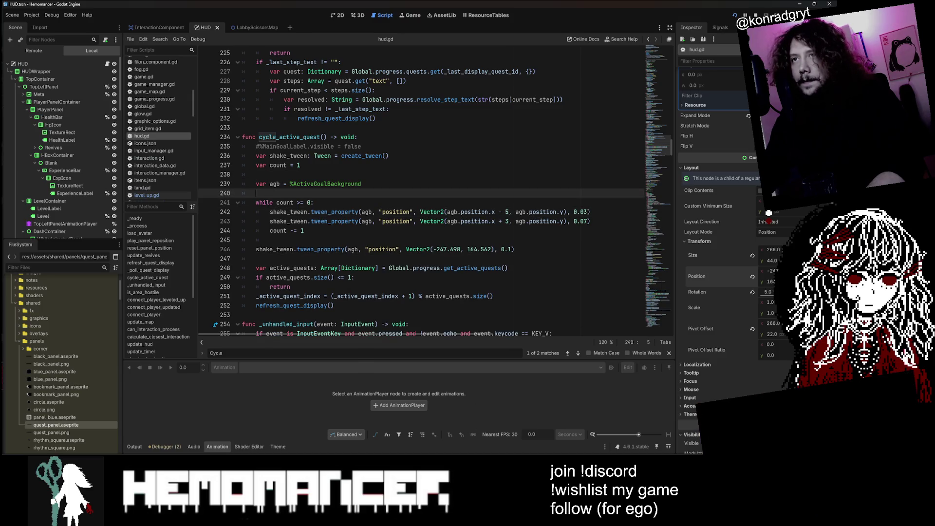
{"action": "key", "text": "ctrl+shift+k"}
{"action": "key", "text": "Down"}
{"action": "key", "text": "Down"}
{"action": "key", "text": "End"}
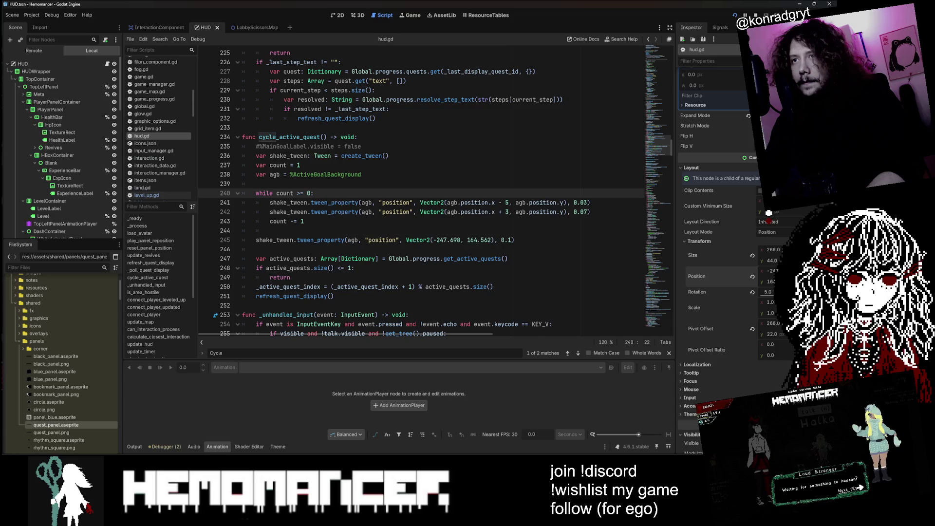
{"action": "key", "text": "Down"}
{"action": "key", "text": "Down"}
{"action": "key", "text": "Down"}
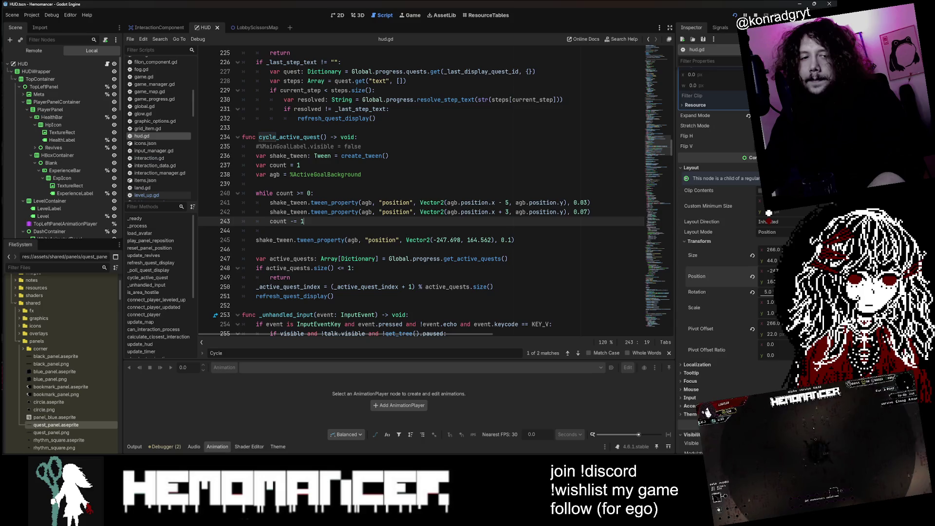
{"action": "key", "text": "Up"}
{"action": "key", "text": "Up"}
{"action": "key", "text": "Up"}
{"action": "key", "text": "End"}
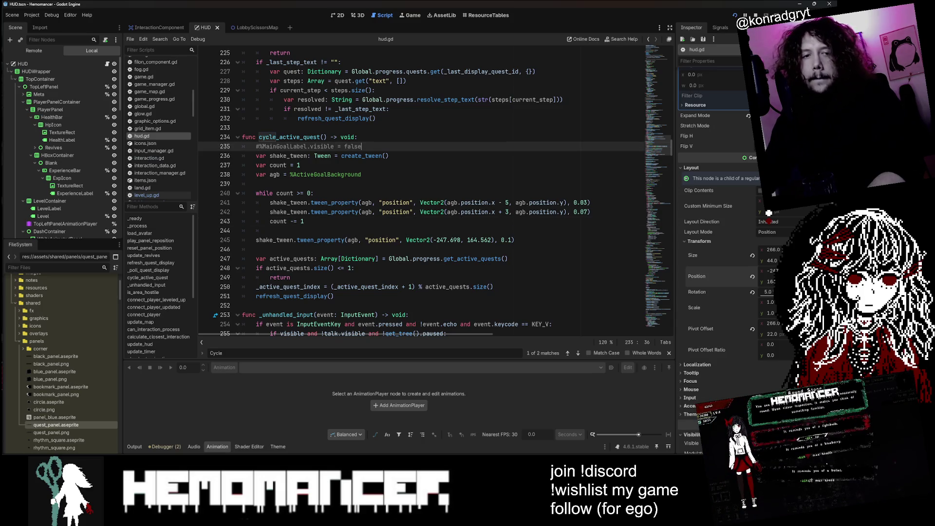
{"action": "key", "text": "Down"}
{"action": "key", "text": "Down"}
{"action": "key", "text": "Down"}
{"action": "key", "text": "F5"}
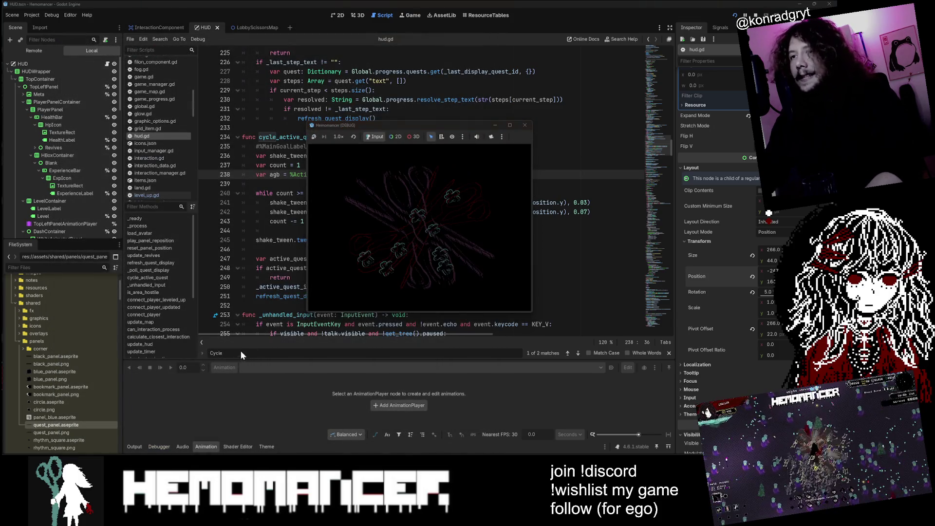
- Enlarge the debug window, start the game, walk left and cycle quests to watch the shake, then close it
{"action": "mouse_move", "coordinate": [305, 314]}
{"action": "left_mouse_down"}
{"action": "mouse_move", "coordinate": [100, 430]}
{"action": "mouse_move", "coordinate": [12, 450]}
{"action": "left_mouse_up"}
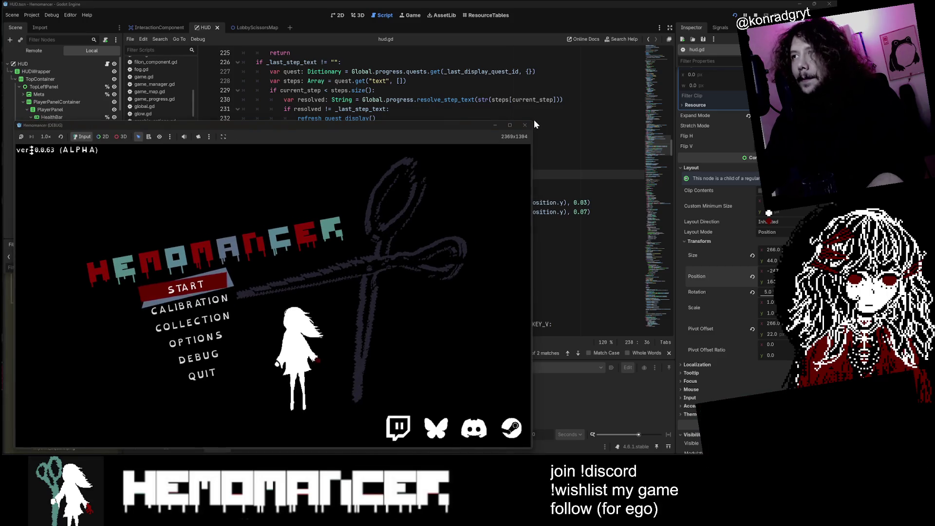
{"action": "mouse_move", "coordinate": [534, 123]}
{"action": "left_mouse_down"}
{"action": "mouse_move", "coordinate": [672, 20]}
{"action": "mouse_move", "coordinate": [709, 20]}
{"action": "left_mouse_up"}
{"action": "key", "text": "Return"}
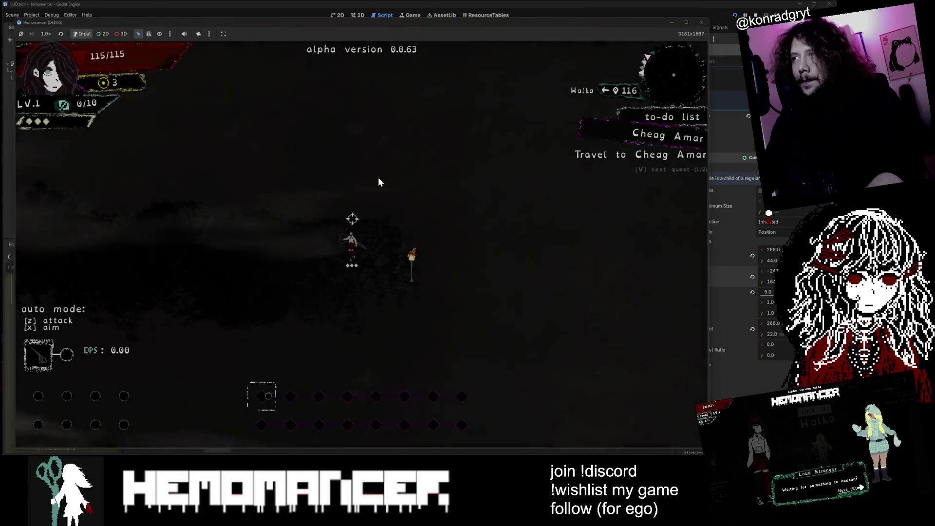
{"action": "key", "text": "a"}
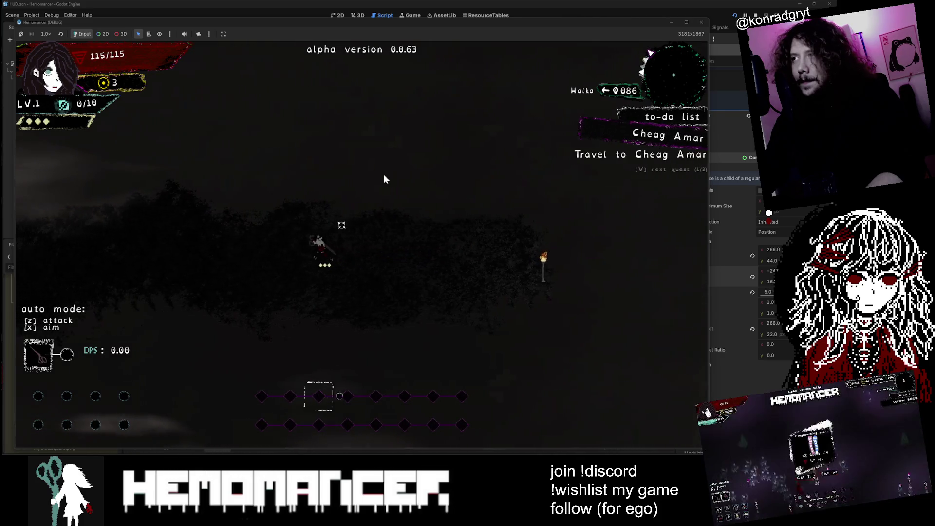
{"action": "key", "text": "a"}
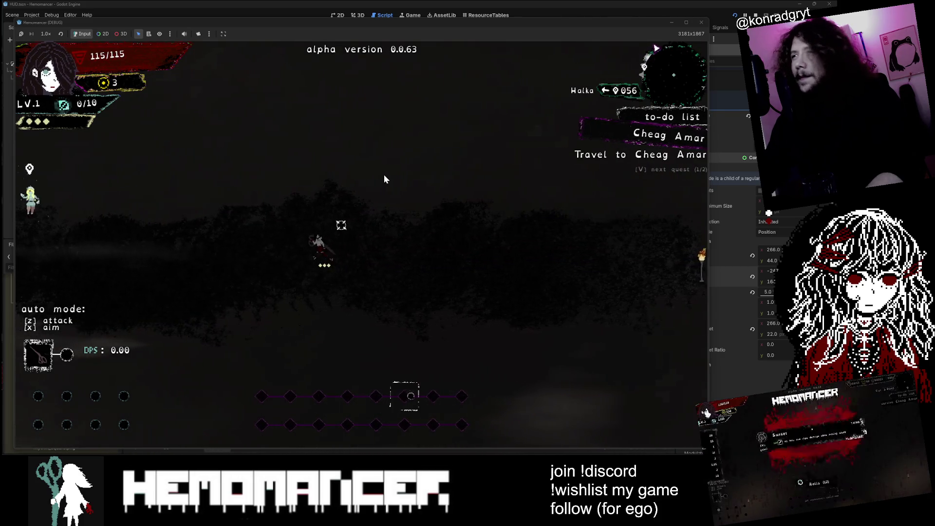
{"action": "key", "text": "a"}
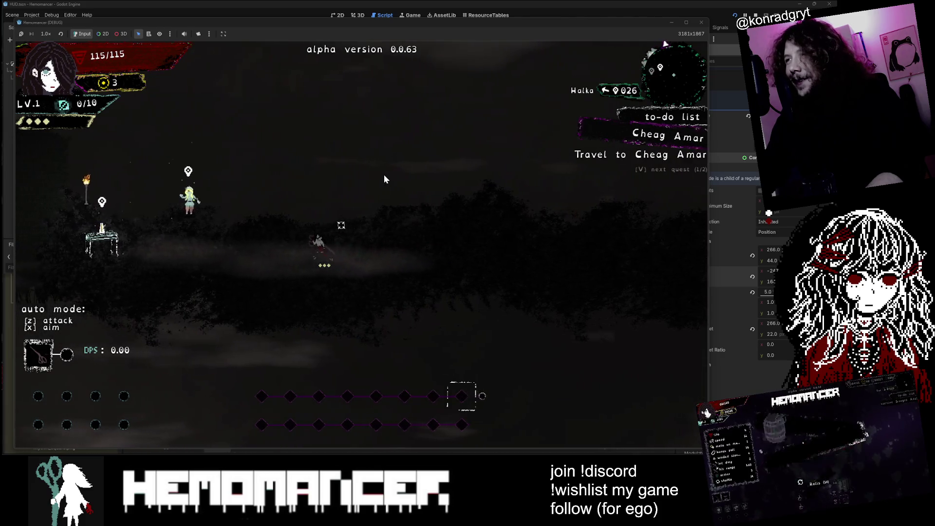
{"action": "key", "text": "a"}
{"action": "key", "text": "v"}
{"action": "key", "text": "v"}
{"action": "key", "text": "v"}
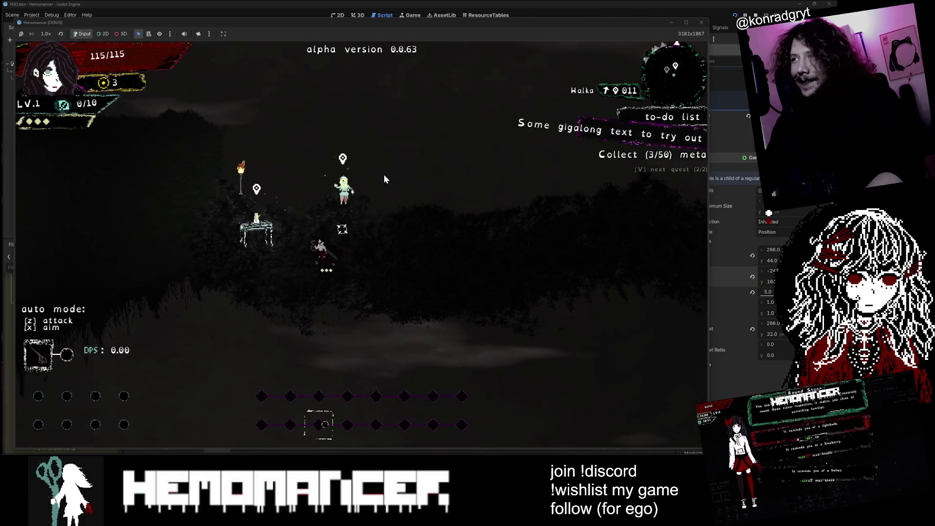
{"action": "left_click", "coordinate": [701, 22]}
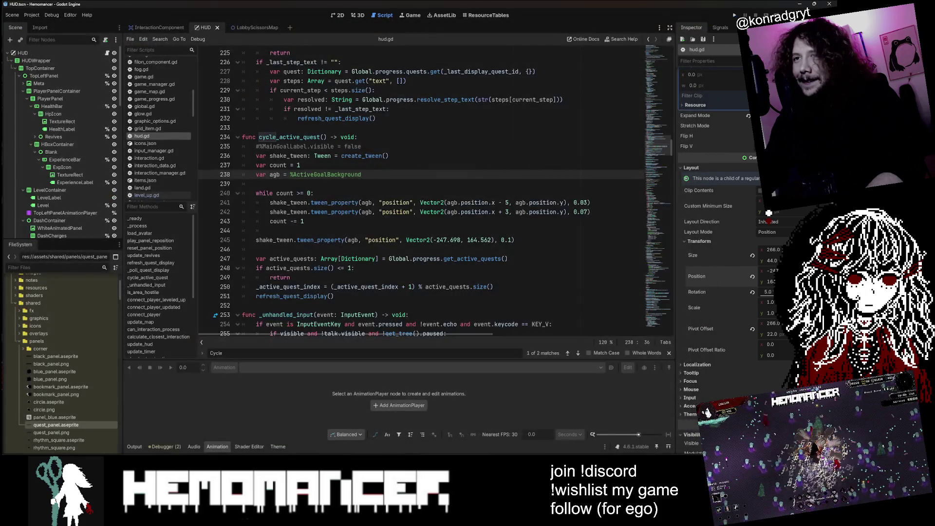
- Restore the random rotation tween in place of the fixed -7 rotation, remove the loop's blank line, and save
{"action": "key", "text": "ctrl+z"}
{"action": "key", "text": "ctrl+z"}
{"action": "key", "text": "ctrl+z"}
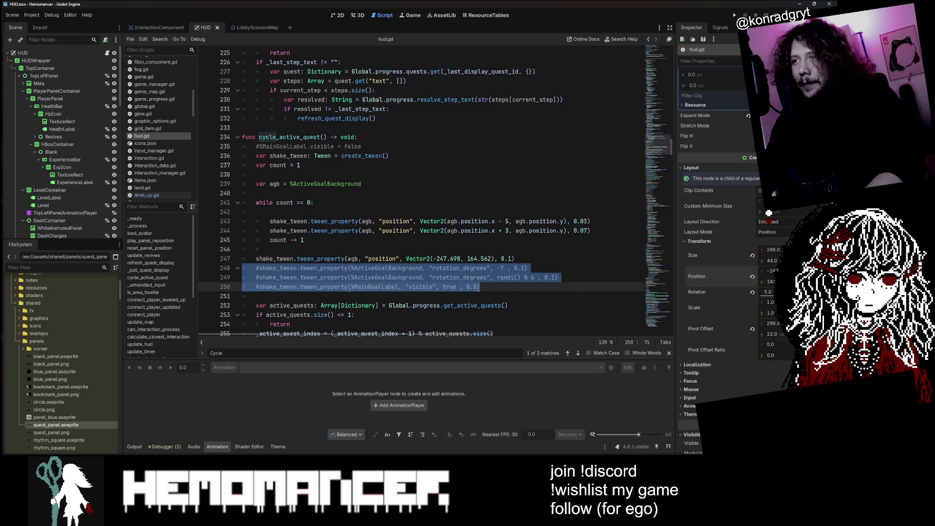
{"action": "key", "text": "ctrl+shift+z"}
{"action": "key", "text": "ctrl+shift+z"}
{"action": "key", "text": "ctrl+shift+z"}
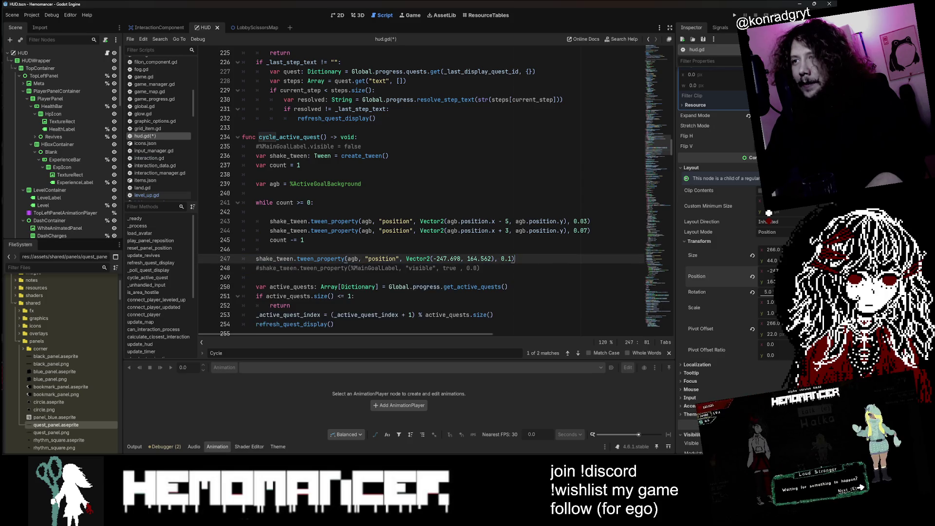
{"action": "key", "text": "ctrl+z"}
{"action": "key", "text": "ctrl+z"}
{"action": "key", "text": "ctrl+z"}
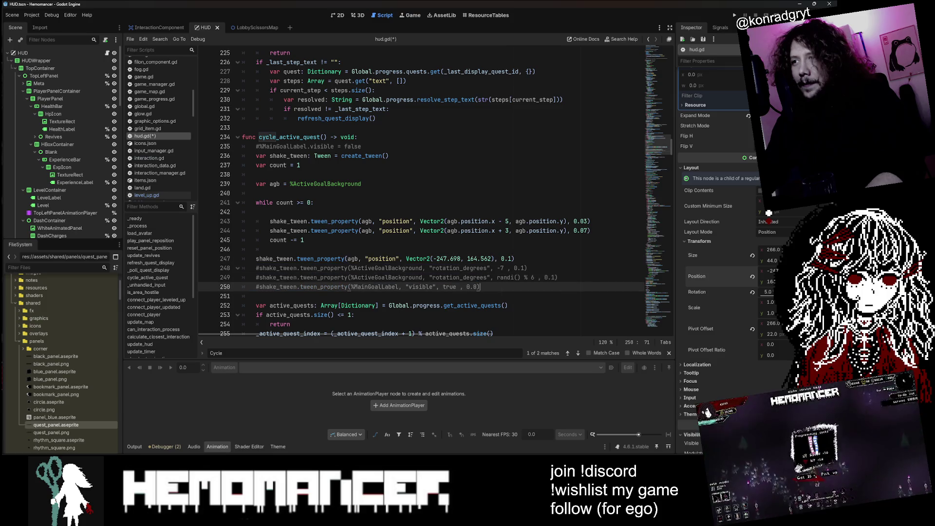
{"action": "key", "text": "Up"}
{"action": "key", "text": "Up"}
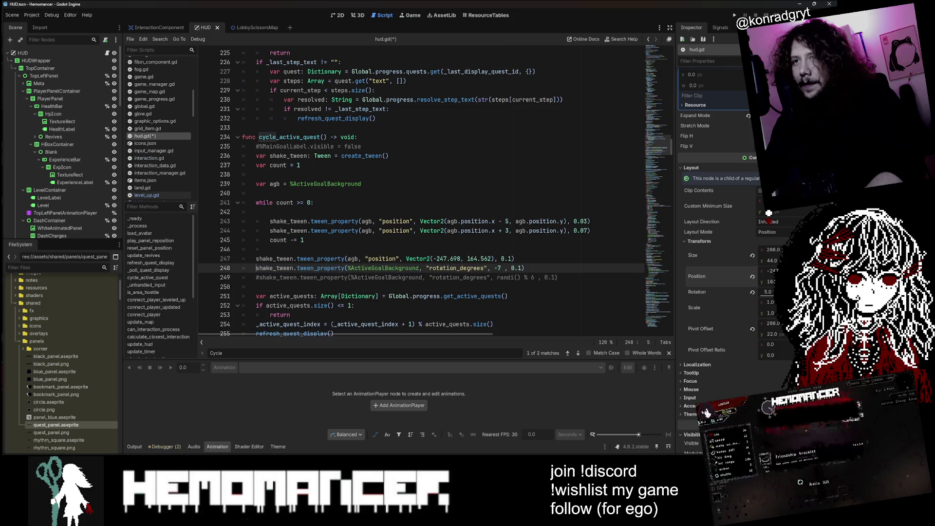
{"action": "left_click", "coordinate": [257, 277]}
{"action": "key", "text": "shift+Up"}
{"action": "key", "text": "BackSpace"}
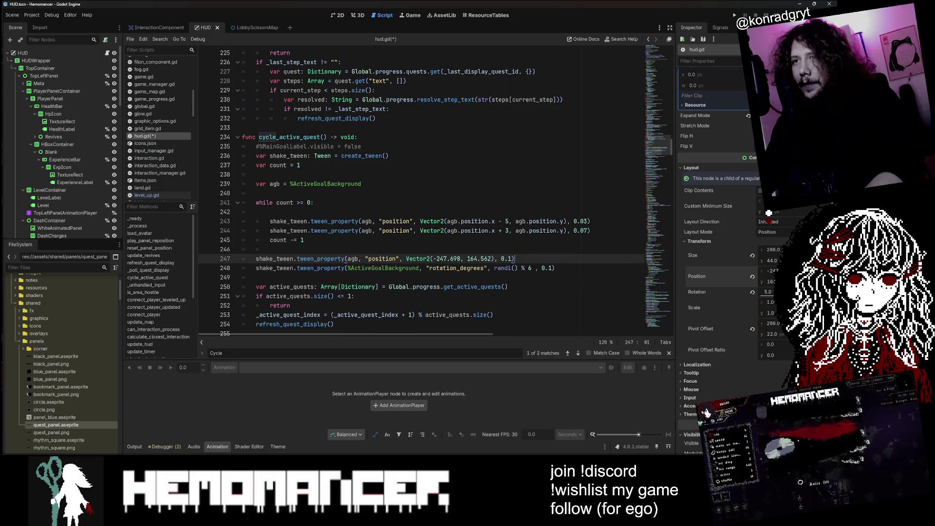
{"action": "left_click", "coordinate": [257, 212]}
{"action": "key", "text": "ctrl+shift+k"}
{"action": "left_click", "coordinate": [257, 193]}
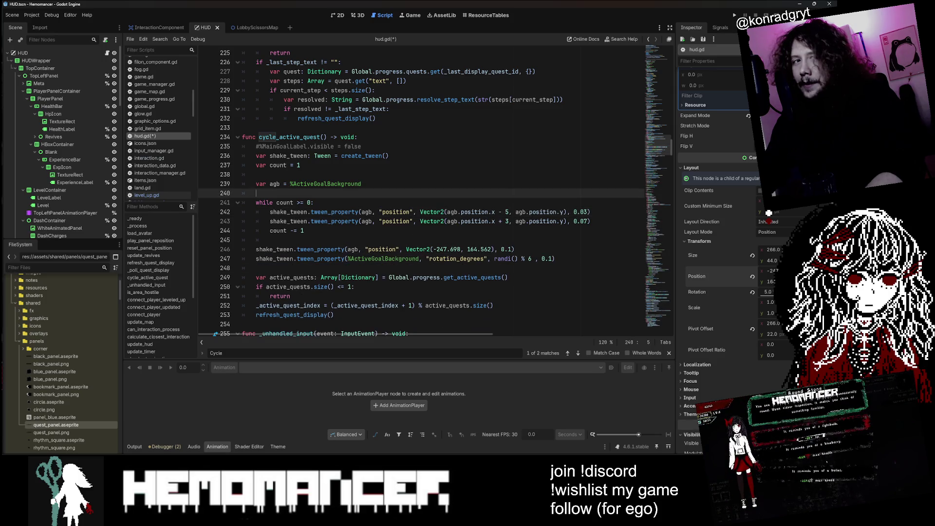
{"action": "left_click", "coordinate": [257, 174]}
{"action": "key", "text": "ctrl+s"}
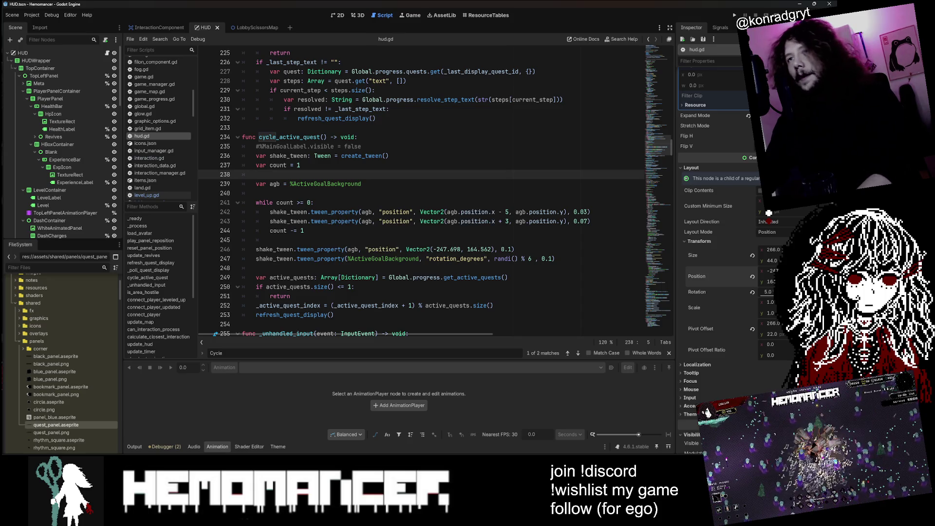
- Remove the blank line before agb and the extra space in the count declaration
{"action": "key", "text": "BackSpace"}
{"action": "key", "text": "BackSpace"}
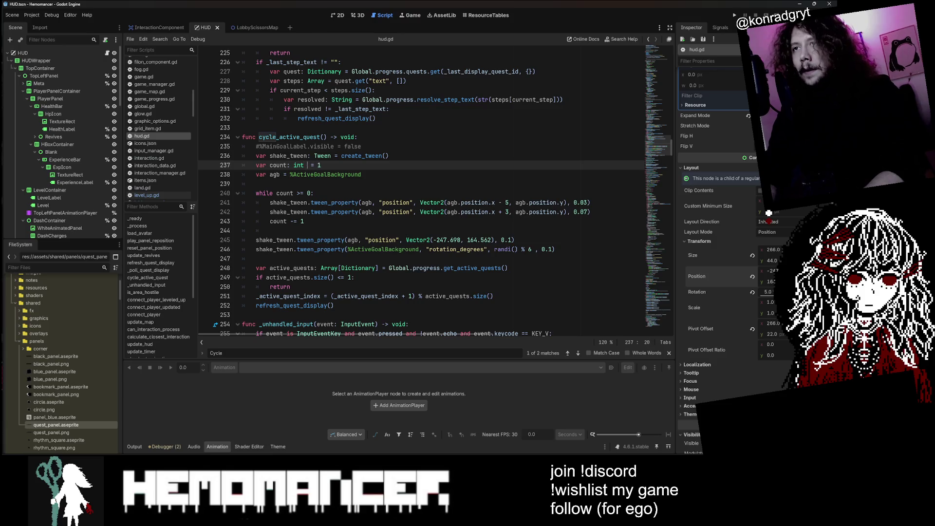
{"action": "key", "text": "BackSpace"}
{"action": "key", "text": "Left"}
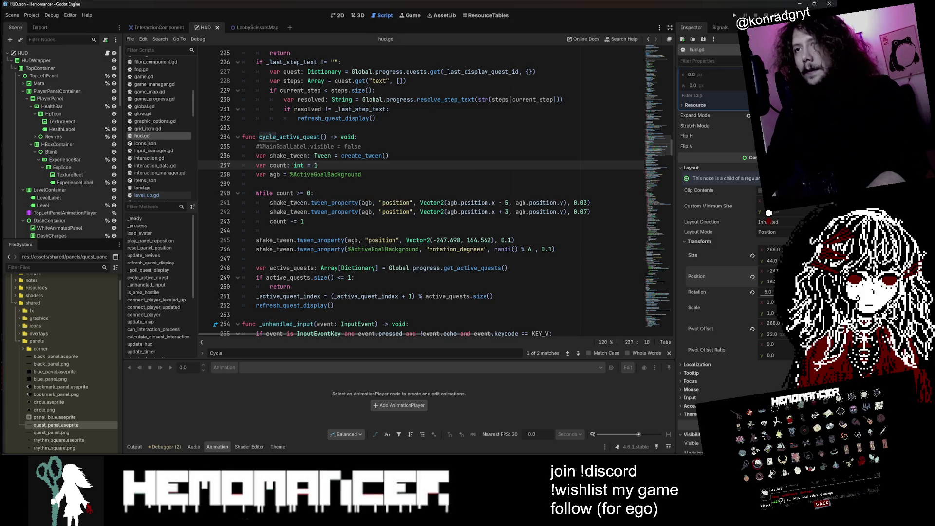
- Confirm ActiveGoalBackground's node type, declare agb as TextureRect via autocomplete, and save
{"action": "left_click", "coordinate": [313, 175]}
{"action": "scroll", "coordinate": [91, 188], "scroll_direction": "down", "scroll_amount": 3}
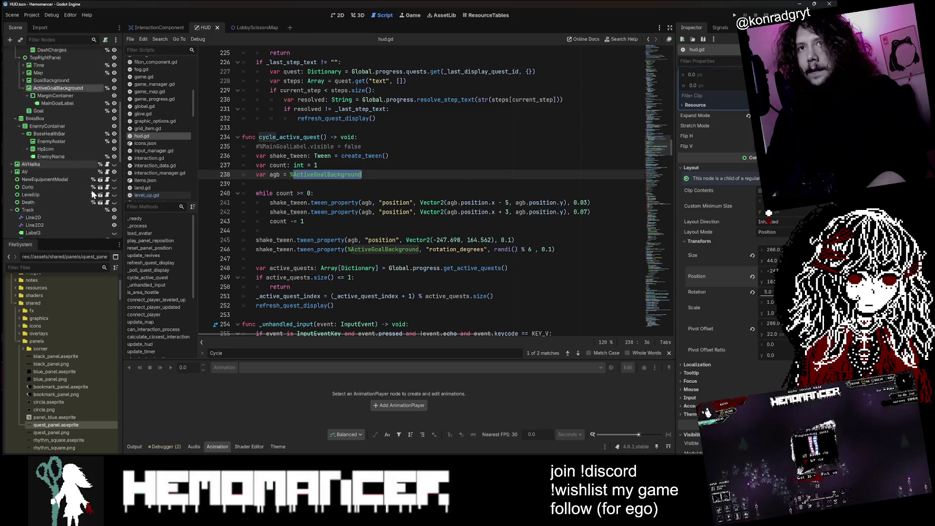
{"action": "left_click", "coordinate": [92, 193]}
{"action": "scroll", "coordinate": [91, 195], "scroll_direction": "down", "scroll_amount": 3}
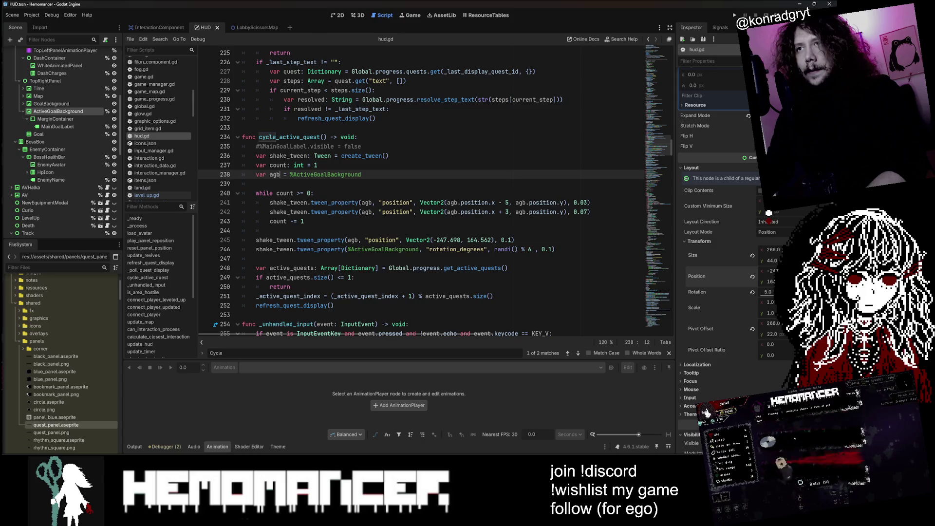
{"action": "type", "text": ": Textu"}
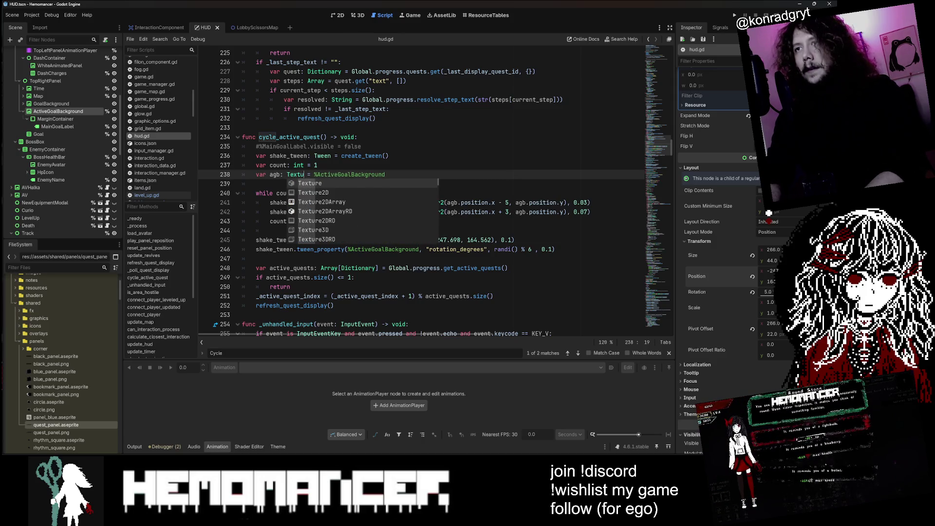
{"action": "key", "text": "Return"}
{"action": "key", "text": "ctrl+s"}
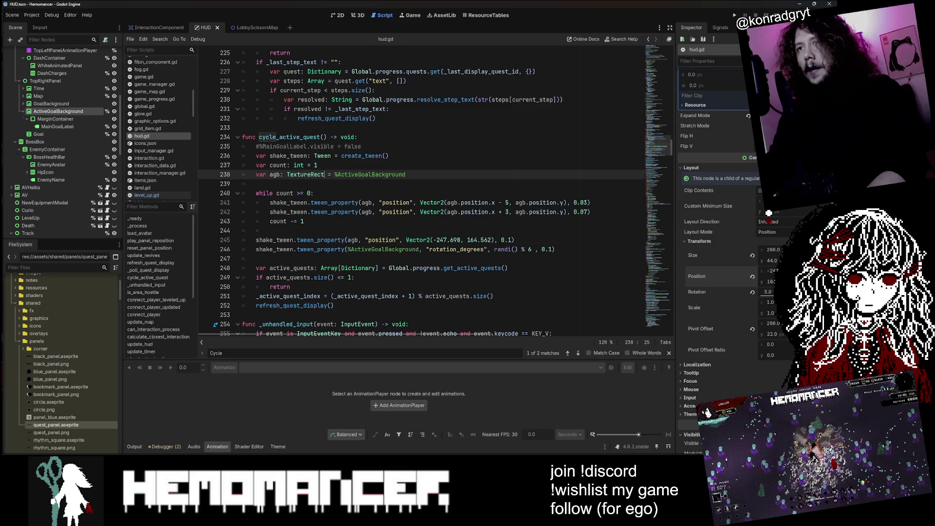
- Check the Tween documentation for tween_property, return to hud.gd, and run the game
{"action": "left_click", "coordinate": [316, 239], "text": "ctrl"}
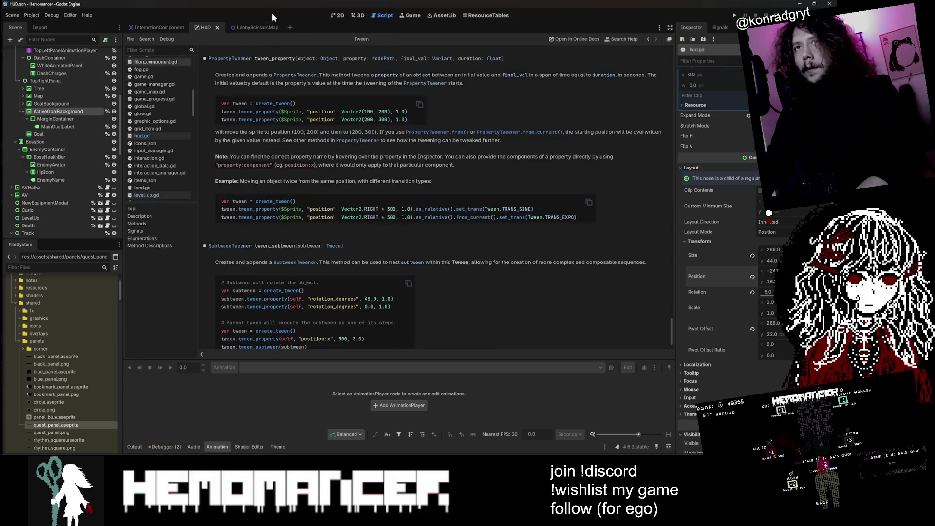
{"action": "scroll", "coordinate": [103, 49], "scroll_direction": "up", "scroll_amount": 5}
{"action": "left_click", "coordinate": [104, 52]}
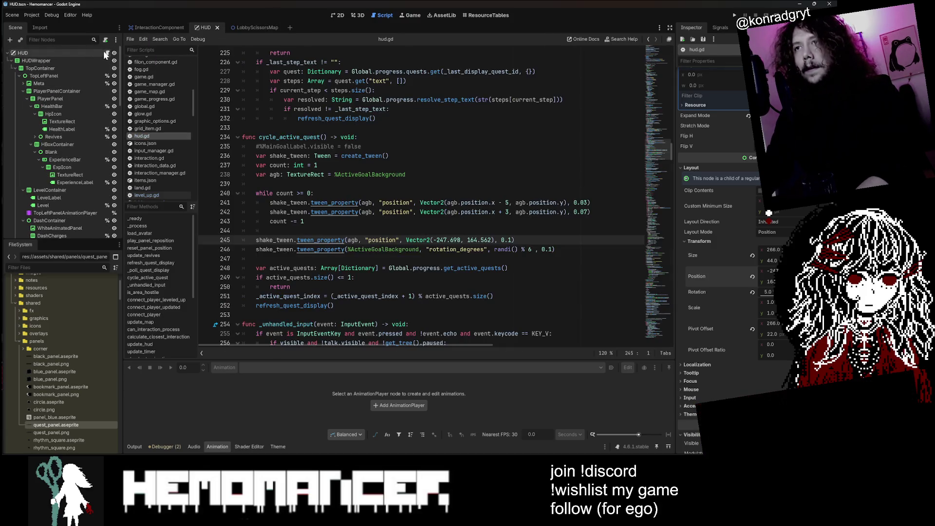
{"action": "key", "text": "F5"}
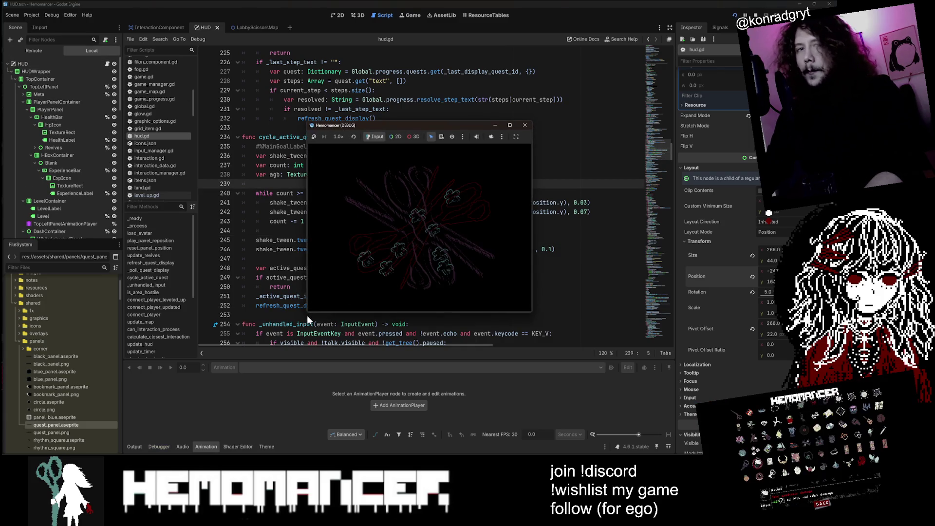
- Enlarge the debug window, start a new game, walk left and cycle quests three times, then close it
{"action": "mouse_move", "coordinate": [307, 313]}
{"action": "left_mouse_down"}
{"action": "mouse_move", "coordinate": [76, 433]}
{"action": "mouse_move", "coordinate": [25, 446]}
{"action": "left_mouse_up"}
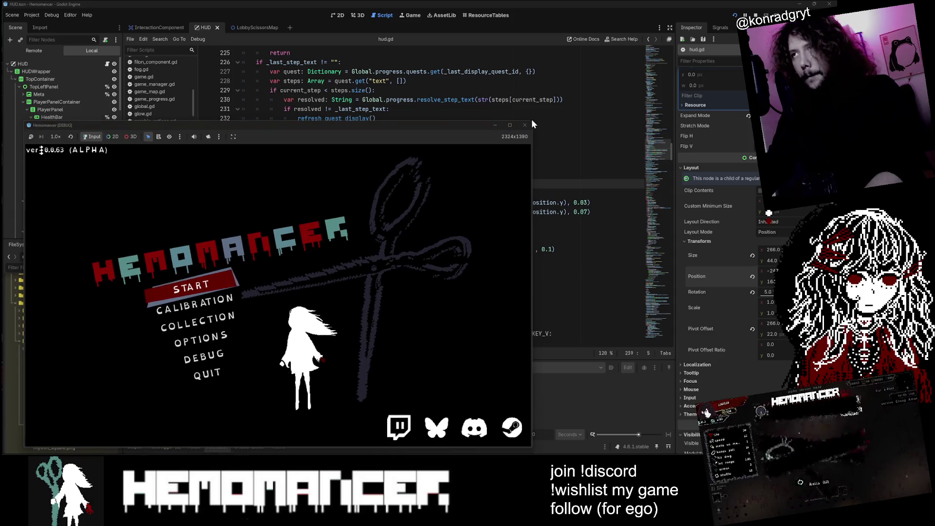
{"action": "left_click_drag", "start_coordinate": [533, 122], "coordinate": [669, 23]}
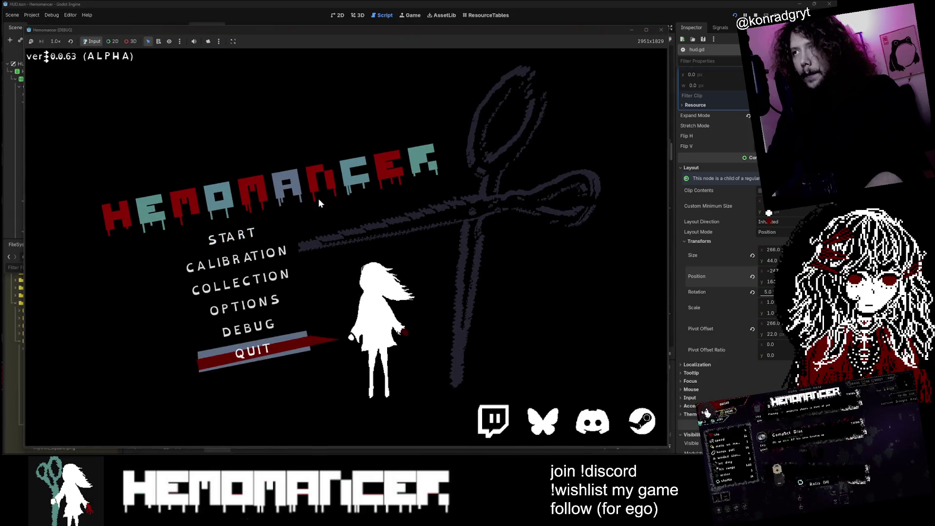
{"action": "left_click", "coordinate": [275, 236]}
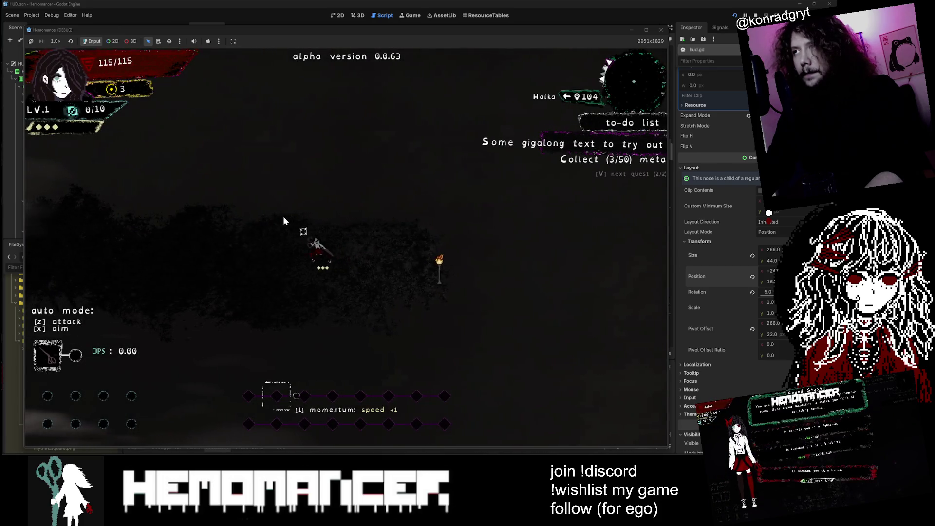
{"action": "key", "text": "a"}
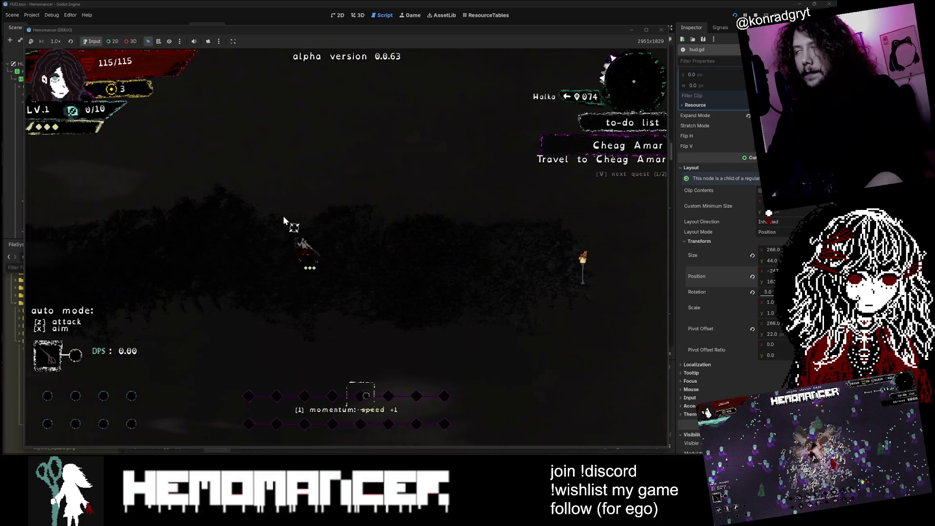
{"action": "key", "text": "v"}
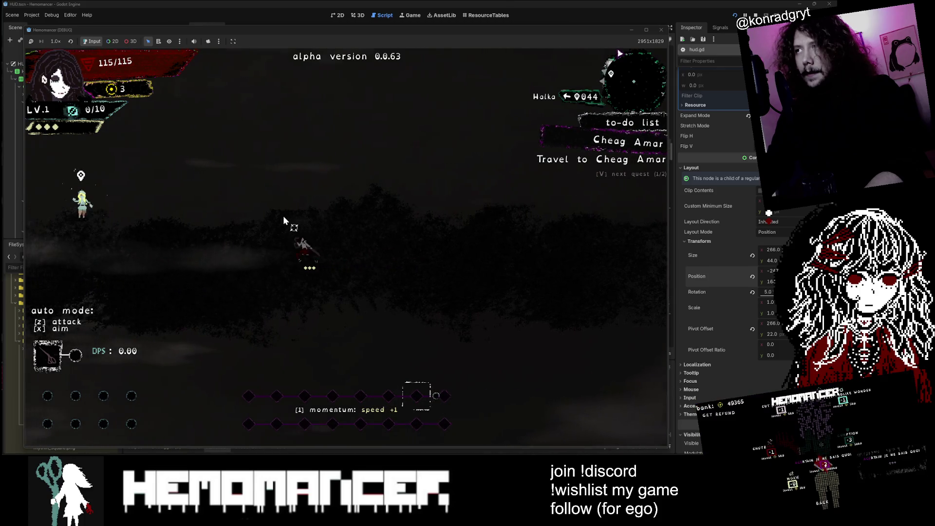
{"action": "key", "text": "v"}
{"action": "key", "text": "v"}
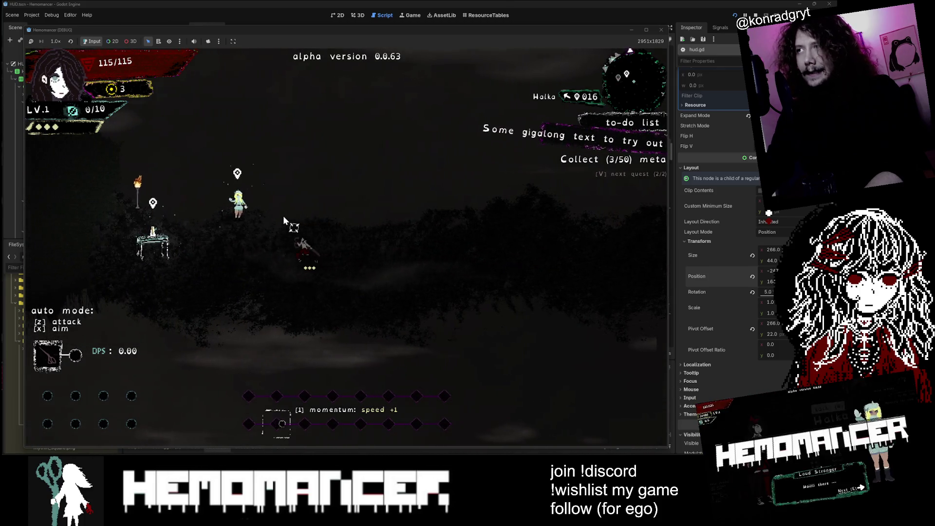
{"action": "key", "text": "v"}
{"action": "key", "text": "v"}
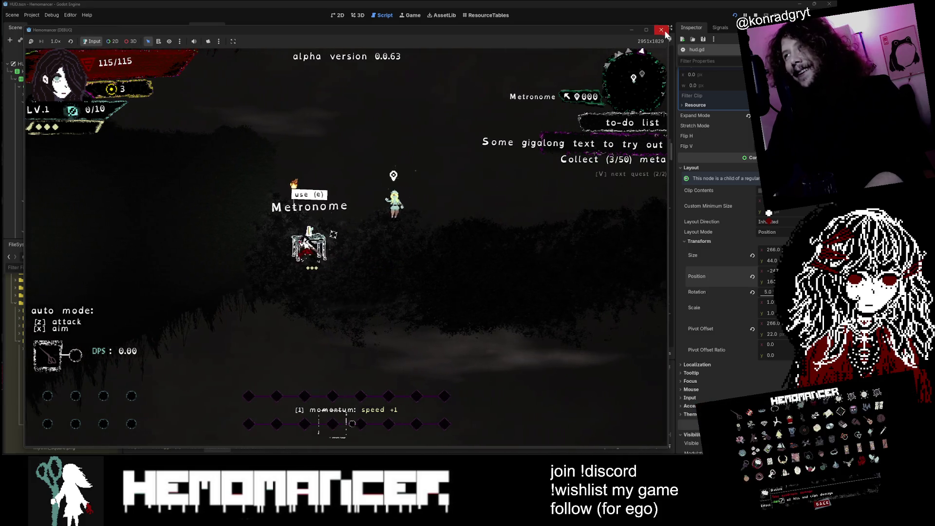
{"action": "left_click", "coordinate": [661, 29]}
{"action": "left_click", "coordinate": [258, 249]}
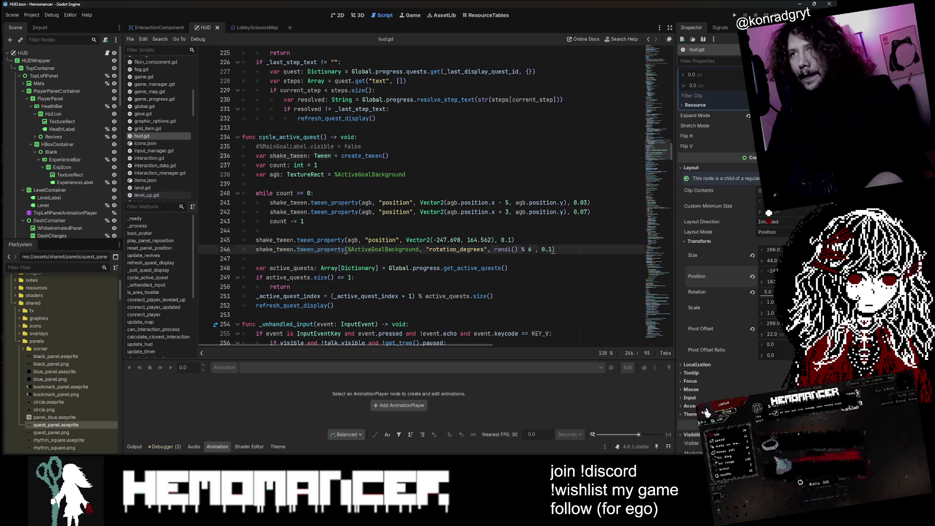
- Duplicate the shake_tween declaration and rename the copy to rotate_tween
{"action": "left_click", "coordinate": [389, 155]}
{"action": "key", "text": "ctrl+shift+d"}
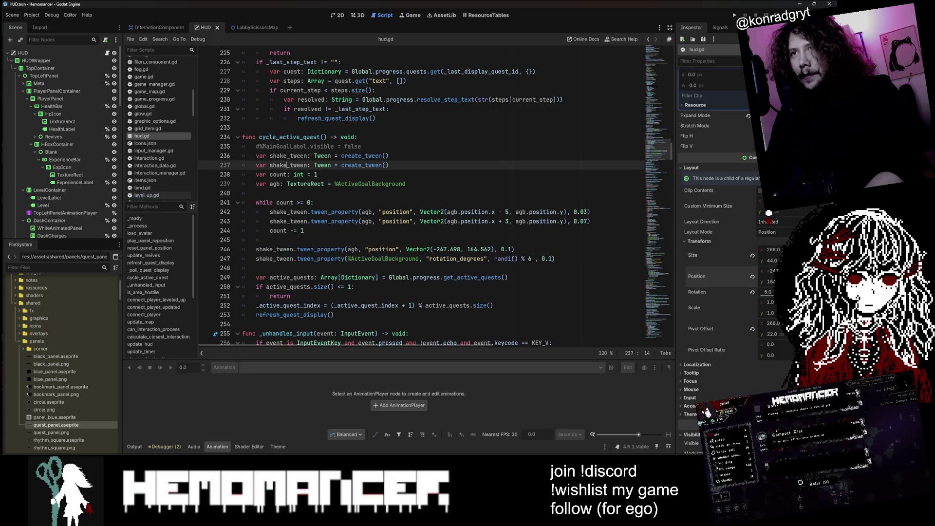
{"action": "left_click_drag", "start_coordinate": [287, 166], "coordinate": [269, 165]}
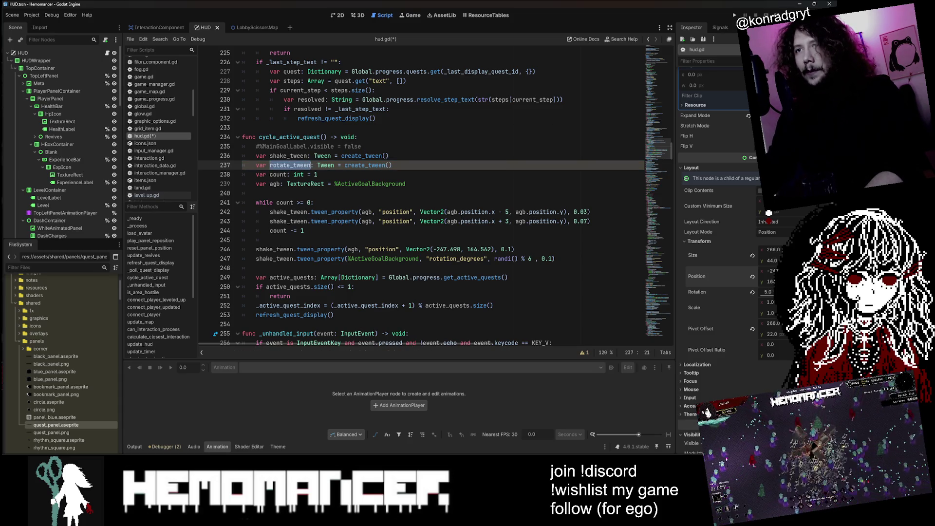
- Move the rotation tween_property call onto rotate_tween, placed above the while loop with a blank line after
{"action": "double_click", "coordinate": [275, 258]}
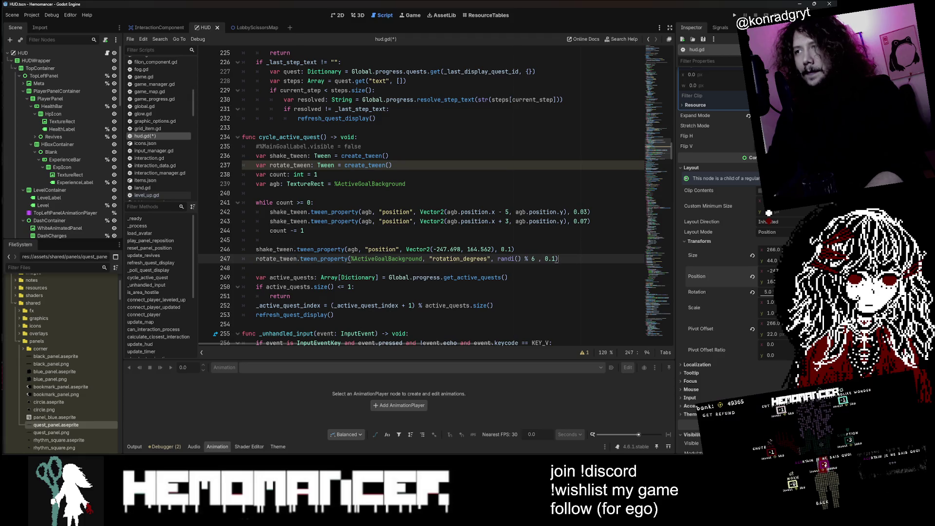
{"action": "key", "text": "shift+Up"}
{"action": "key", "text": "ctrl+c"}
{"action": "key", "text": "BackSpace"}
{"action": "left_click", "coordinate": [263, 193]}
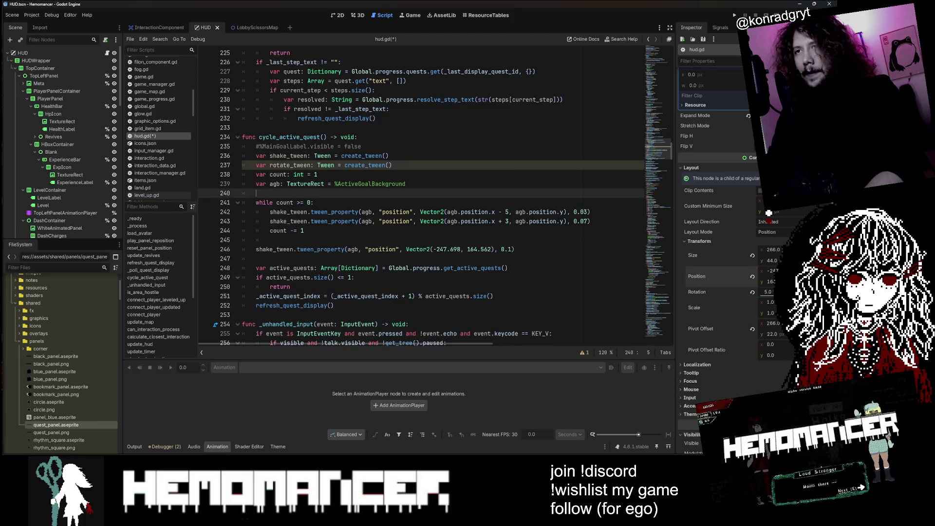
{"action": "key", "text": "Return"}
{"action": "key", "text": "ctrl+v"}
{"action": "key", "text": "Down"}
{"action": "key", "text": "Down"}
{"action": "key", "text": "Down"}
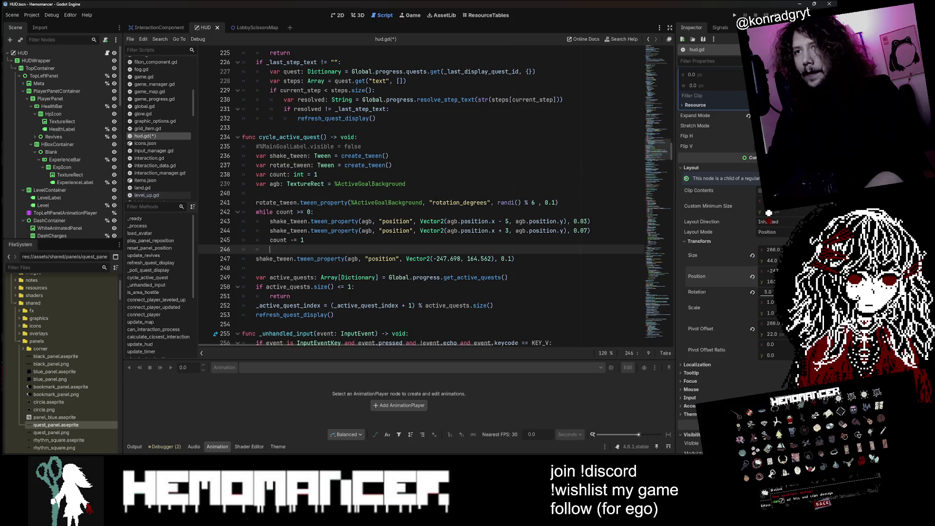
{"action": "key", "text": "Up"}
{"action": "key", "text": "Up"}
{"action": "key", "text": "Up"}
{"action": "key", "text": "Return"}
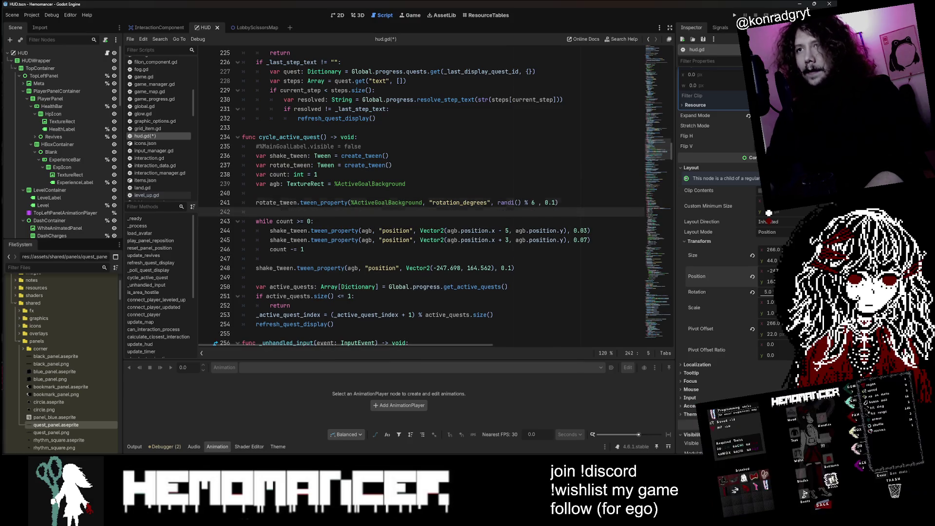
{"action": "left_click", "coordinate": [553, 167]}
{"action": "key", "text": "F5"}
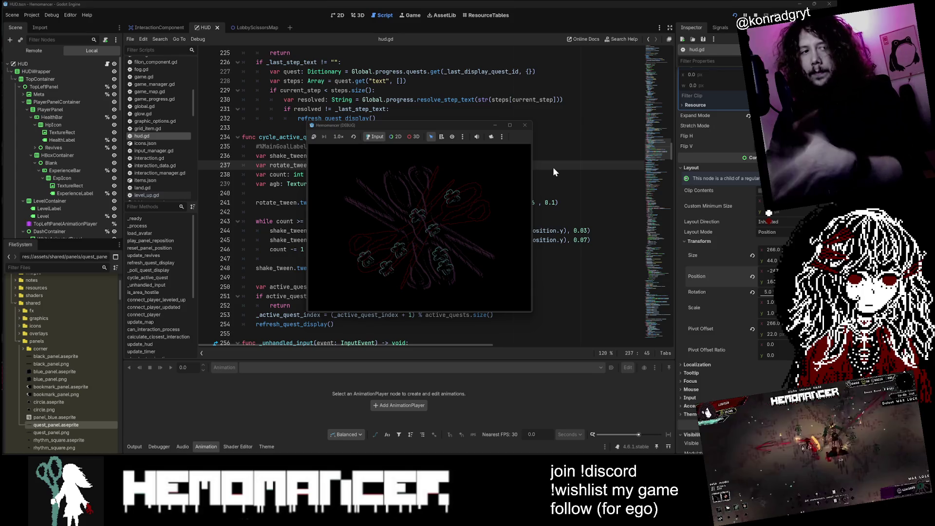
{"action": "mouse_move", "coordinate": [308, 313]}
{"action": "left_mouse_down"}
{"action": "mouse_move", "coordinate": [77, 441]}
{"action": "mouse_move", "coordinate": [16, 447]}
{"action": "left_mouse_up"}
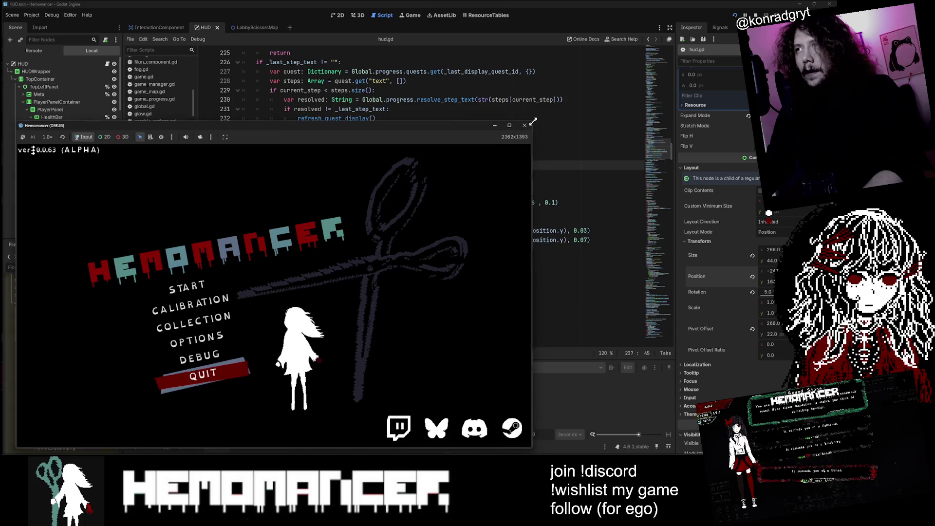
{"action": "left_click_drag", "start_coordinate": [534, 126], "coordinate": [700, 41]}
{"action": "left_click", "coordinate": [235, 227]}
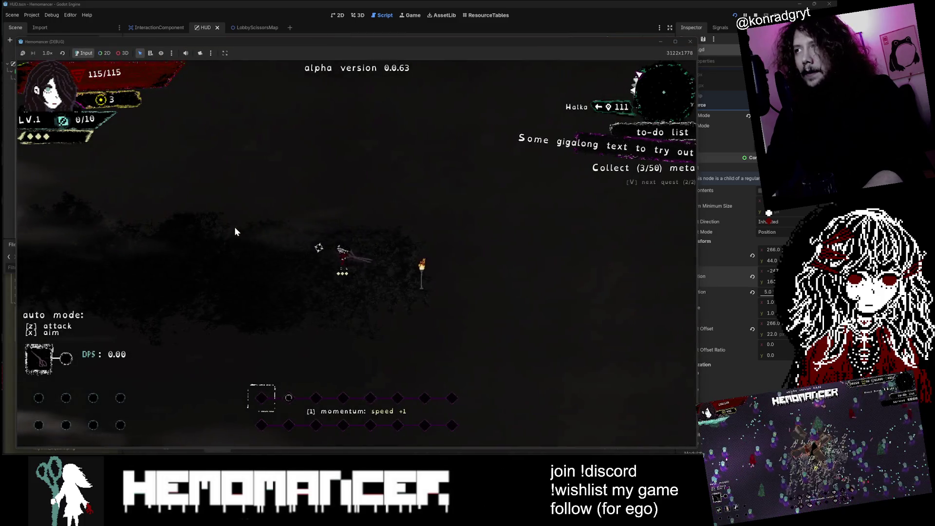
{"action": "key", "text": "a"}
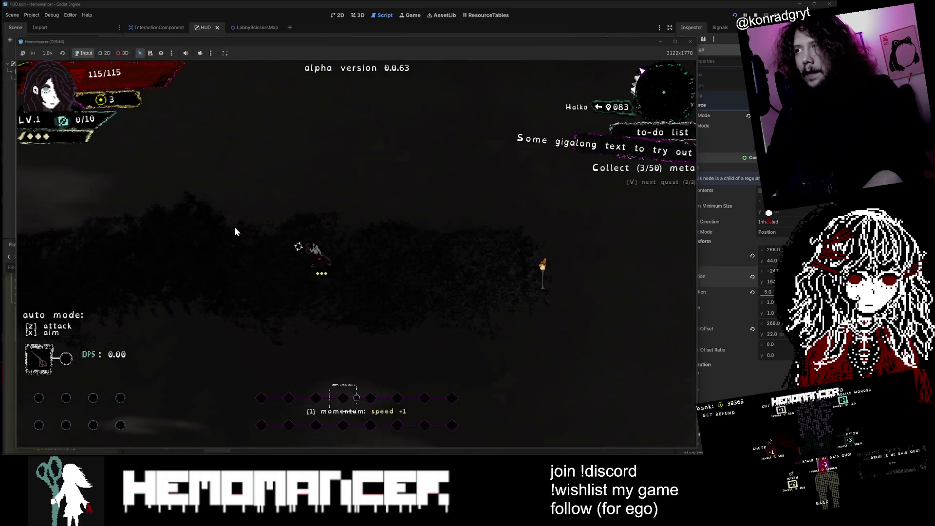
{"action": "key", "text": "a"}
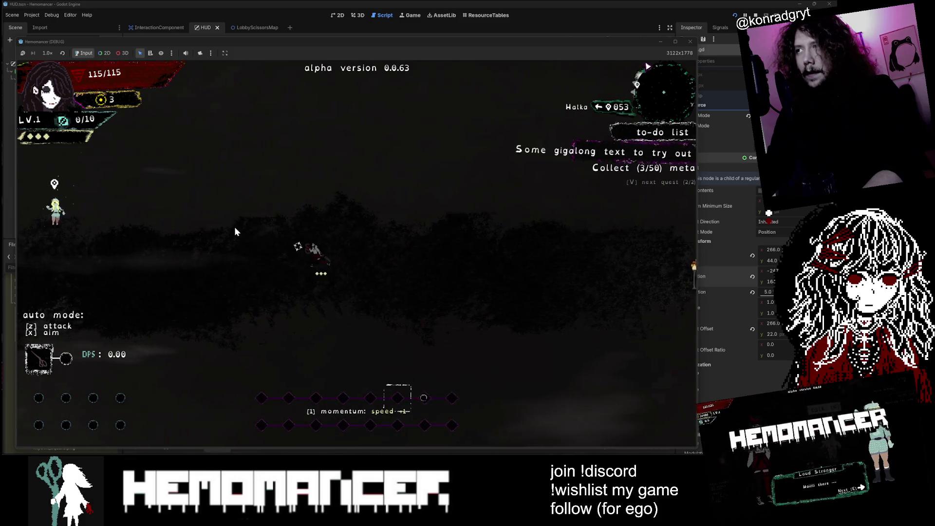
{"action": "key", "text": "a"}
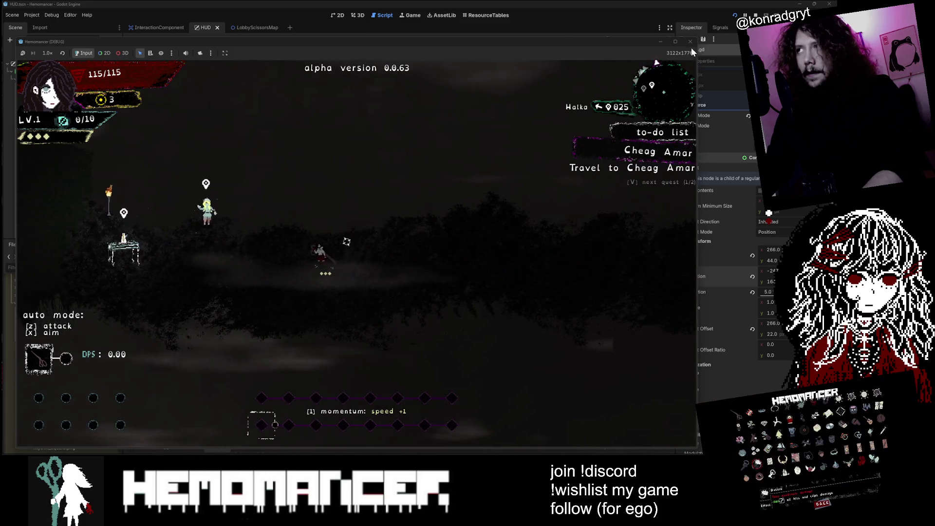
{"action": "left_click", "coordinate": [690, 41]}
{"action": "left_click", "coordinate": [442, 175]}
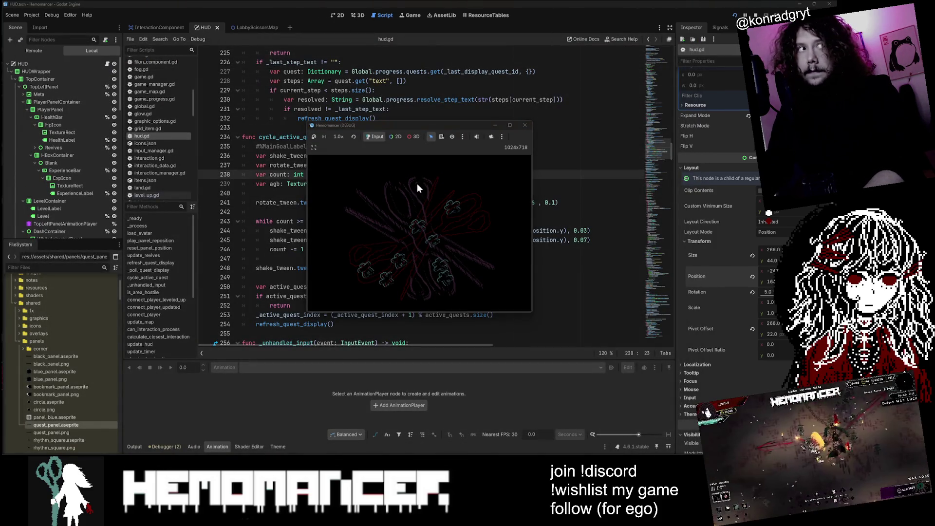
{"action": "left_click_drag", "start_coordinate": [309, 310], "coordinate": [30, 446]}
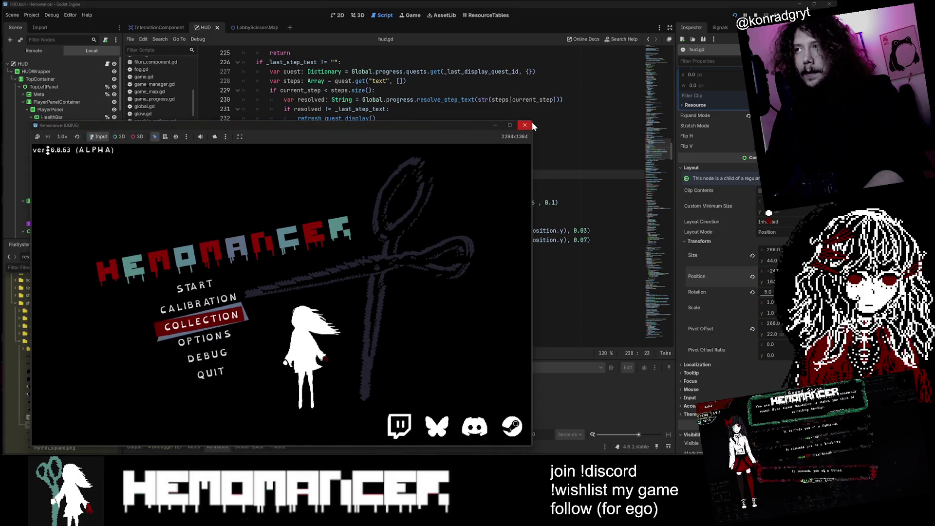
{"action": "left_click_drag", "start_coordinate": [532, 121], "coordinate": [661, 49]}
{"action": "left_click", "coordinate": [261, 186]}
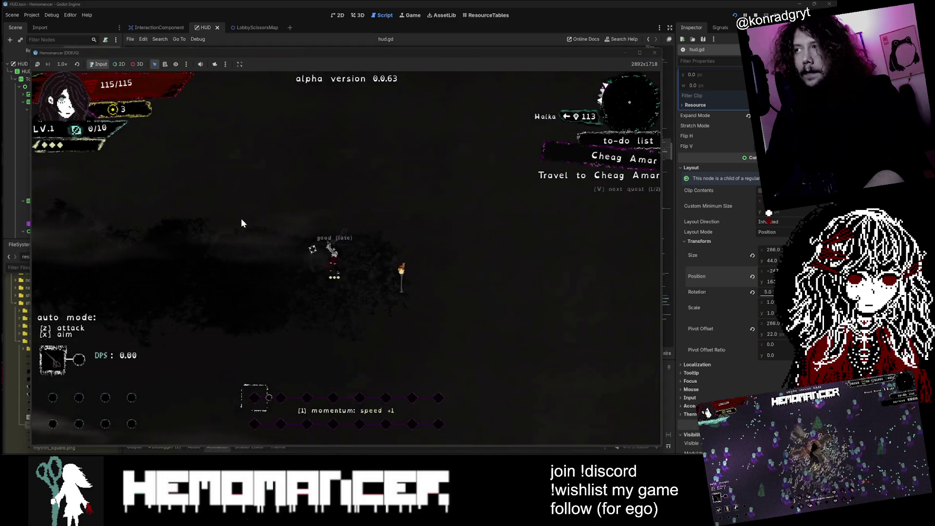
{"action": "key", "text": "a"}
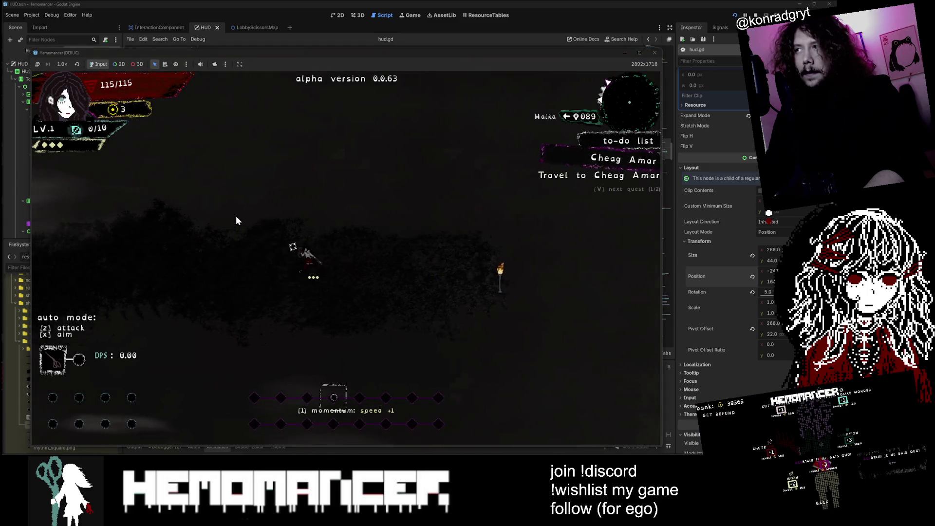
{"action": "key", "text": "v"}
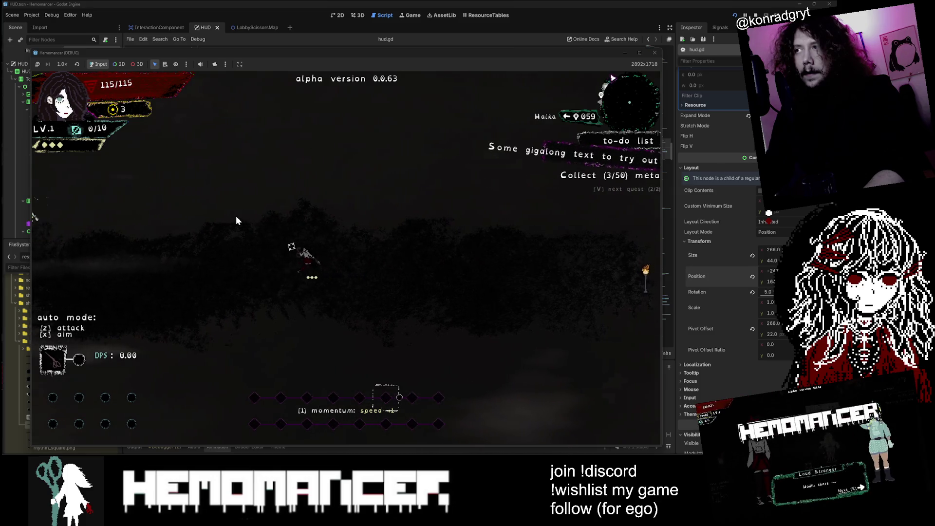
{"action": "key", "text": "v"}
{"action": "key", "text": "v"}
{"action": "key", "text": "v"}
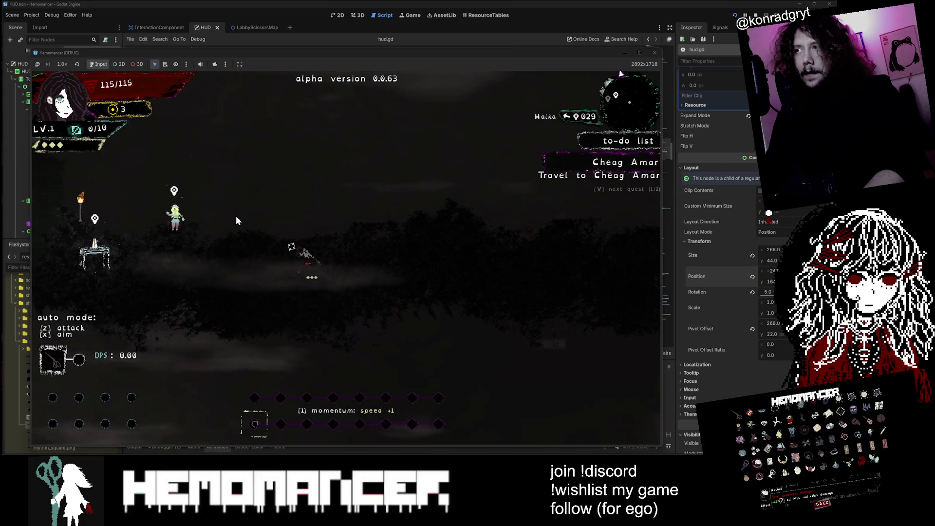
{"action": "key", "text": "v"}
{"action": "key", "text": "v"}
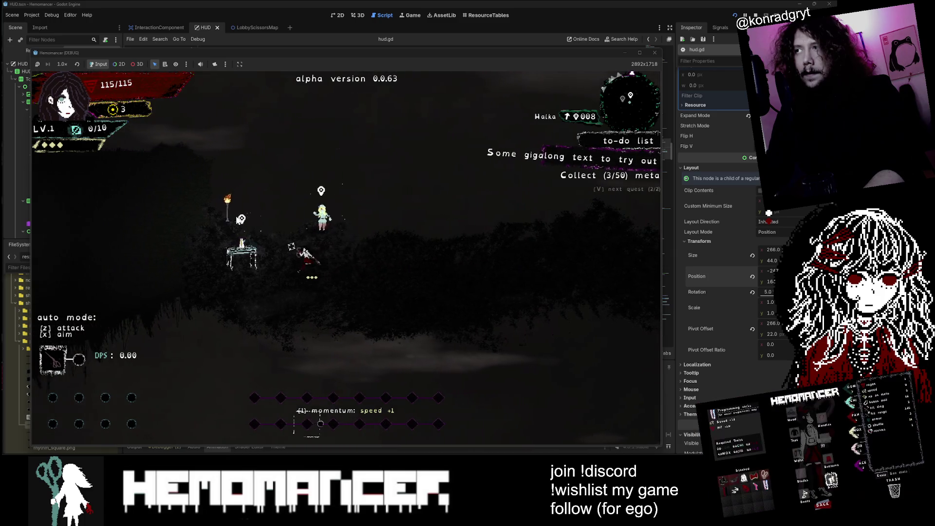
{"action": "key", "text": "v"}
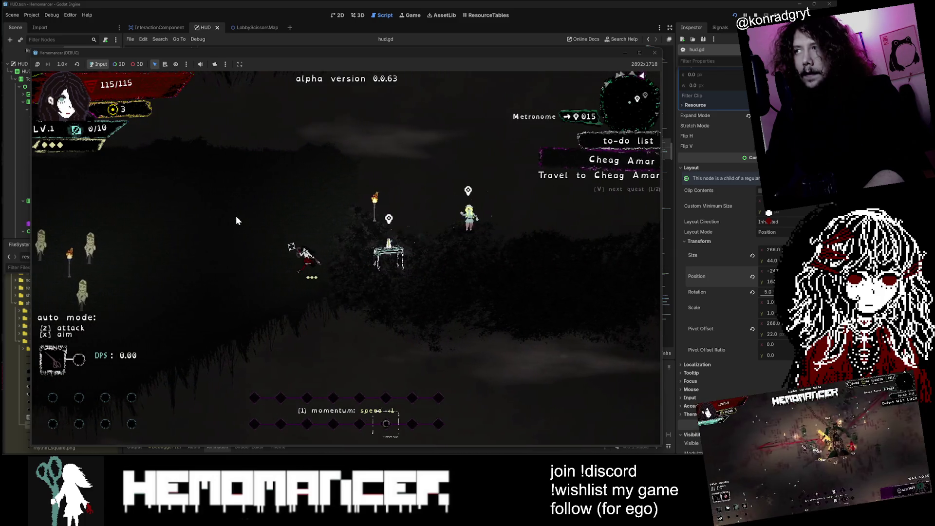
{"action": "key", "text": "v"}
{"action": "key", "text": "v"}
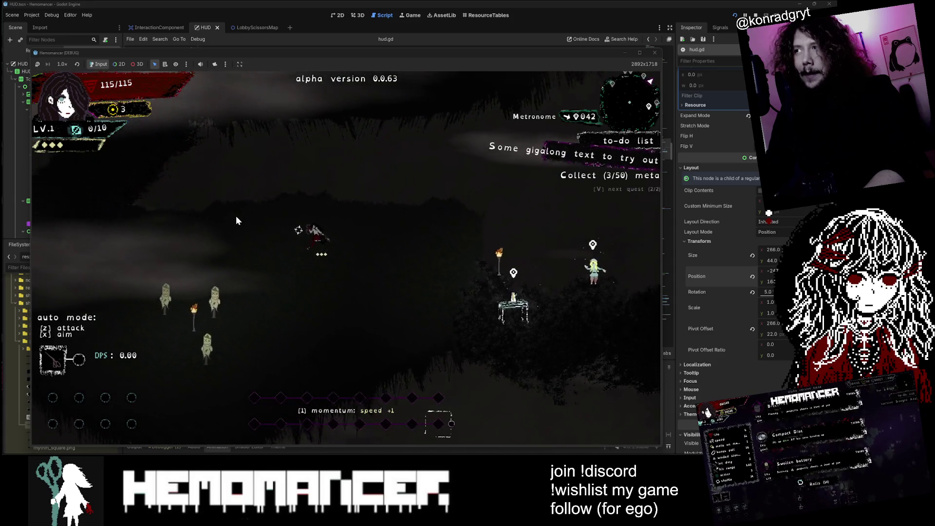
{"action": "key", "text": "v"}
{"action": "key", "text": "v"}
{"action": "key", "text": "v"}
{"action": "key", "text": "v"}
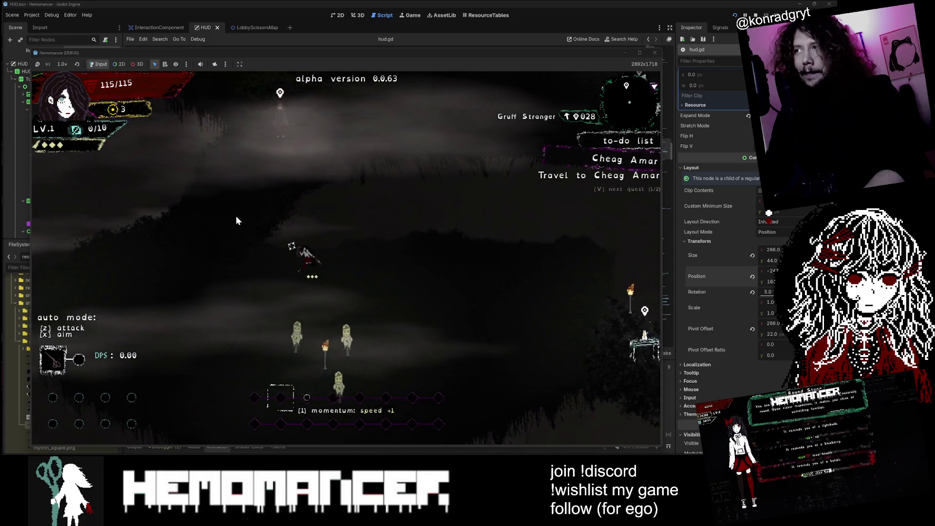
{"action": "key", "text": "v"}
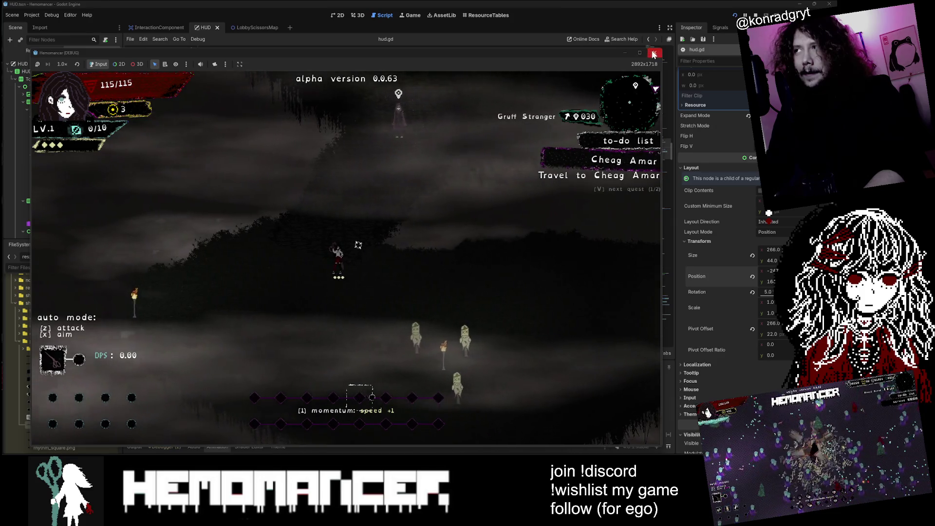
{"action": "key", "text": "F8"}
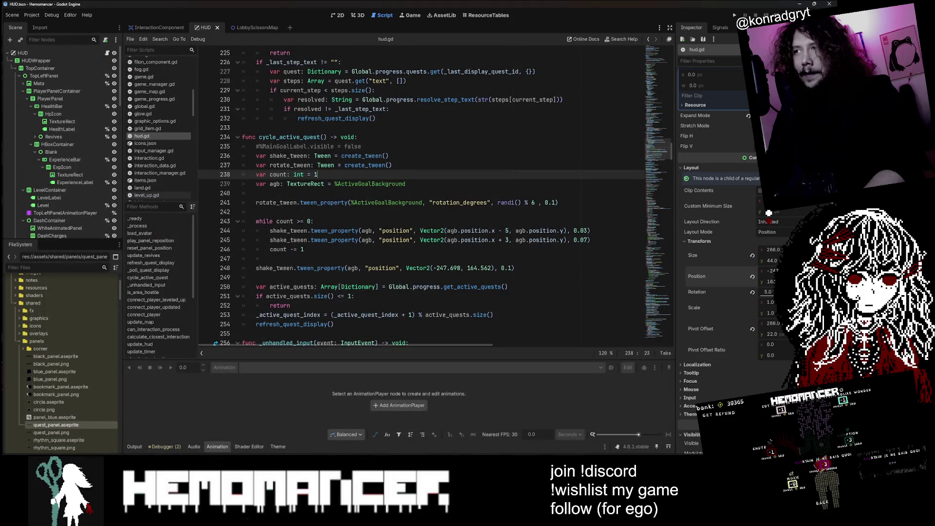
{"action": "key", "text": "Down"}
{"action": "key", "text": "End"}
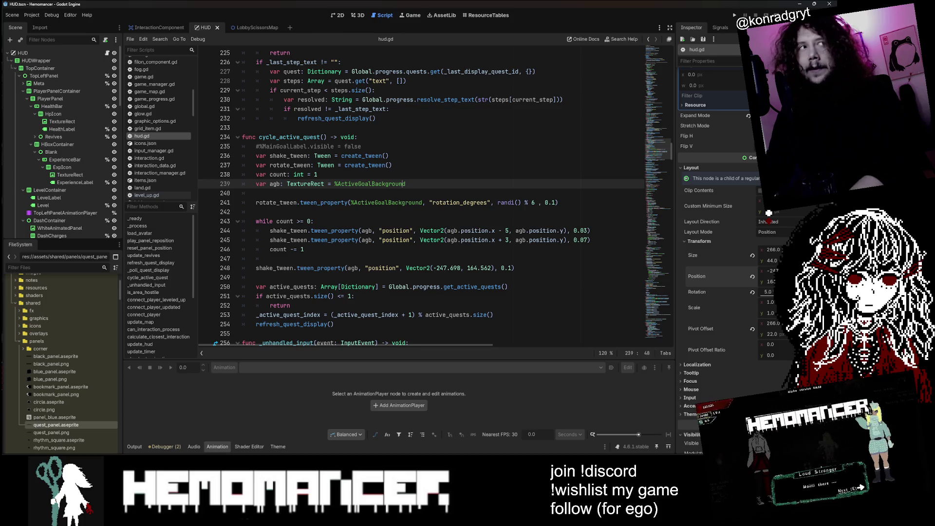
{"action": "key", "text": "F5"}
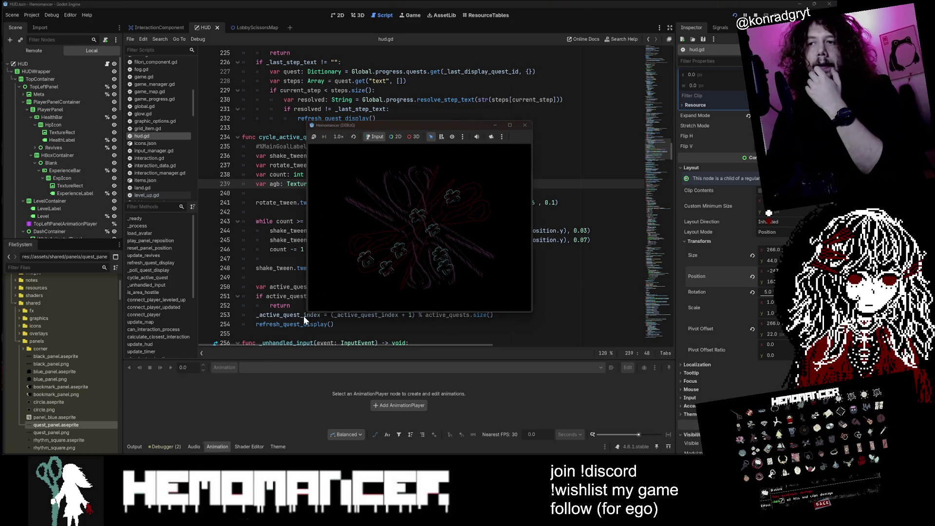
{"action": "mouse_move", "coordinate": [306, 312]}
{"action": "left_mouse_down"}
{"action": "mouse_move", "coordinate": [175, 385]}
{"action": "mouse_move", "coordinate": [13, 448]}
{"action": "left_mouse_up"}
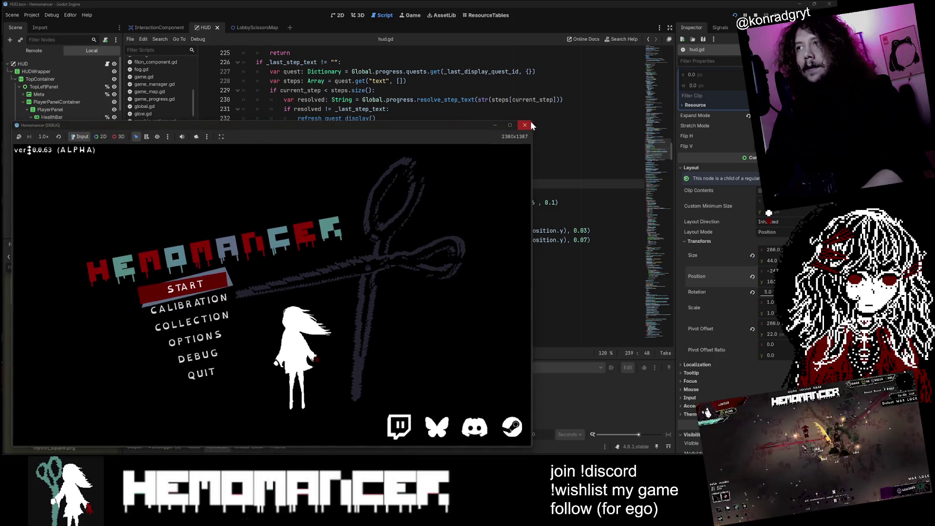
{"action": "left_click_drag", "start_coordinate": [532, 122], "coordinate": [676, 31]}
{"action": "left_click", "coordinate": [236, 221]}
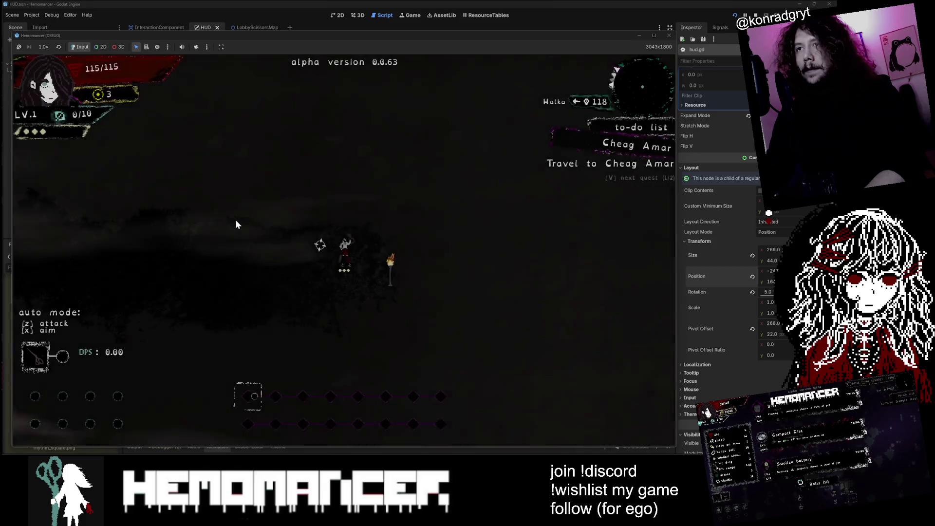
{"action": "key", "text": "a"}
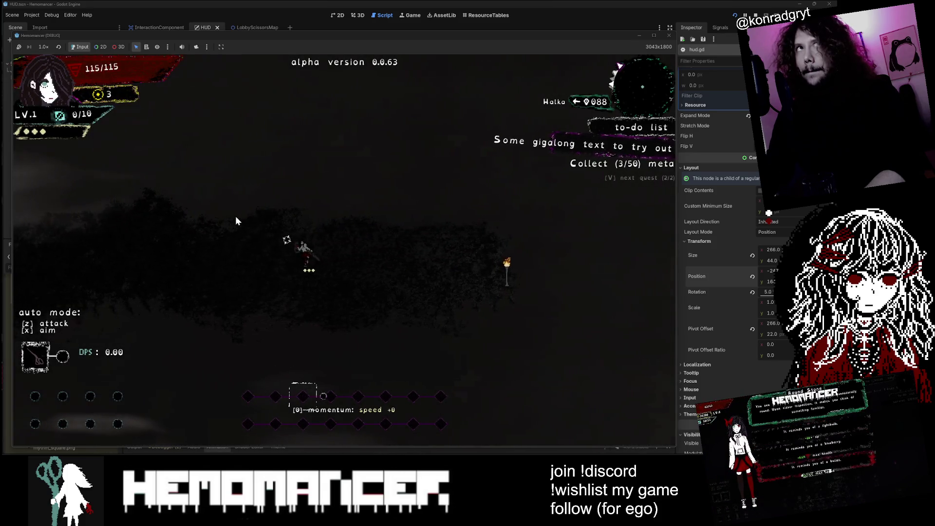
{"action": "key", "text": "a"}
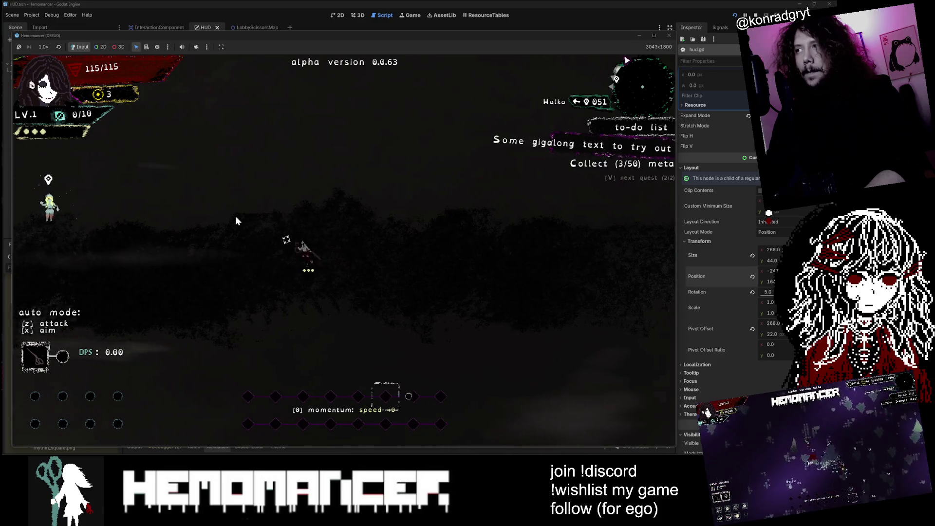
{"action": "key", "text": "a"}
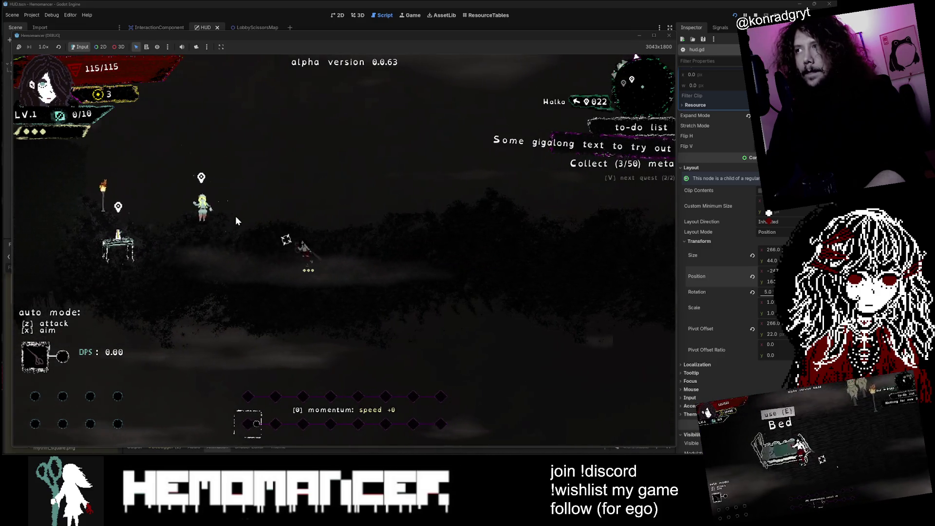
{"action": "key", "text": "a"}
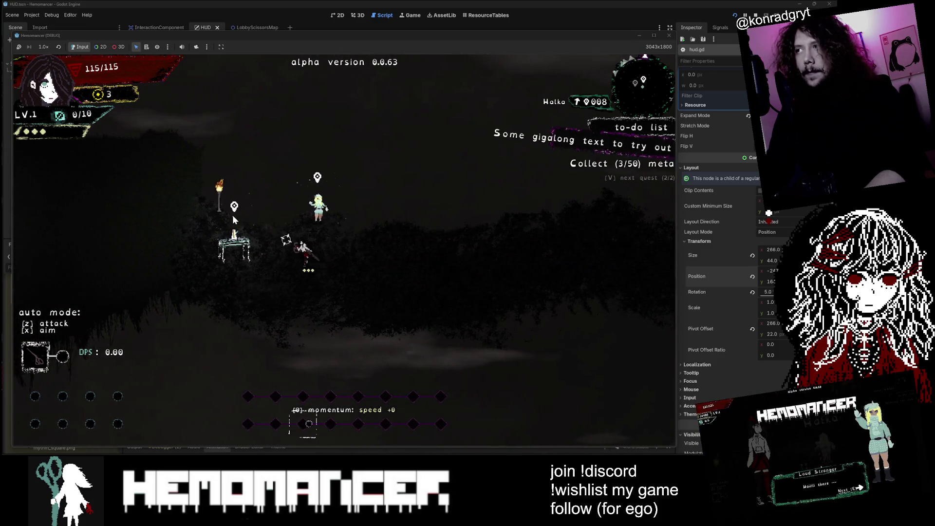
{"action": "key", "text": "a"}
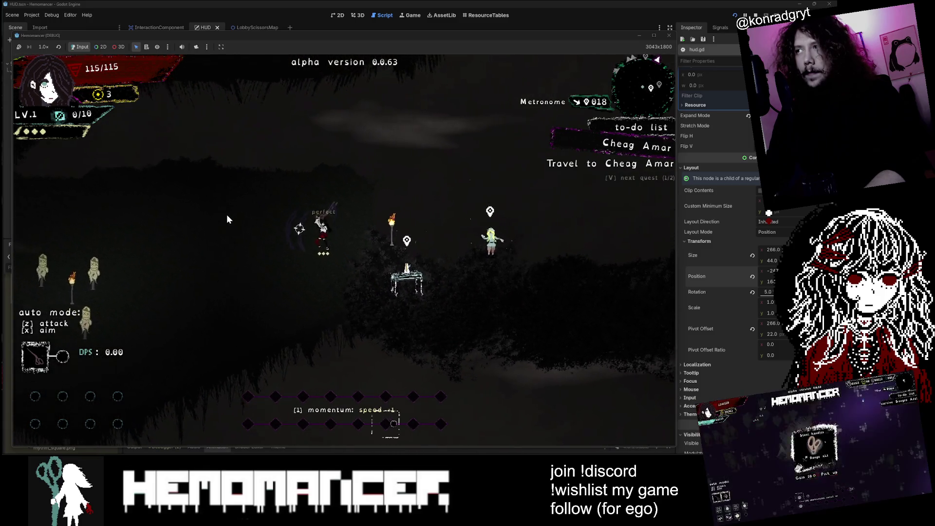
{"action": "key", "text": "a"}
{"action": "key", "text": "w"}
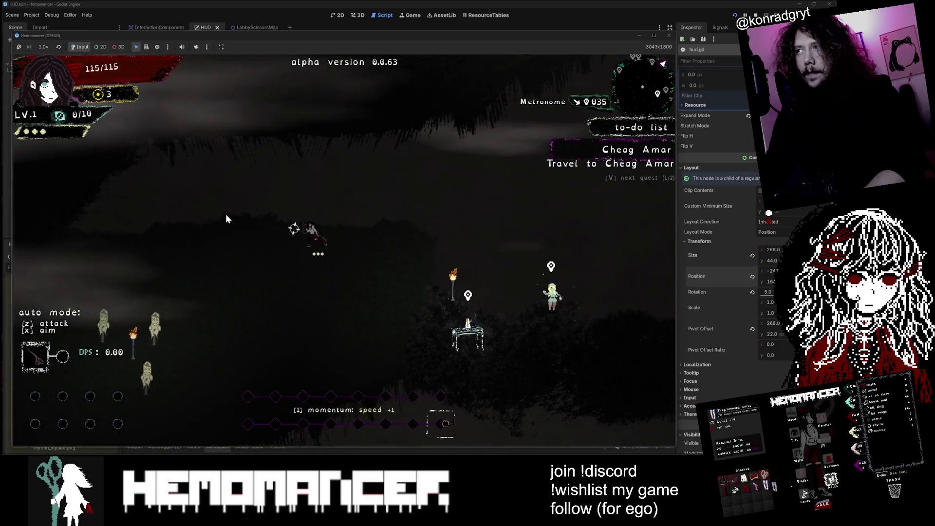
{"action": "key", "text": "a"}
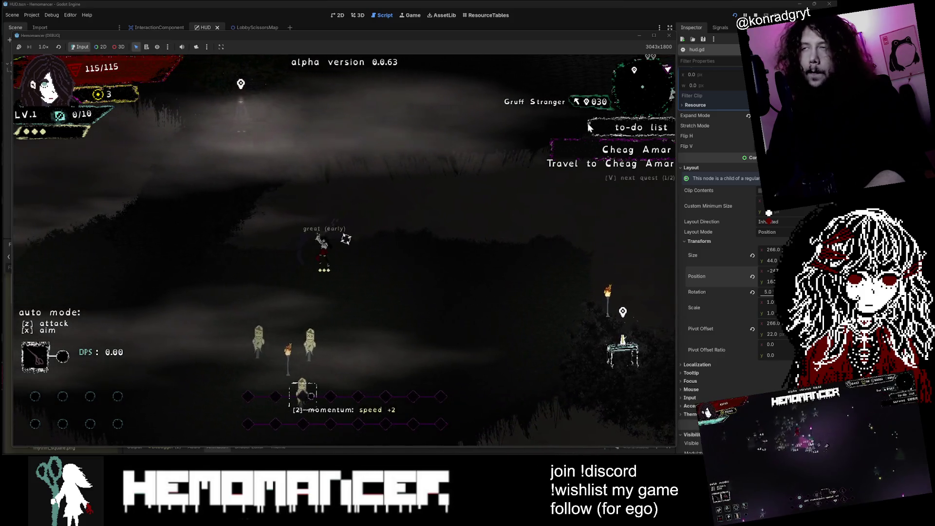
{"action": "key", "text": "a"}
{"action": "key", "text": "v"}
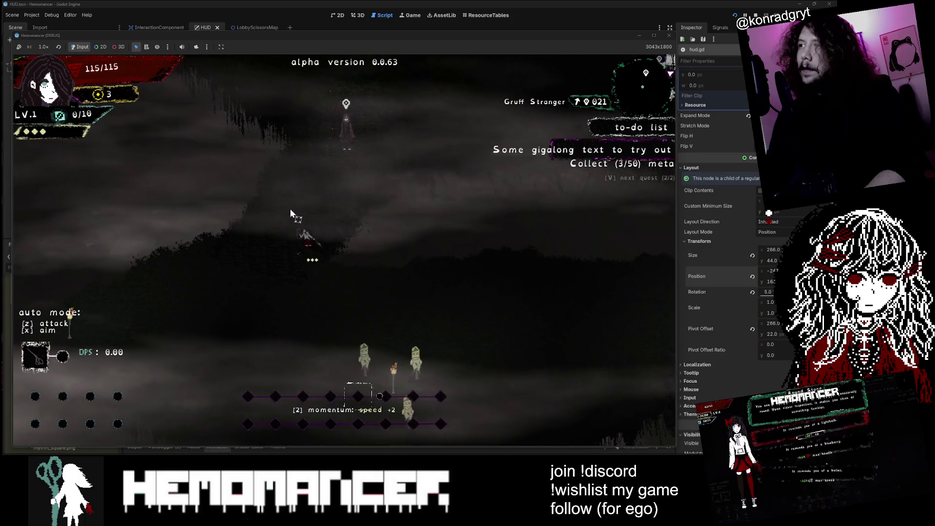
{"action": "key", "text": "w"}
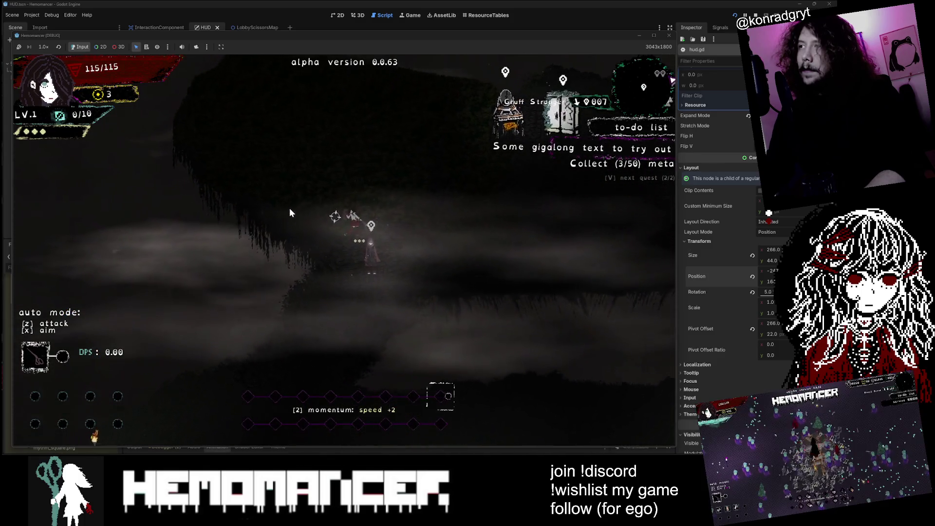
{"action": "key", "text": "d"}
{"action": "key", "text": "w"}
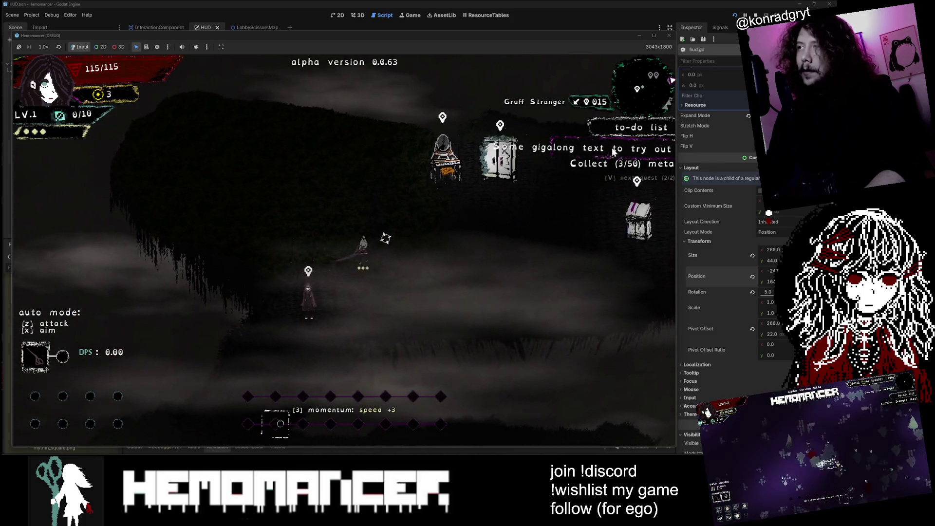
{"action": "key", "text": "d"}
{"action": "key", "text": "w"}
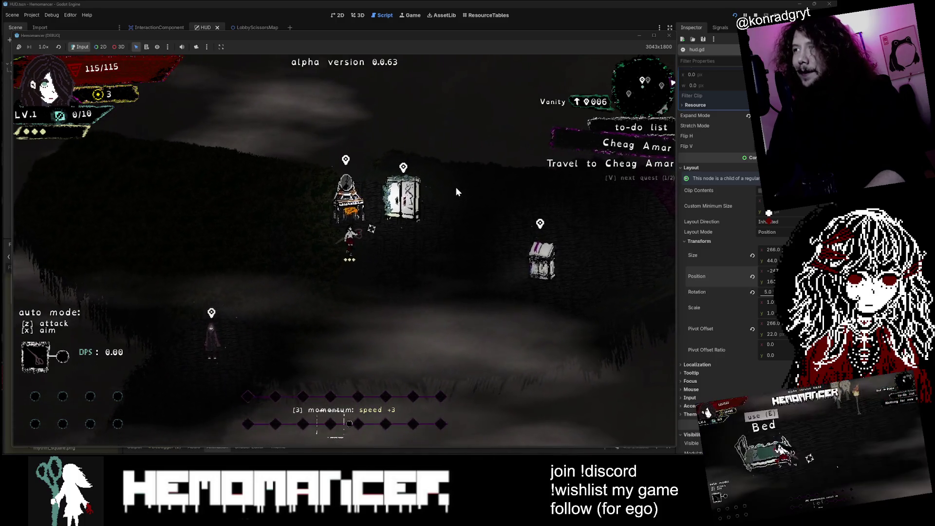
{"action": "key", "text": "v"}
{"action": "key", "text": "a"}
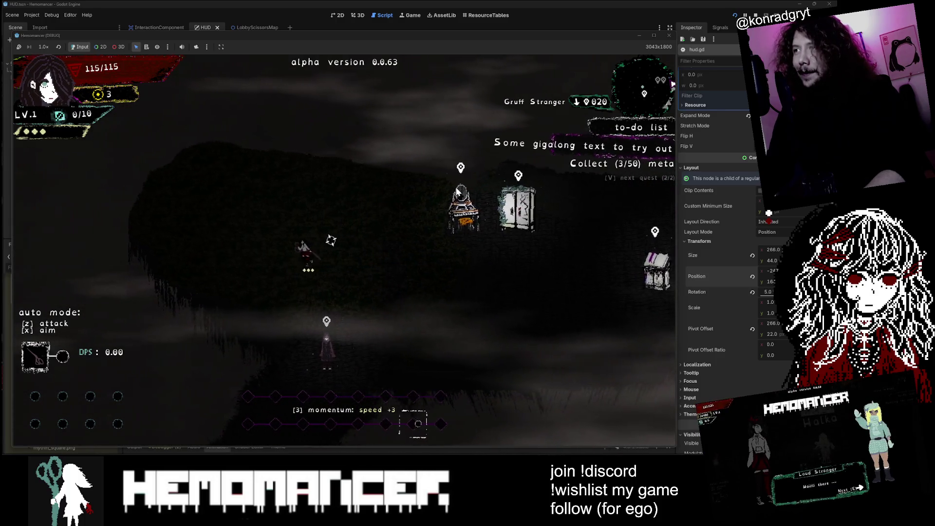
{"action": "key", "text": "v"}
{"action": "key", "text": "d"}
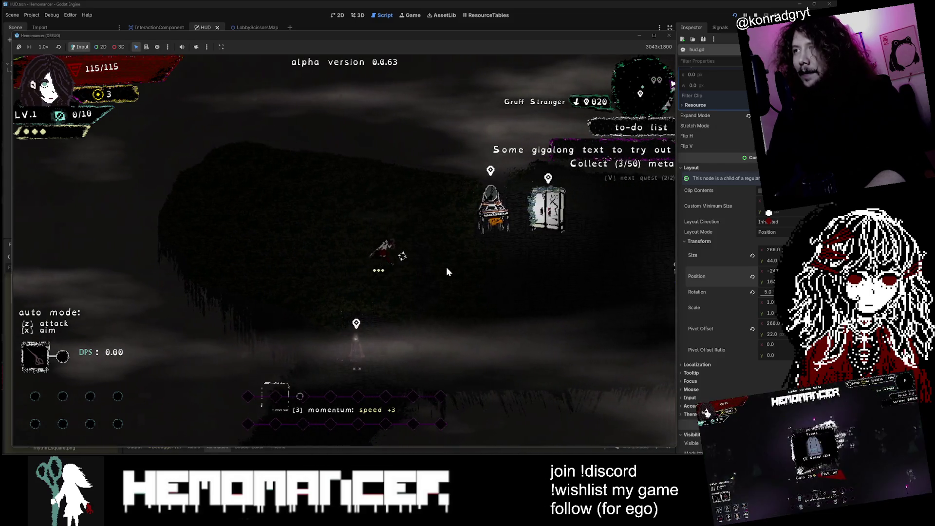
{"action": "key", "text": "s"}
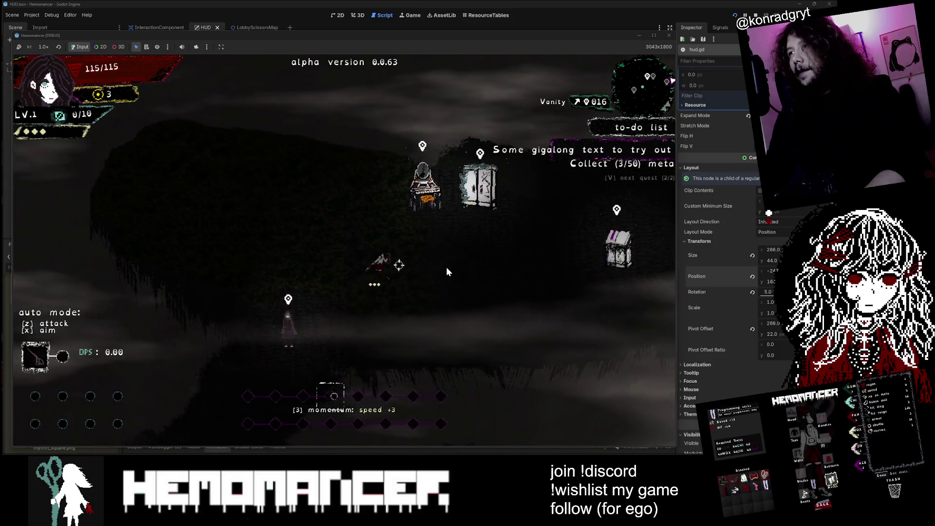
{"action": "key", "text": "d"}
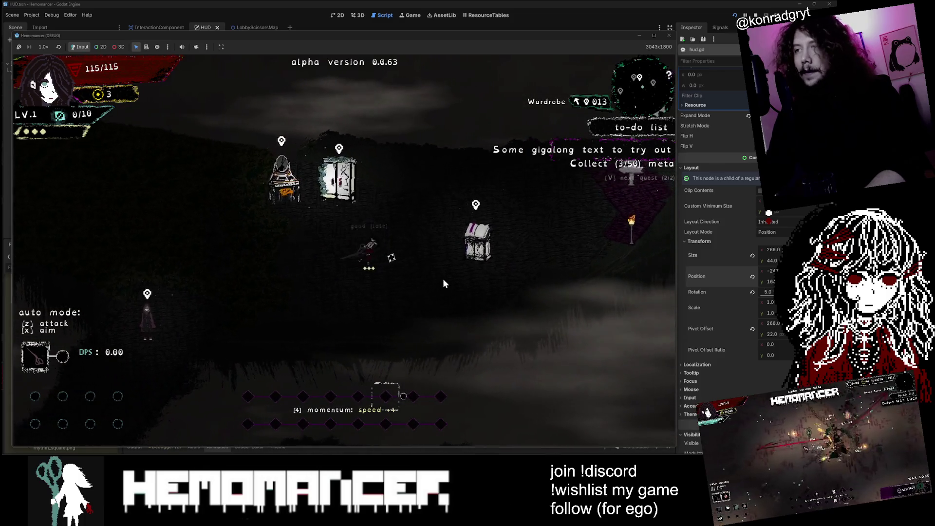
{"action": "key", "text": "d"}
{"action": "key", "text": "w"}
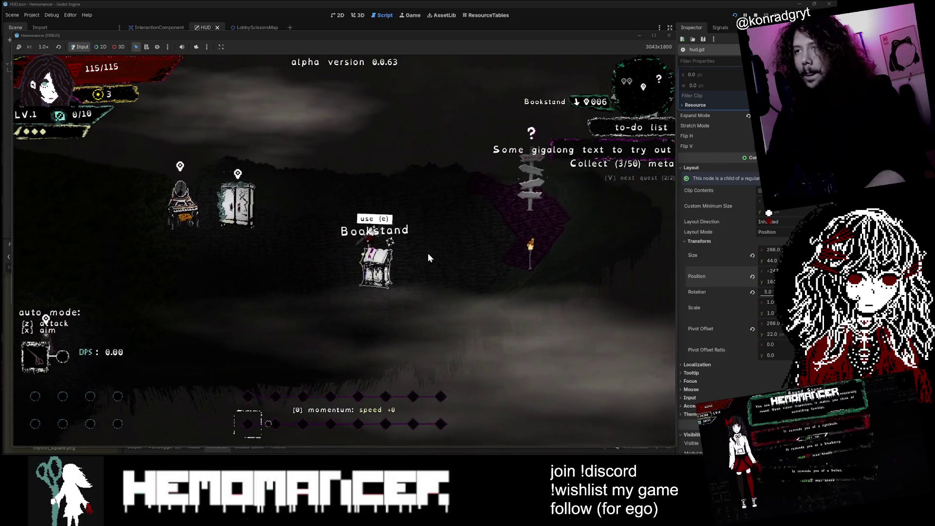
{"action": "key", "text": "e"}
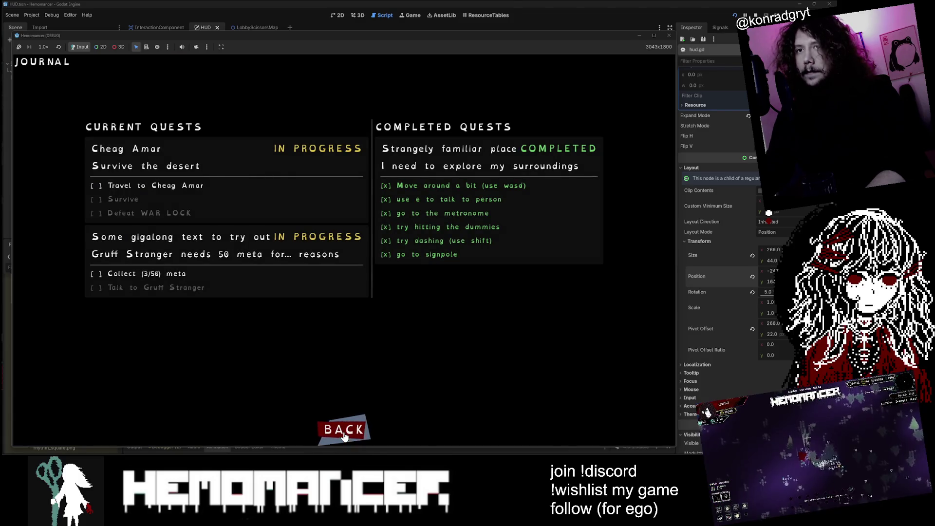
{"action": "left_click", "coordinate": [343, 430]}
{"action": "key", "text": "a"}
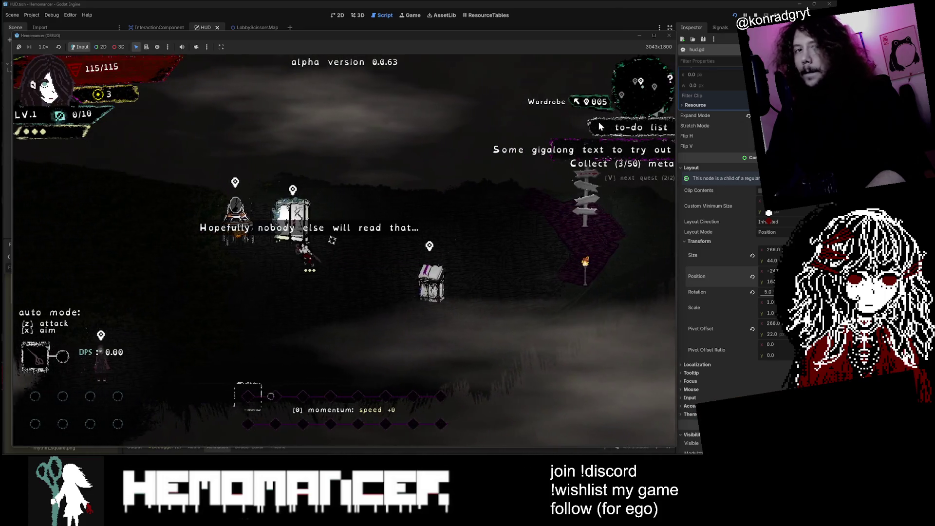
{"action": "key", "text": "a"}
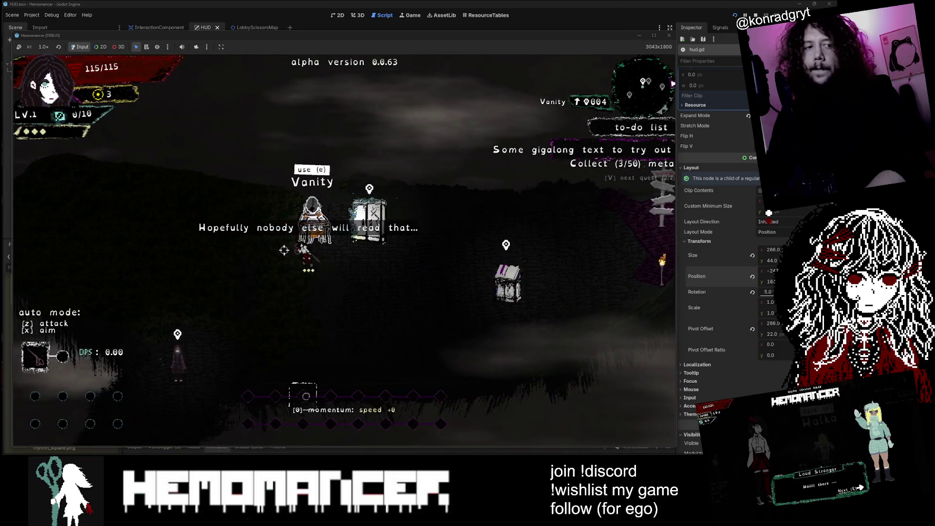
{"action": "key", "text": "a"}
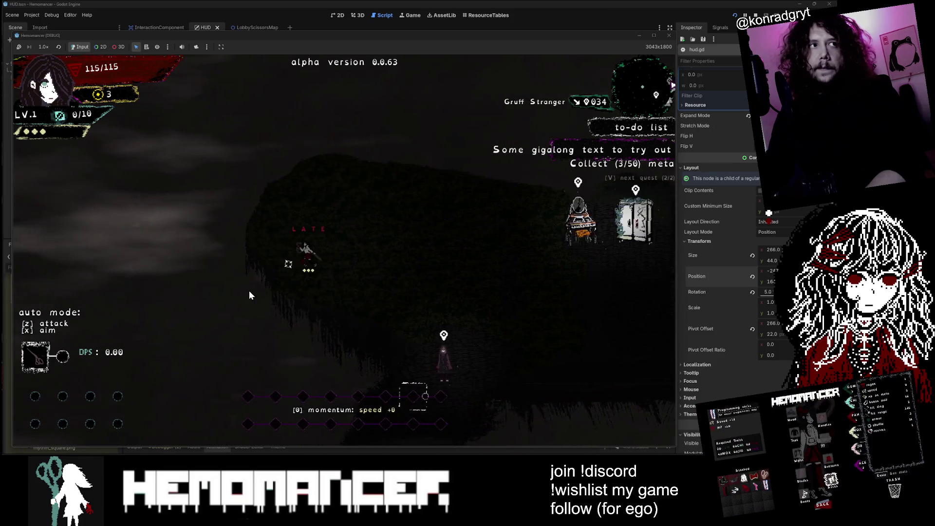
{"action": "key", "text": "d"}
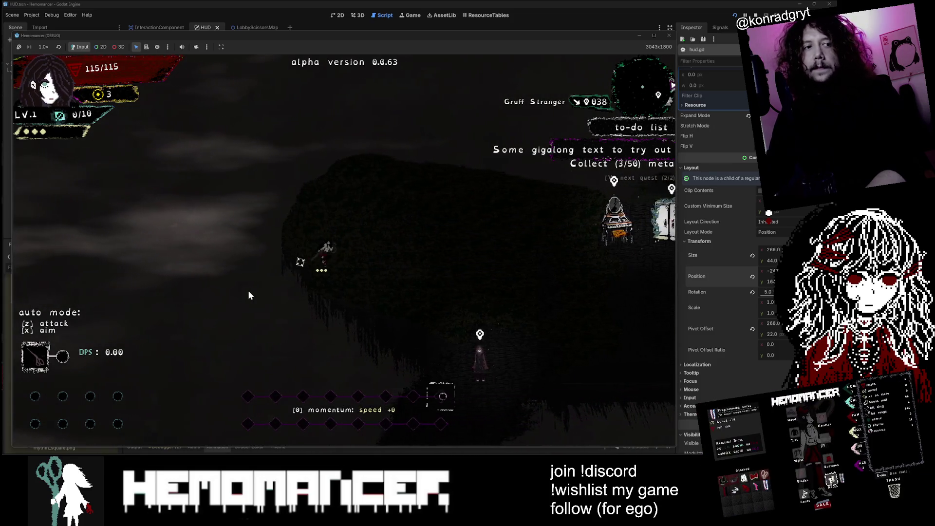
{"action": "key", "text": "s+d"}
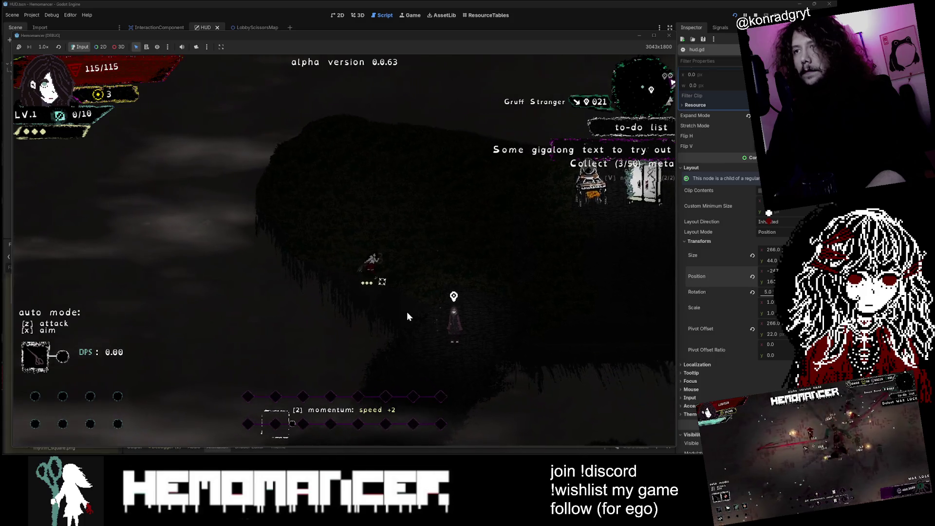
{"action": "key", "text": "s"}
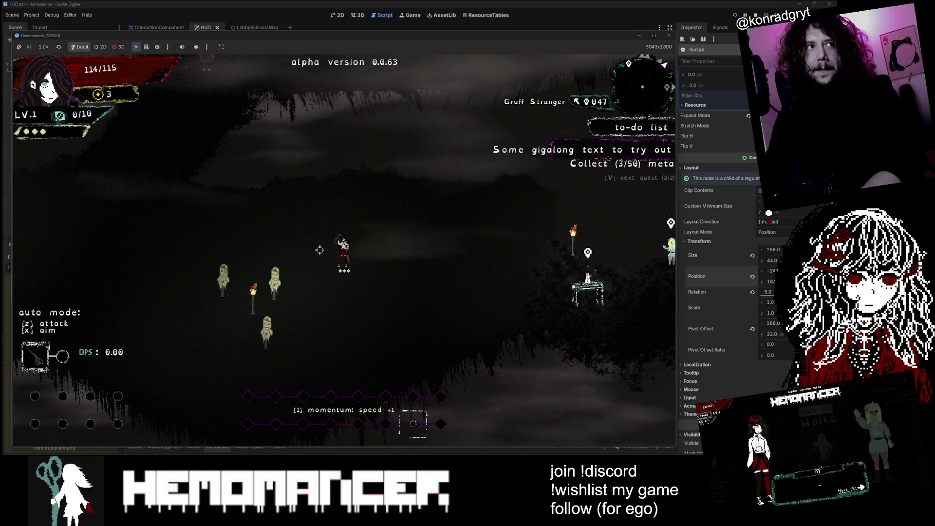
{"action": "key", "text": "z"}
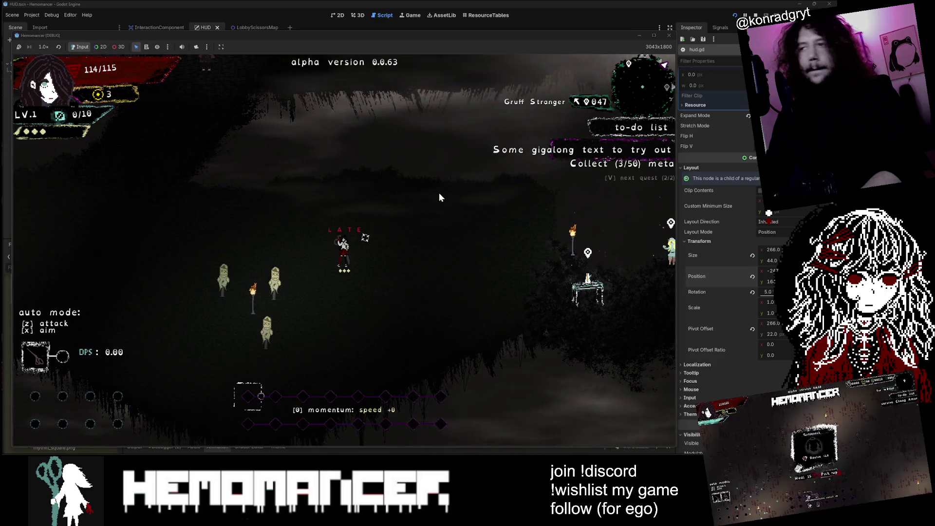
{"action": "key", "text": "d"}
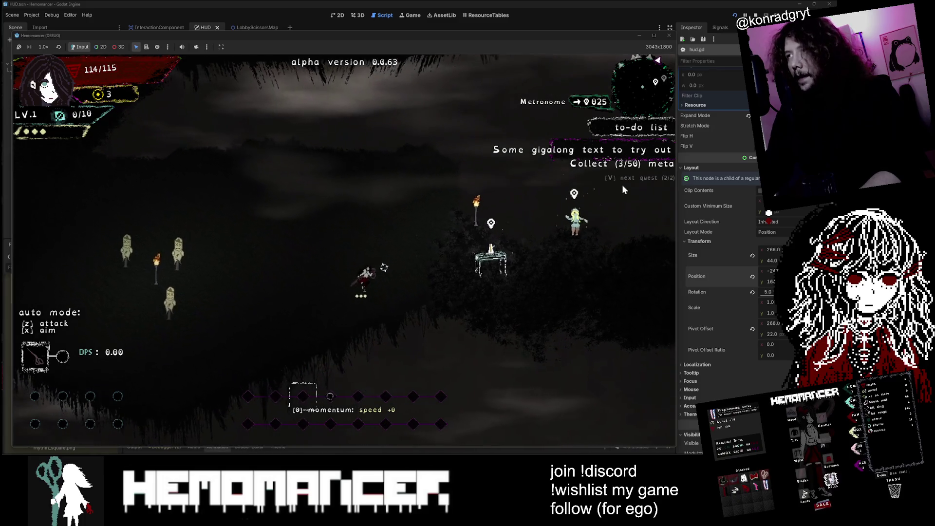
{"action": "key", "text": "s"}
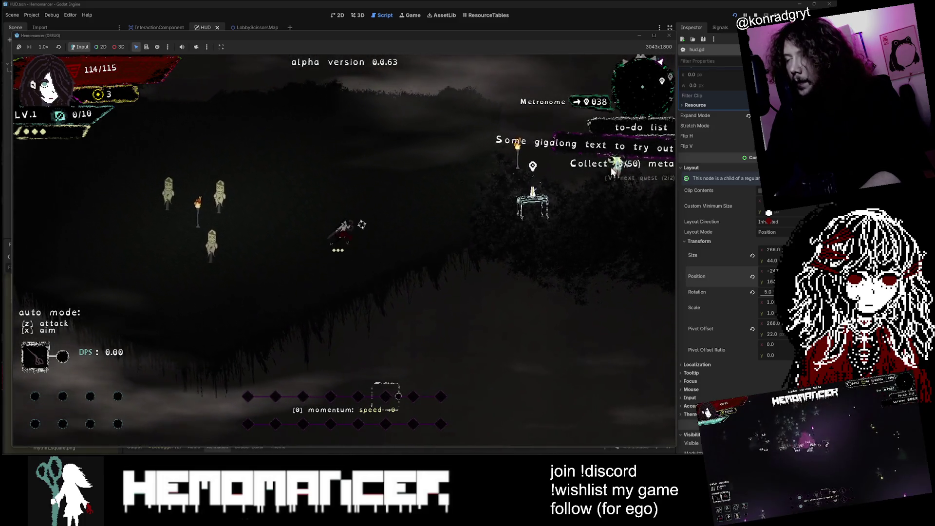
{"action": "key", "text": "w"}
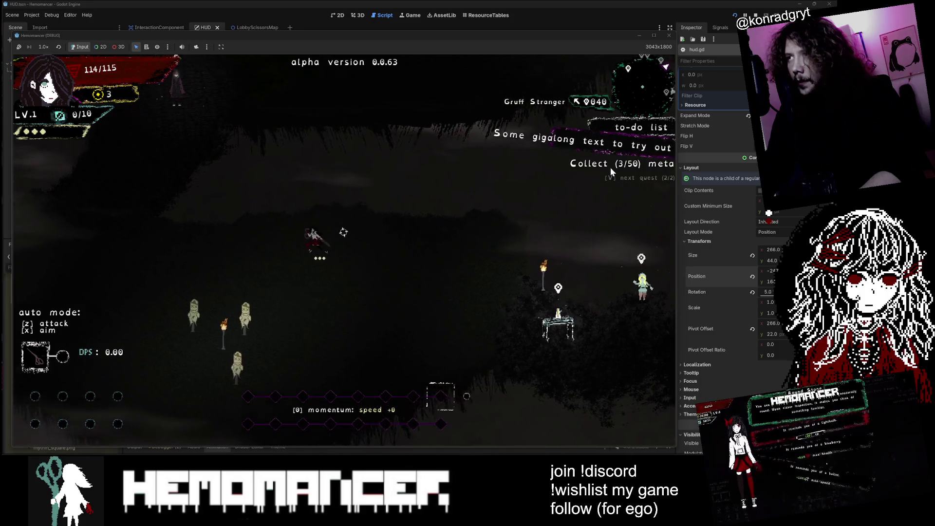
{"action": "key", "text": "a"}
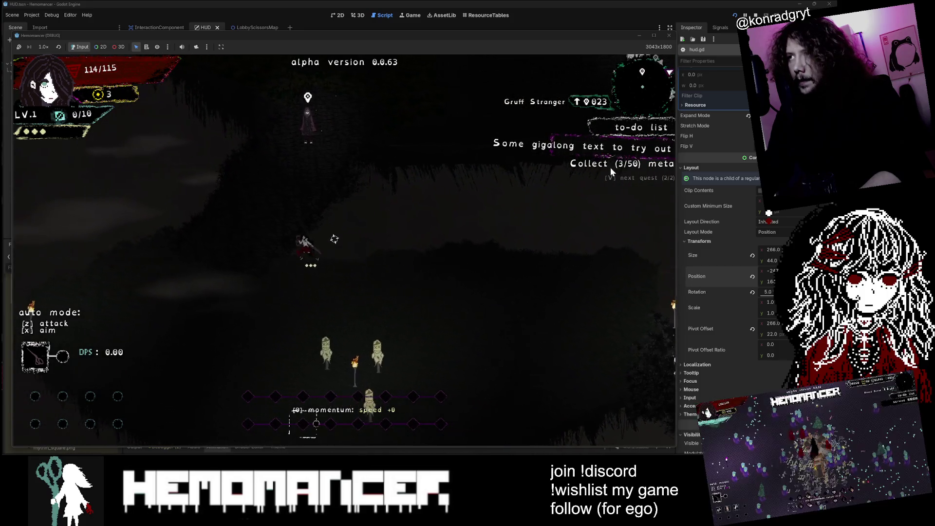
{"action": "key", "text": "w"}
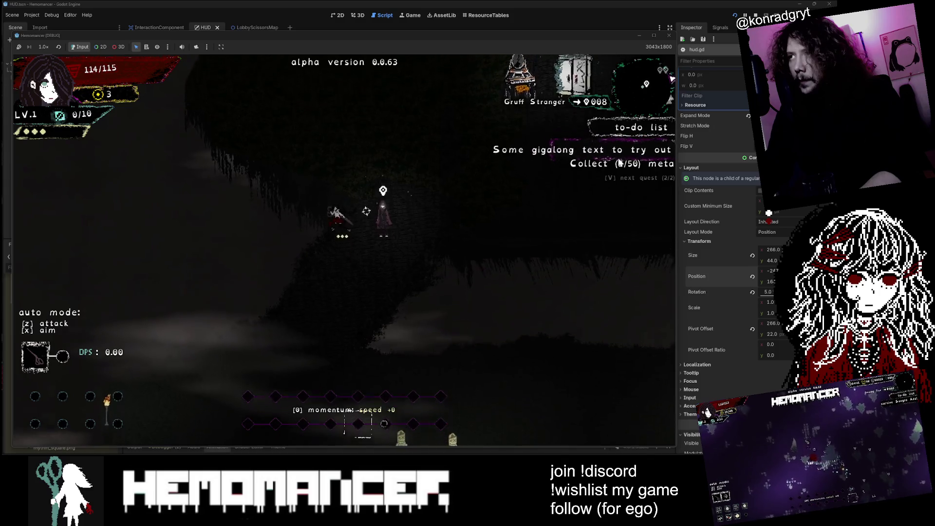
{"action": "key", "text": "v"}
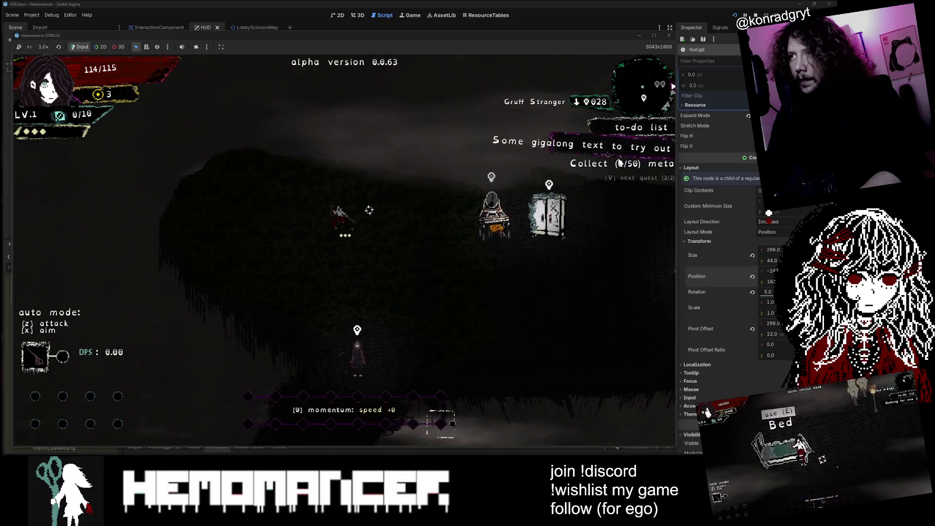
{"action": "key", "text": "d"}
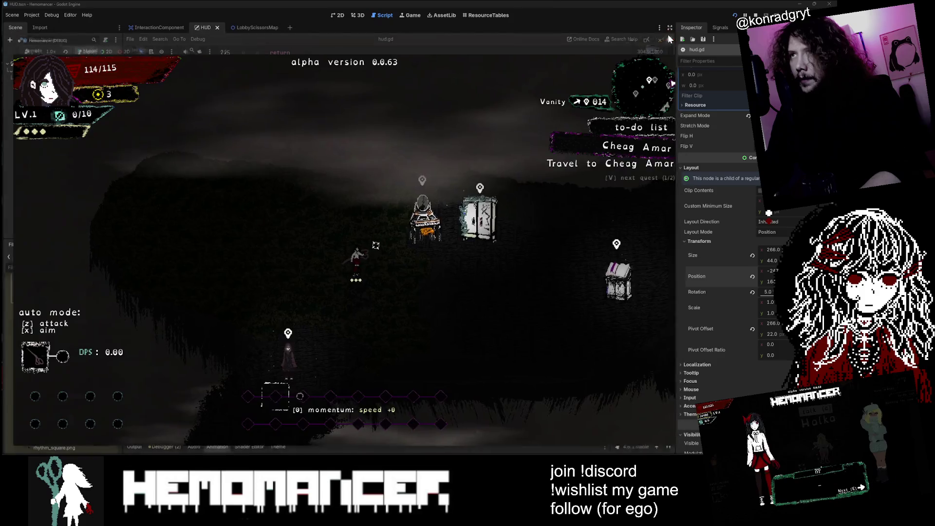
- Stop the game, show HUD.tscn in the 2D view, and select the to-do panel's Goal node
{"action": "left_click", "coordinate": [669, 39]}
{"action": "left_click", "coordinate": [336, 14]}
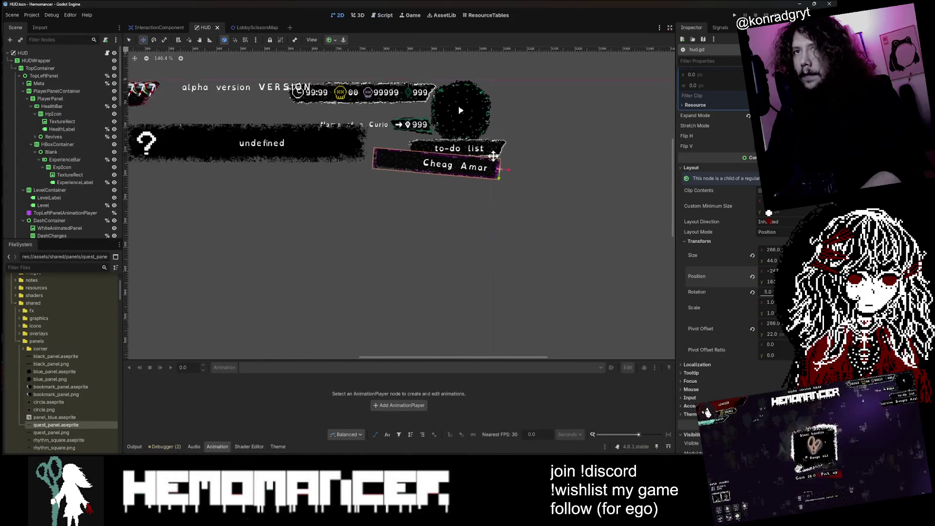
{"action": "left_click", "coordinate": [68, 182]}
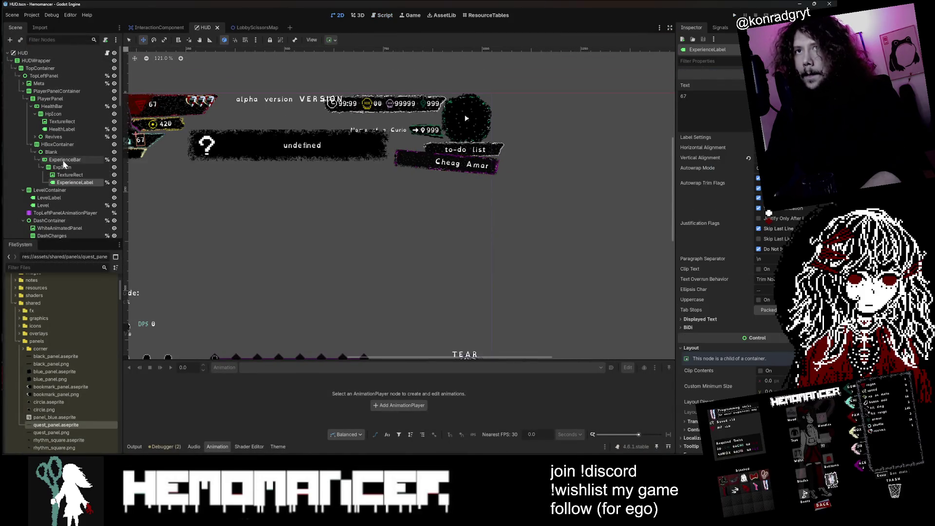
{"action": "scroll", "coordinate": [490, 145], "scroll_direction": "up", "scroll_amount": 3}
{"action": "left_click", "coordinate": [482, 170]}
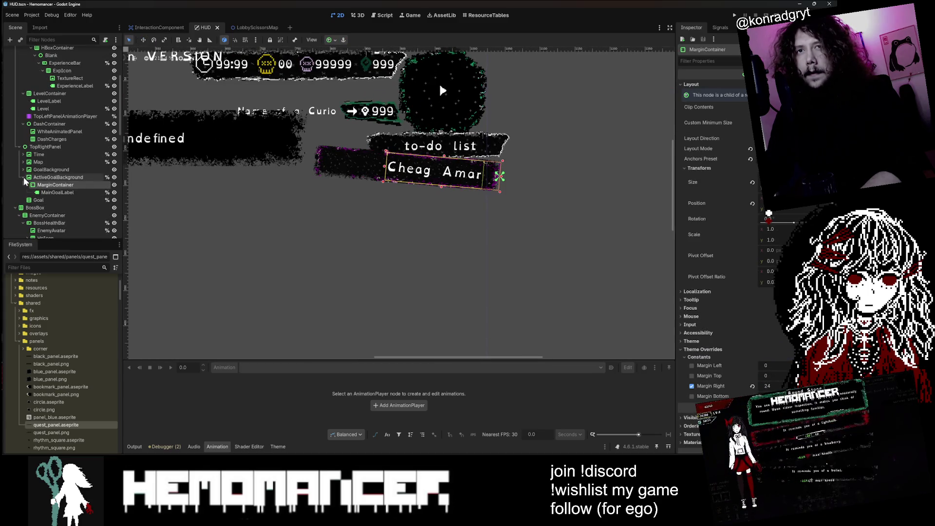
{"action": "left_click", "coordinate": [23, 177]}
{"action": "left_click", "coordinate": [33, 185]}
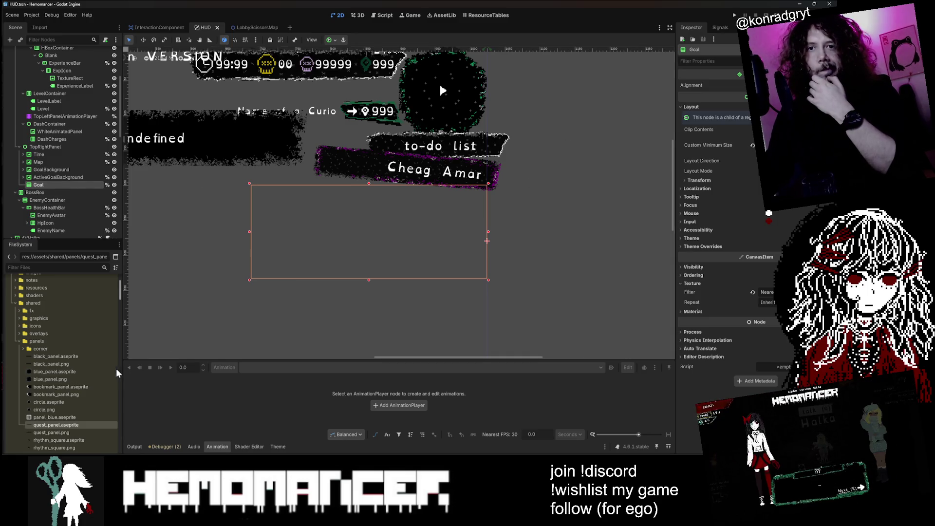
- Drag black_panel.png toward the Goal node in the scene tree, then abandon the placement
{"action": "left_click_drag", "start_coordinate": [73, 366], "coordinate": [95, 184]}
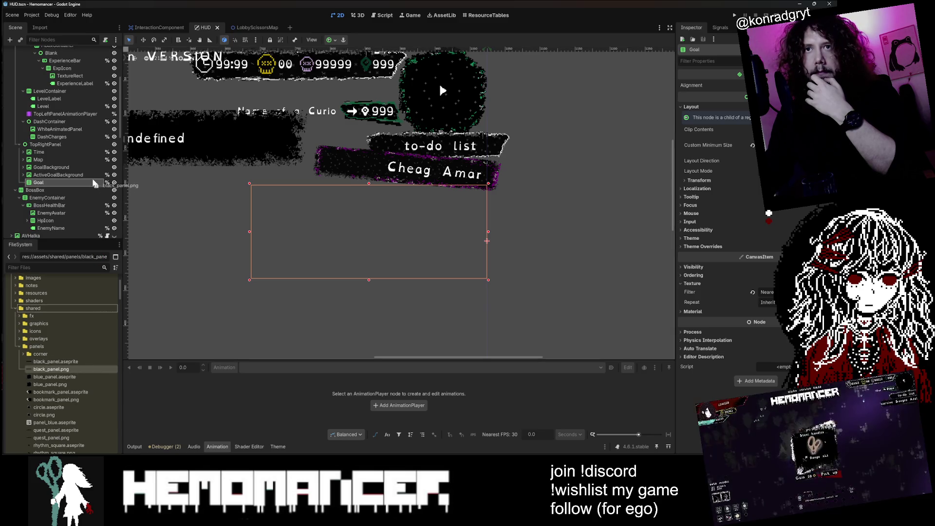
{"action": "left_click_drag", "start_coordinate": [36, 181], "coordinate": [59, 314]}
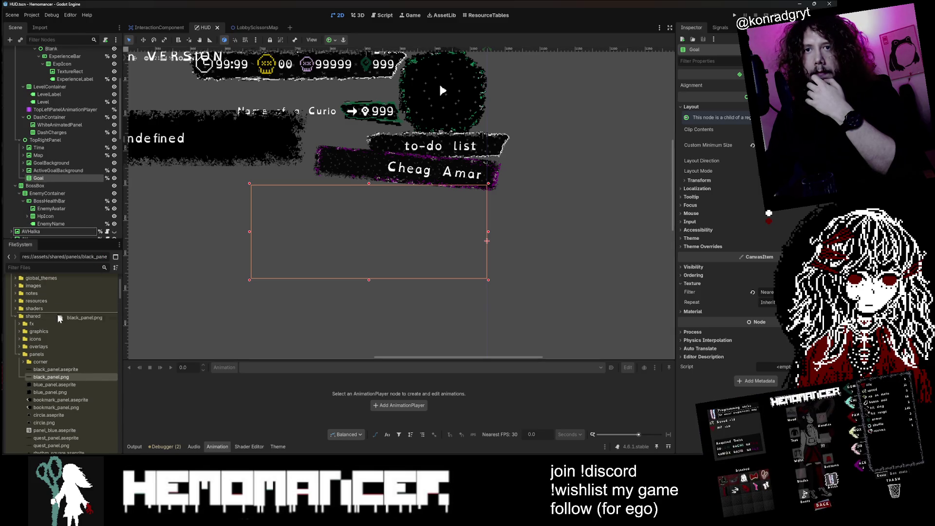
{"action": "left_click_drag", "start_coordinate": [85, 427], "coordinate": [335, 449]}
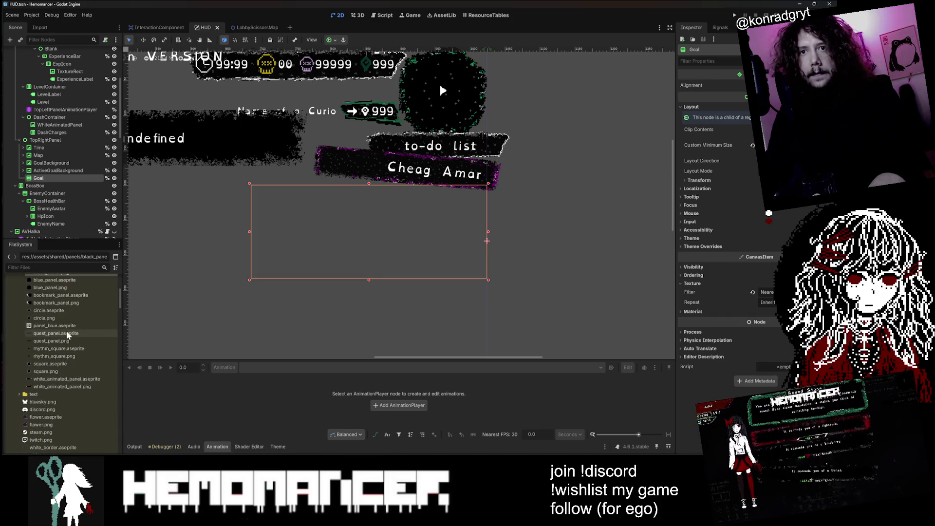
{"action": "scroll", "coordinate": [68, 335], "scroll_direction": "up", "scroll_amount": 2}
- Undo the dropped black_panel sprite, add a TextureRect child to TopRightPanel, and drag it above Goal
{"action": "mouse_move", "coordinate": [70, 295]}
{"action": "left_mouse_down"}
{"action": "mouse_move", "coordinate": [309, 261]}
{"action": "mouse_move", "coordinate": [396, 235]}
{"action": "left_mouse_up"}
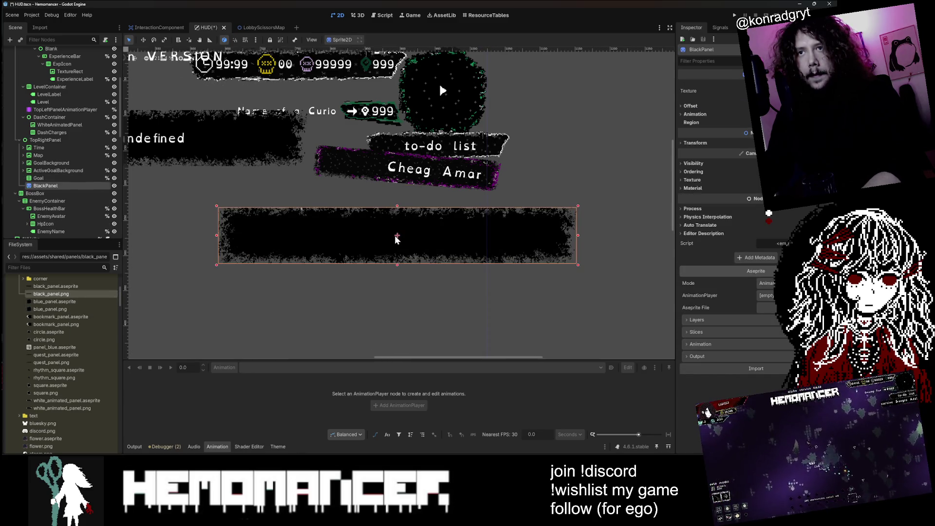
{"action": "key", "text": "ctrl+z"}
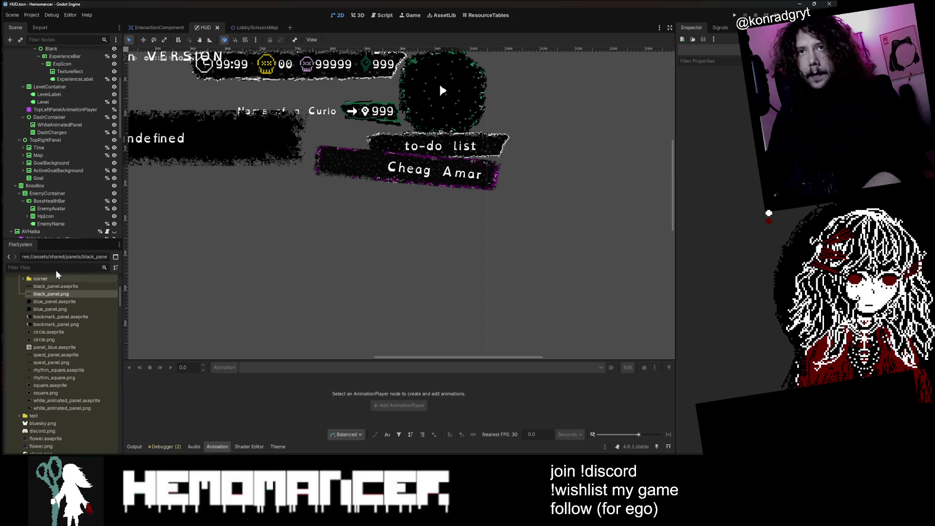
{"action": "right_click", "coordinate": [44, 141]}
{"action": "left_click", "coordinate": [48, 147]}
{"action": "type", "text": "texture"}
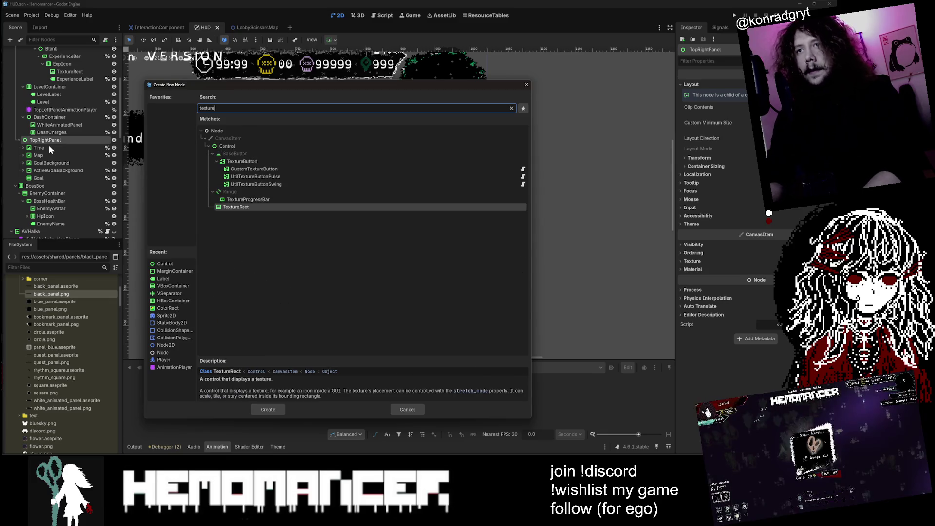
{"action": "key", "text": "Return"}
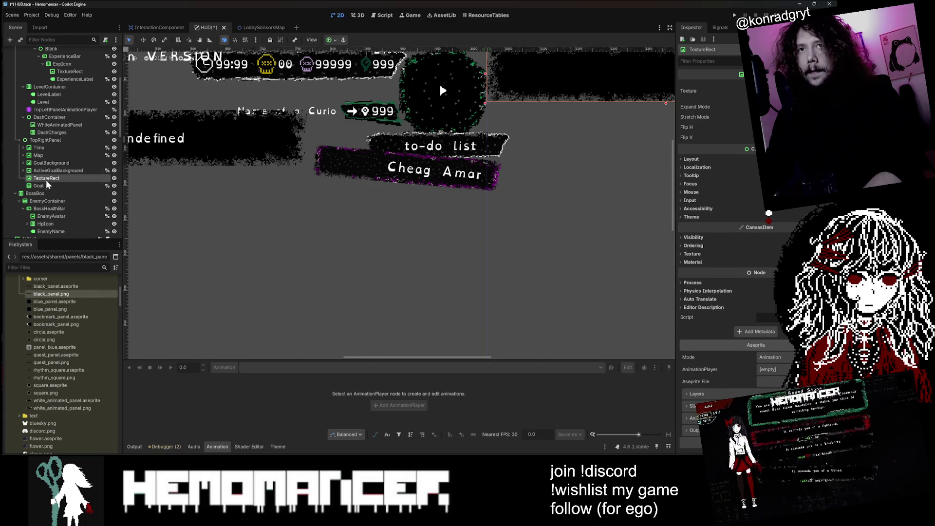
{"action": "left_click_drag", "start_coordinate": [48, 186], "coordinate": [44, 185]}
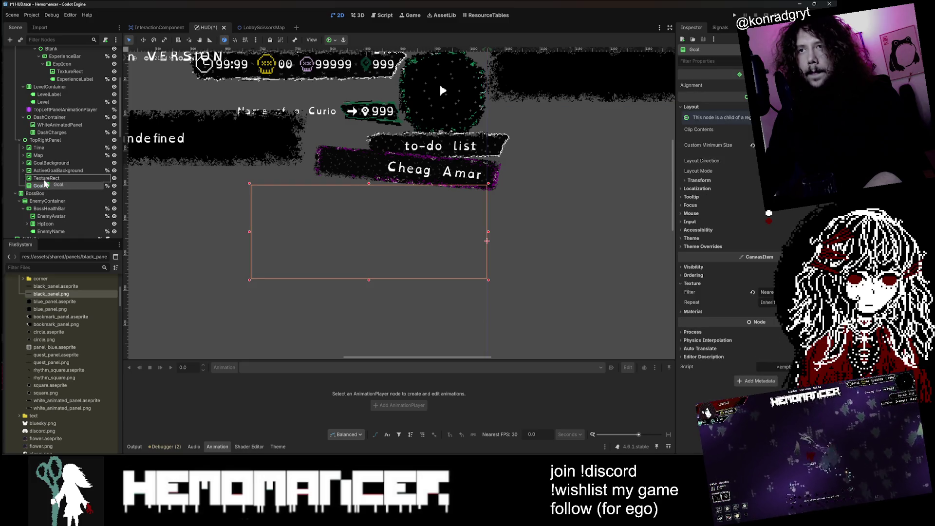
{"action": "left_click", "coordinate": [46, 178]}
- Set the TextureRect's Layout Mode to Anchors with the Full Rect preset
{"action": "scroll", "coordinate": [53, 146], "scroll_direction": "down", "scroll_amount": 5}
{"action": "scroll", "coordinate": [189, 141], "scroll_direction": "down", "scroll_amount": 2}
{"action": "left_click", "coordinate": [754, 159]}
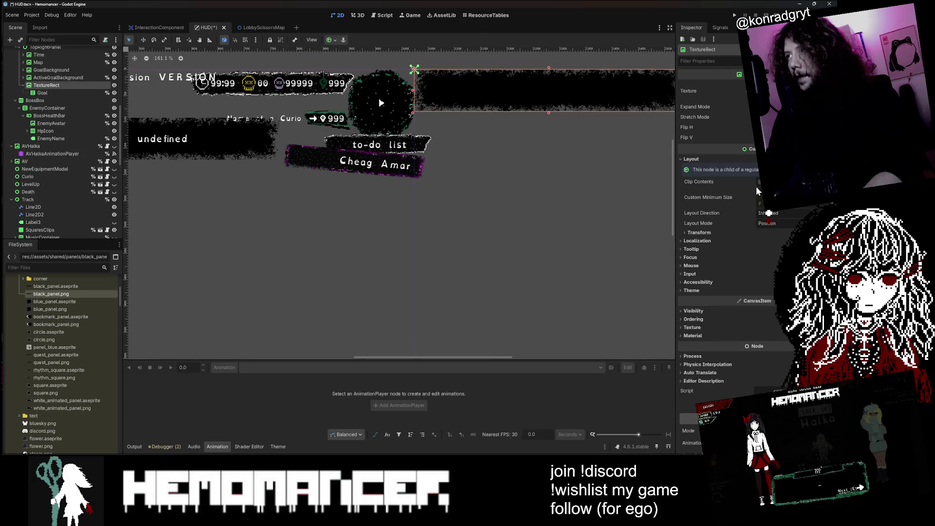
{"action": "left_click", "coordinate": [750, 232]}
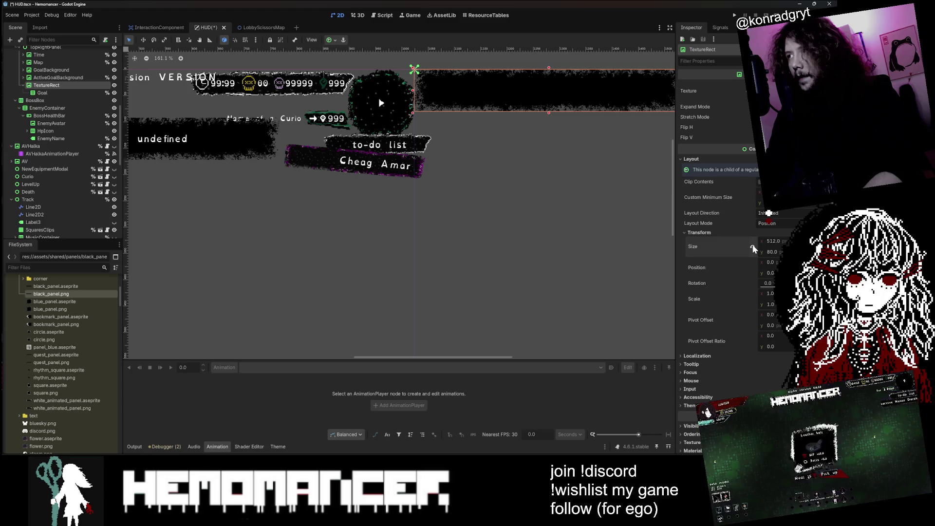
{"action": "left_click", "coordinate": [774, 223]}
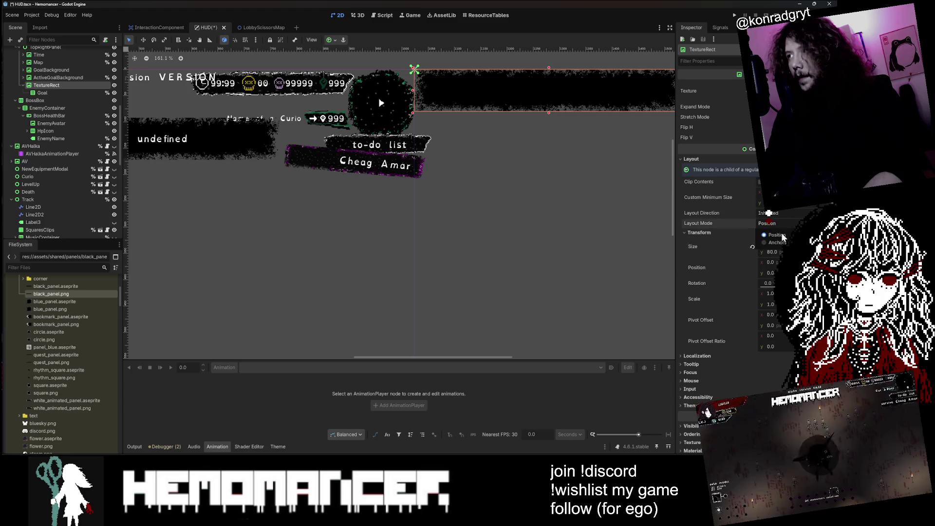
{"action": "left_click", "coordinate": [778, 242]}
{"action": "left_click", "coordinate": [762, 234]}
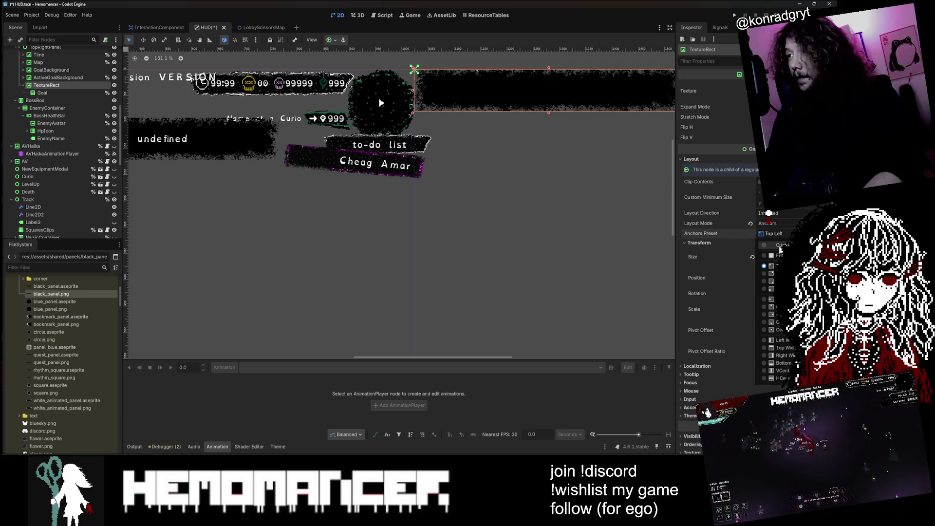
{"action": "left_click", "coordinate": [776, 343]}
{"action": "scroll", "coordinate": [497, 140], "scroll_direction": "down", "scroll_amount": 3}
- Undo moving Goal inside the TextureRect, then reselect Goal and expand its transform properties
{"action": "left_click", "coordinate": [52, 94]}
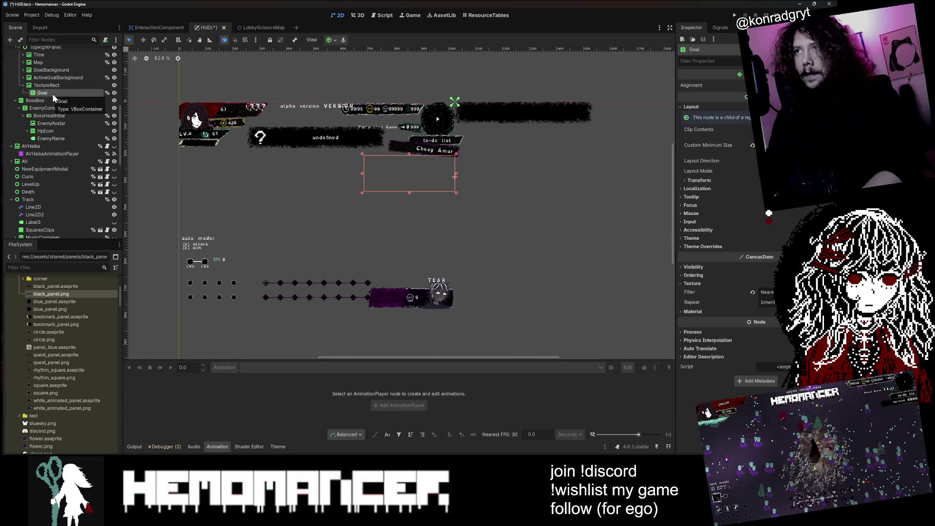
{"action": "scroll", "coordinate": [74, 90], "scroll_direction": "up", "scroll_amount": 3}
{"action": "left_click", "coordinate": [58, 125]}
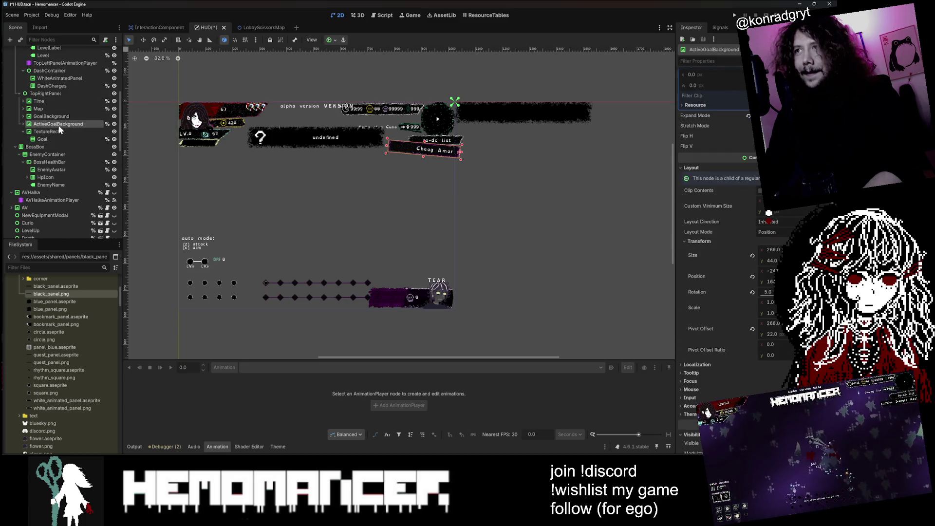
{"action": "key", "text": "ctrl+z"}
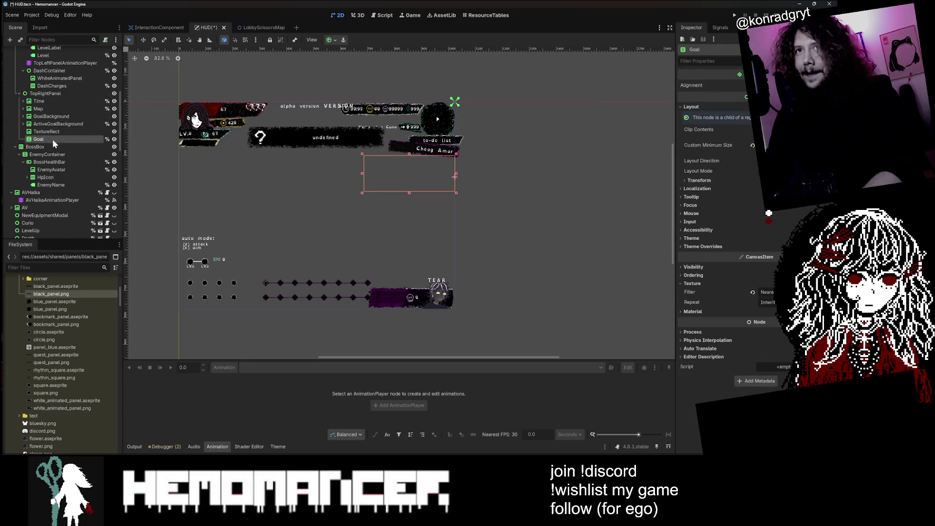
{"action": "left_click", "coordinate": [51, 140]}
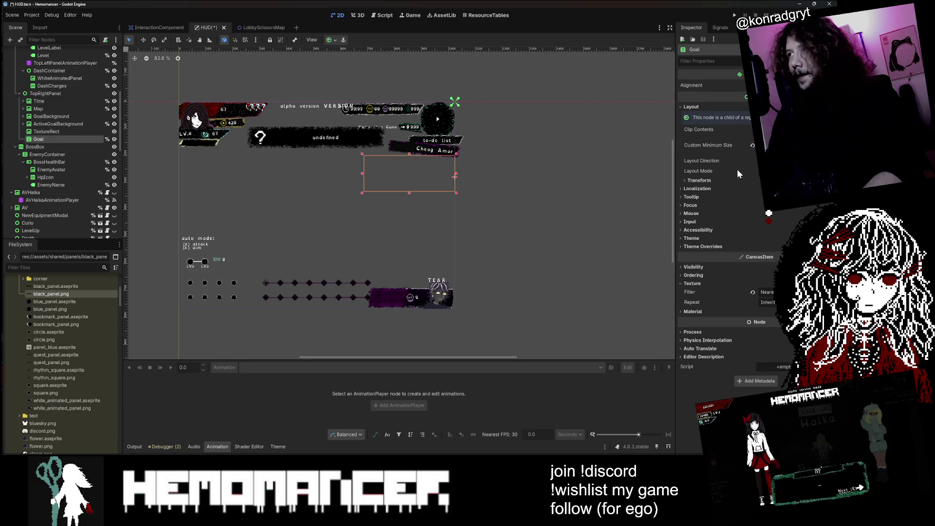
{"action": "left_click", "coordinate": [715, 189]}
{"action": "left_click", "coordinate": [720, 180]}
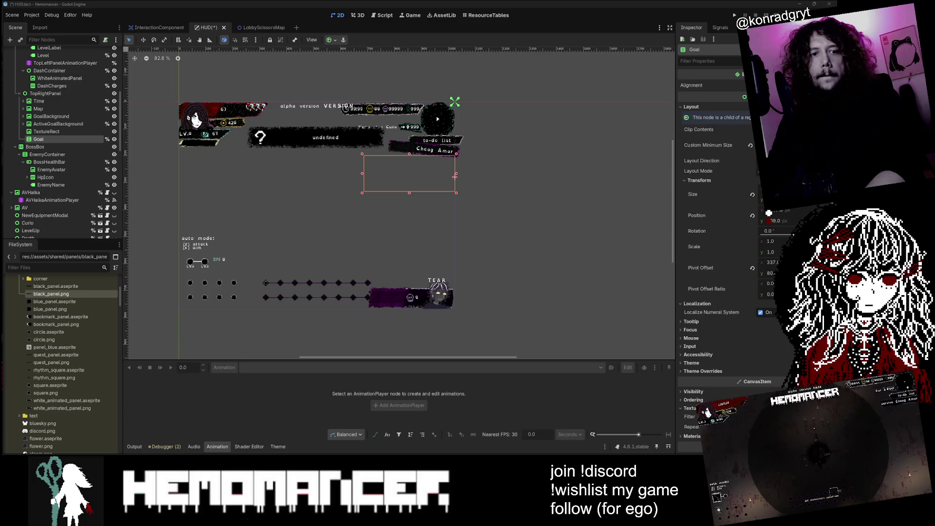
- Save and run, enlarge the debug window, start a new game, and cycle quests four times with V
{"action": "key", "text": "F5"}
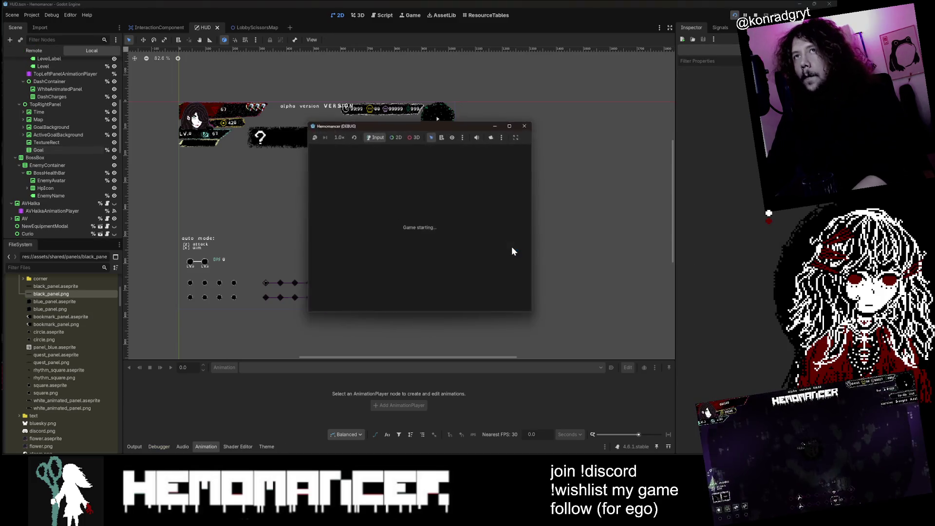
{"action": "mouse_move", "coordinate": [309, 312]}
{"action": "left_mouse_down"}
{"action": "mouse_move", "coordinate": [89, 451]}
{"action": "mouse_move", "coordinate": [37, 443]}
{"action": "left_mouse_up"}
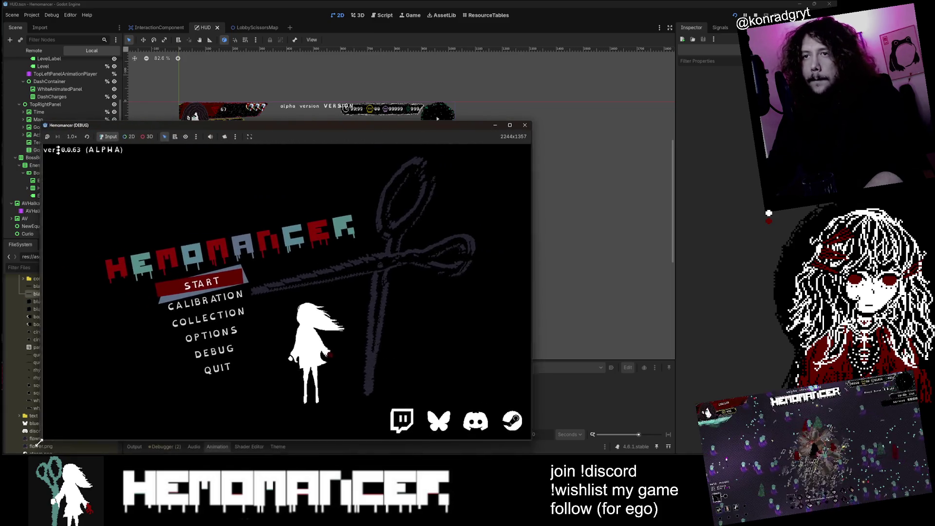
{"action": "left_click_drag", "start_coordinate": [533, 126], "coordinate": [636, 45]}
{"action": "key", "text": "Return"}
{"action": "key", "text": "Left"}
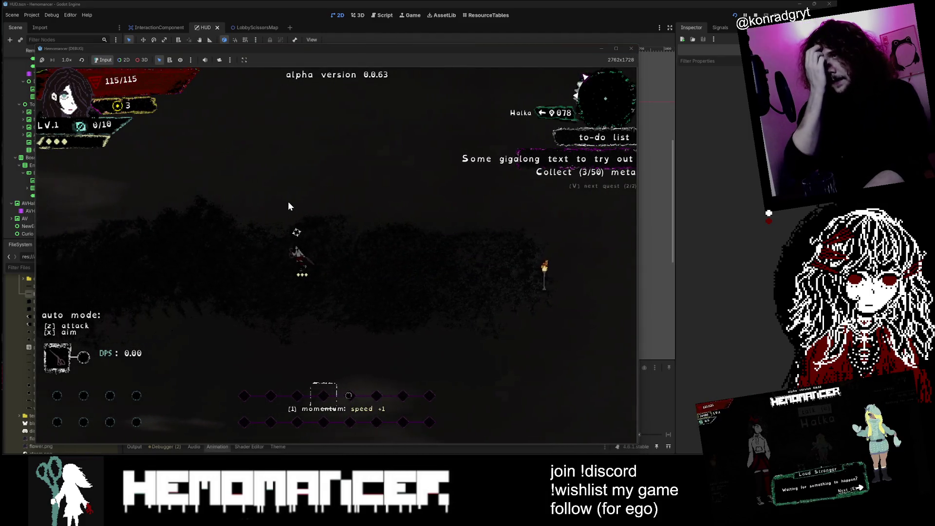
{"action": "key", "text": "v"}
{"action": "key", "text": "v"}
{"action": "key", "text": "v"}
{"action": "key", "text": "v"}
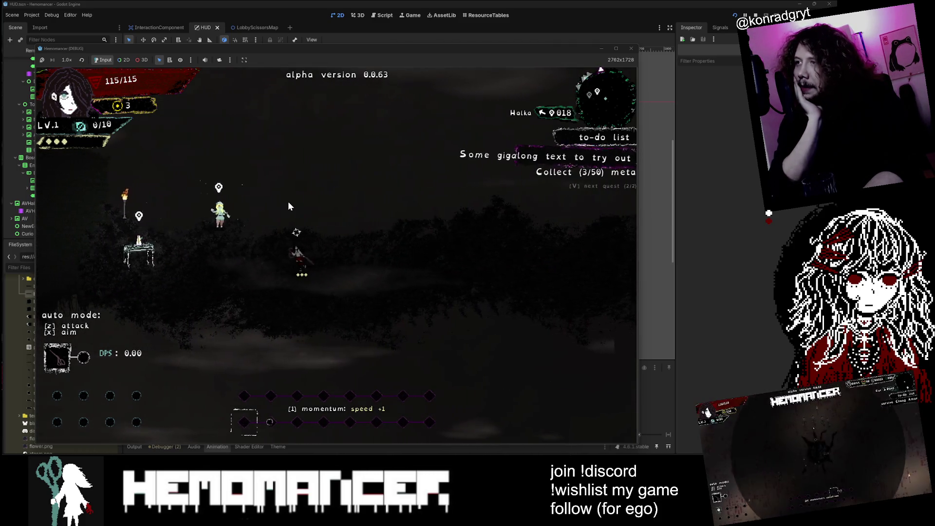
{"action": "key", "text": "v"}
{"action": "key", "text": "v"}
{"action": "key", "text": "v"}
{"action": "key", "text": "v"}
{"action": "key", "text": "v"}
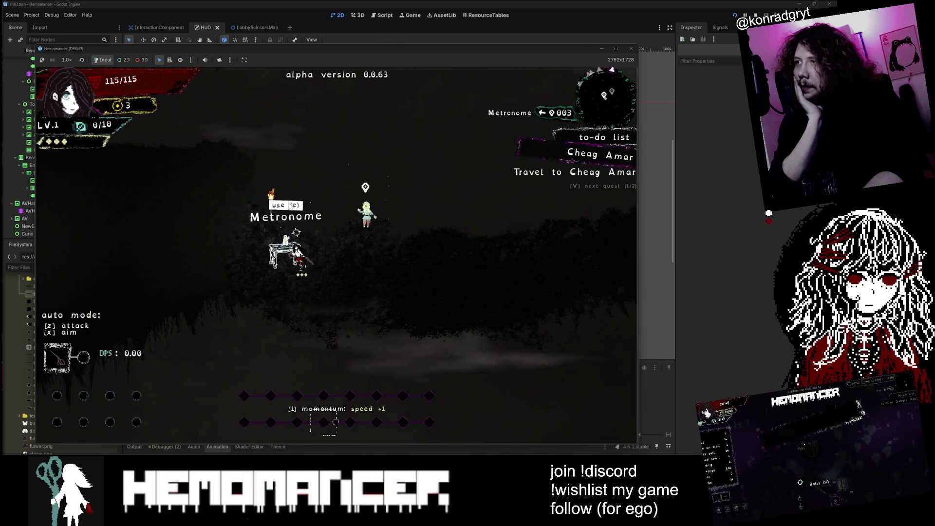
{"action": "key", "text": "v"}
{"action": "key", "text": "v"}
{"action": "key", "text": "v"}
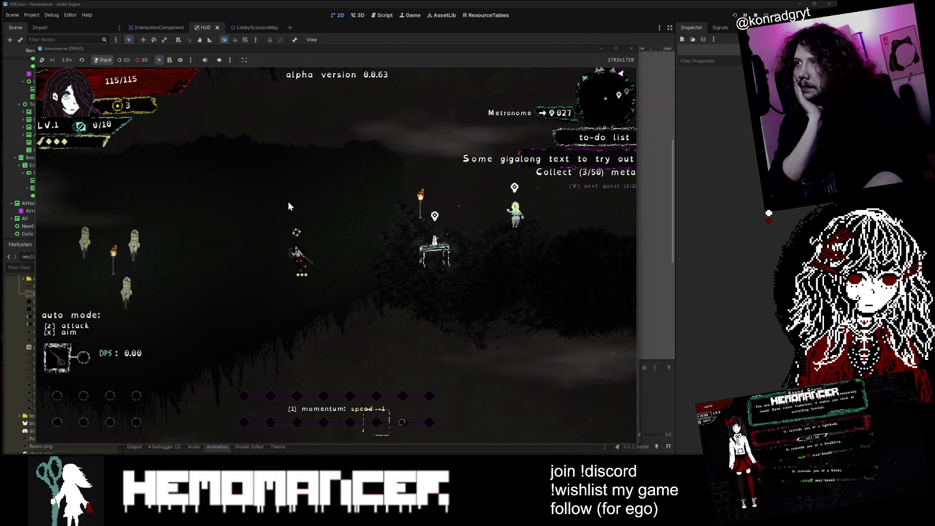
{"action": "key", "text": "v"}
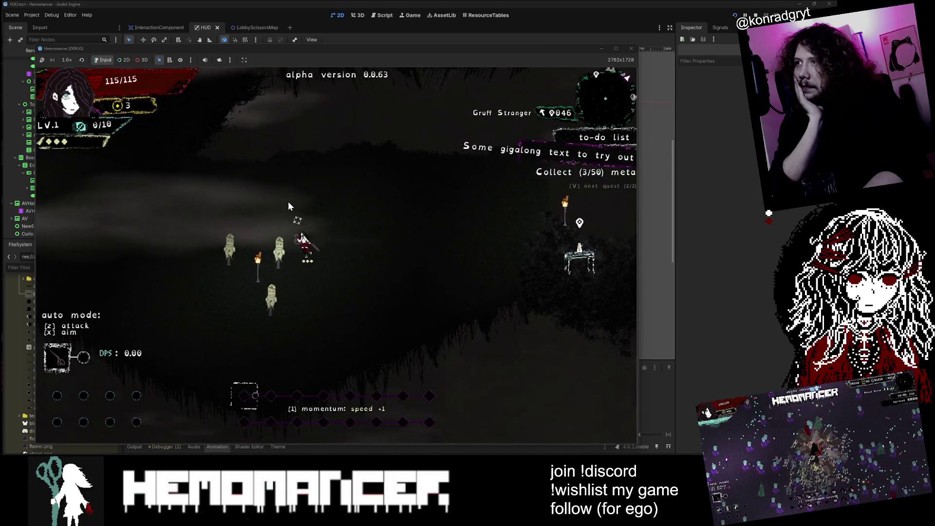
- Walk past the Gruff Stranger, open and close the wardrobe, then travel via the signpost toward Cheag Amar
{"action": "key", "text": "Up"}
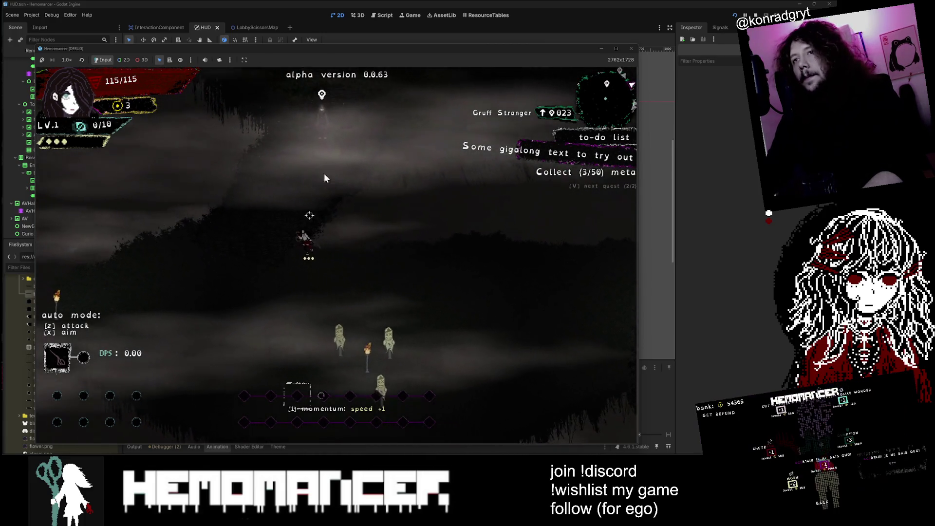
{"action": "key", "text": "Up"}
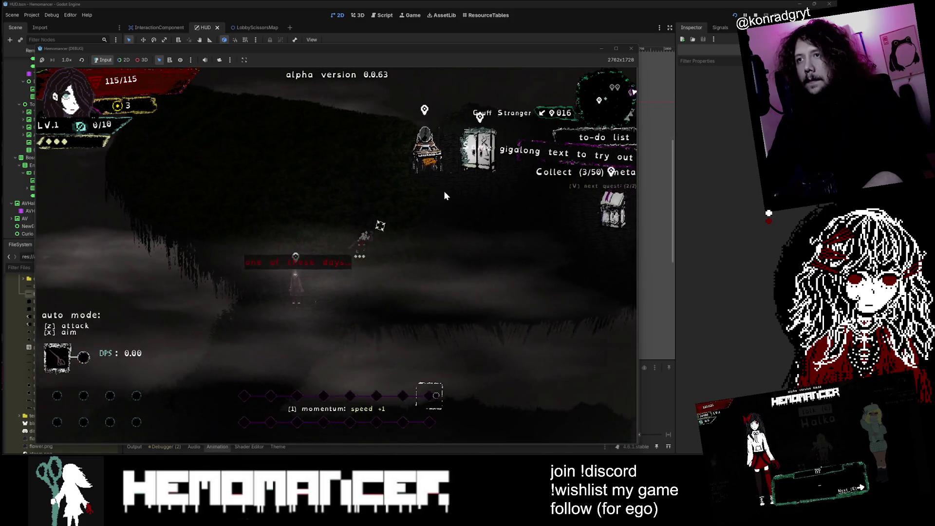
{"action": "key", "text": "Up"}
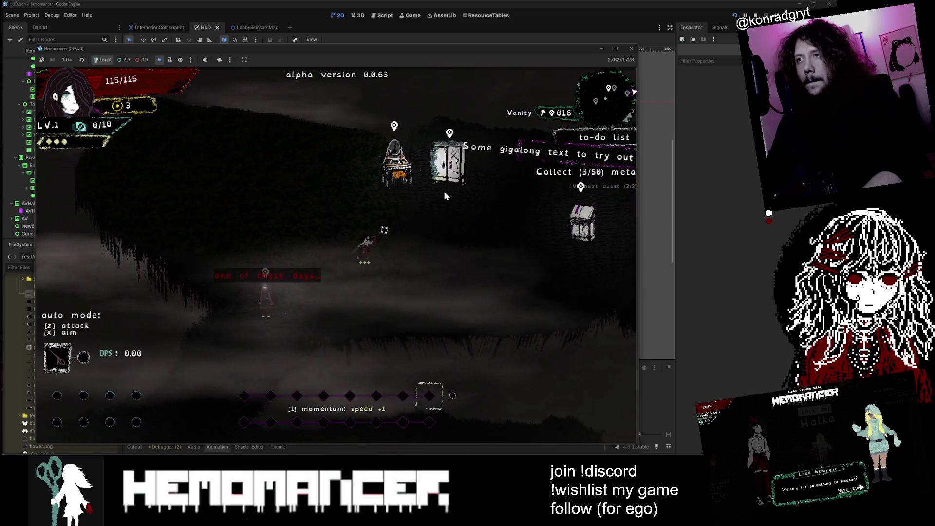
{"action": "key", "text": "e"}
{"action": "left_click", "coordinate": [342, 427]}
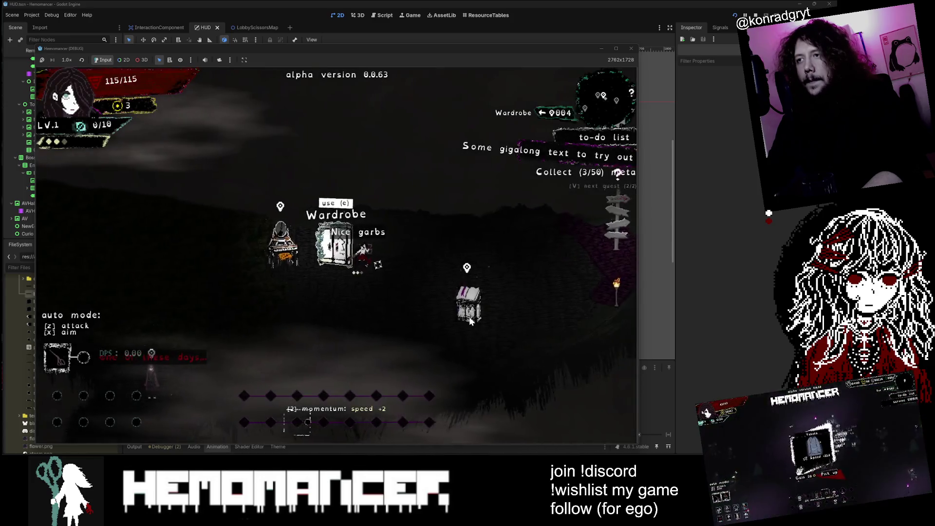
{"action": "key", "text": "Right"}
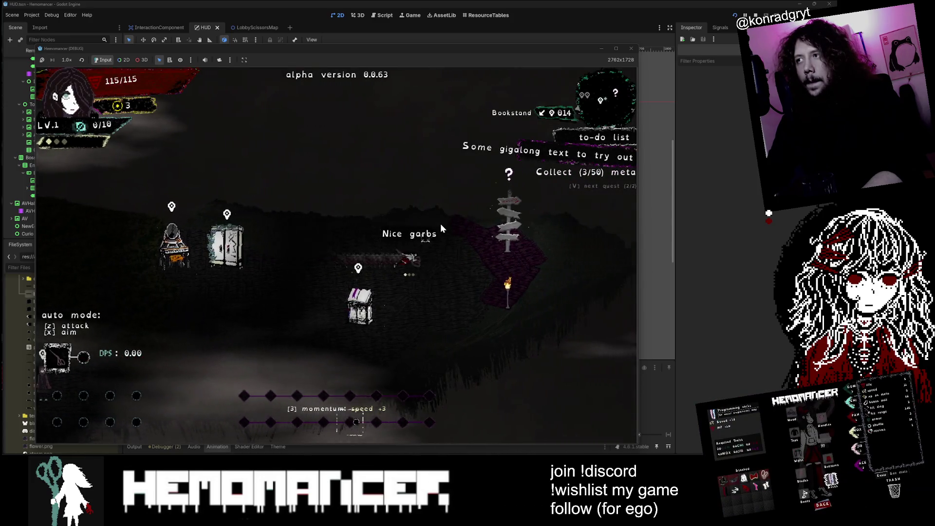
{"action": "key", "text": "Right"}
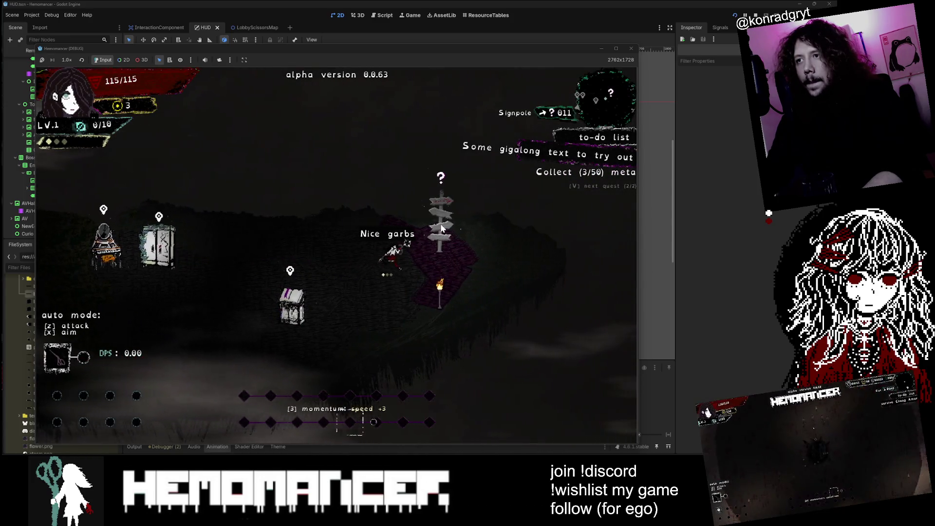
{"action": "key", "text": "e"}
{"action": "key", "text": "Return"}
{"action": "key", "text": "Up"}
{"action": "key", "text": "Left"}
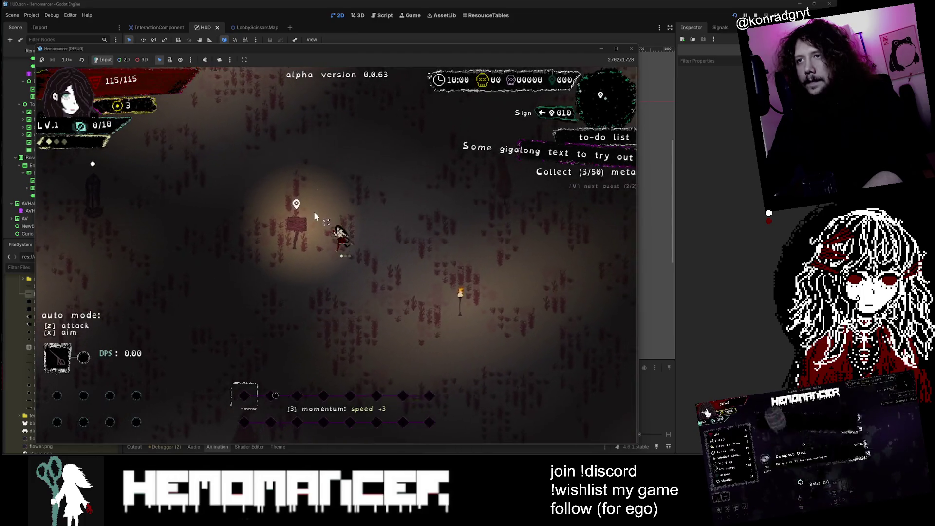
- Roam the field area fighting enemies until level 2, then reroll the 'Sunrise' level-up offer
{"action": "key", "text": "Up"}
{"action": "key", "text": "Left"}
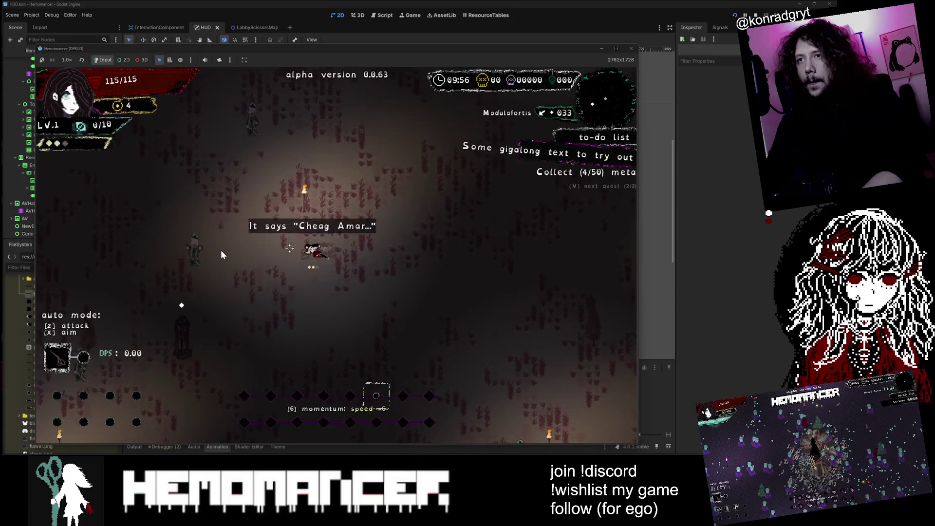
{"action": "key", "text": "Left"}
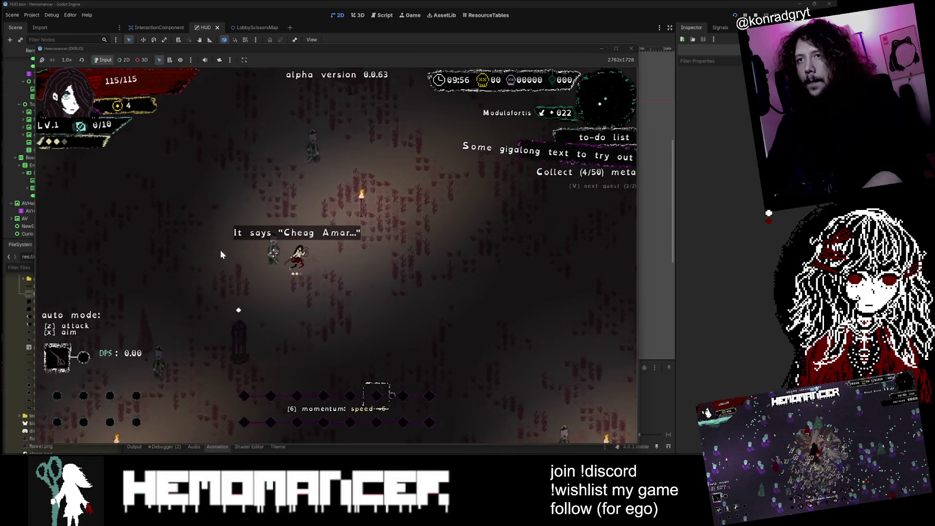
{"action": "key", "text": "w"}
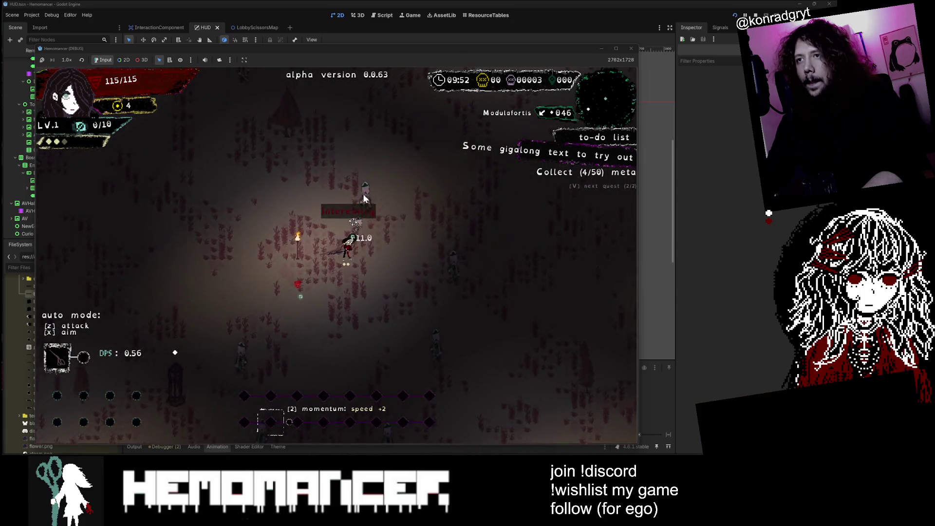
{"action": "key", "text": "d"}
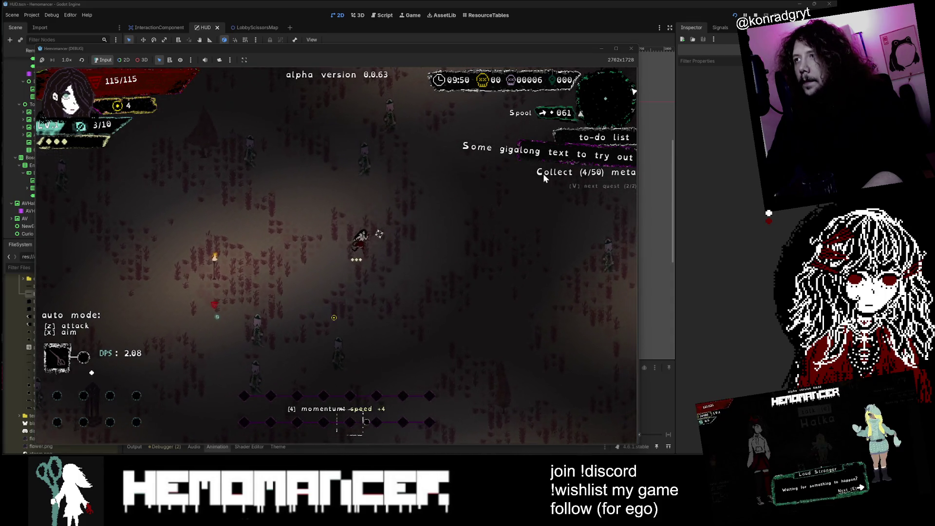
{"action": "key", "text": "a"}
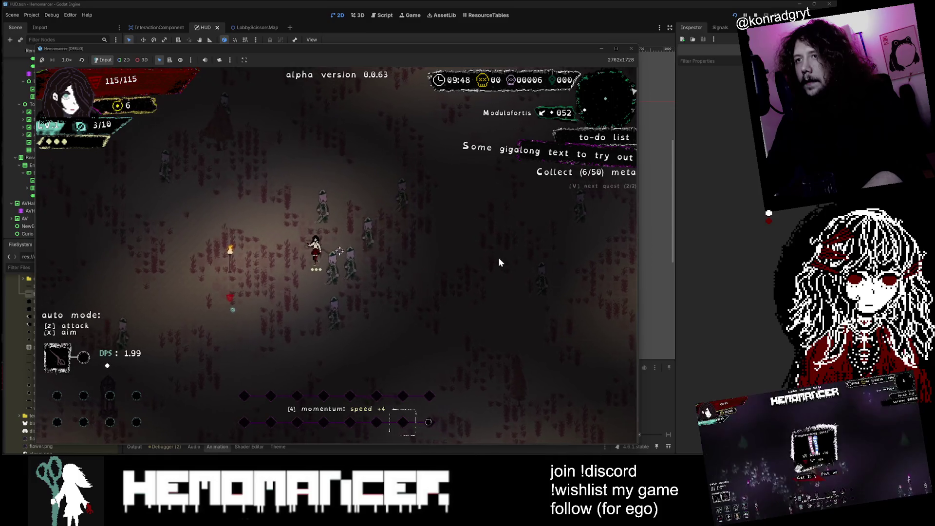
{"action": "key", "text": "w"}
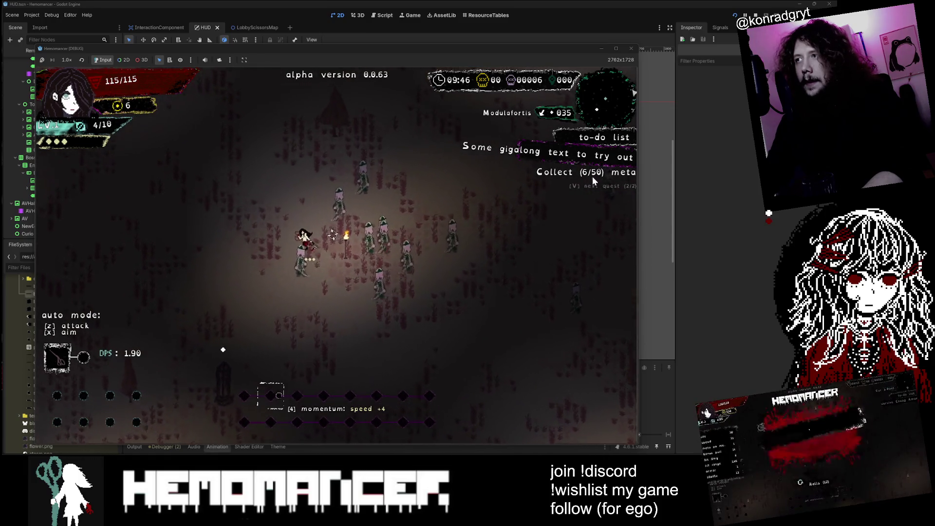
{"action": "key", "text": "d"}
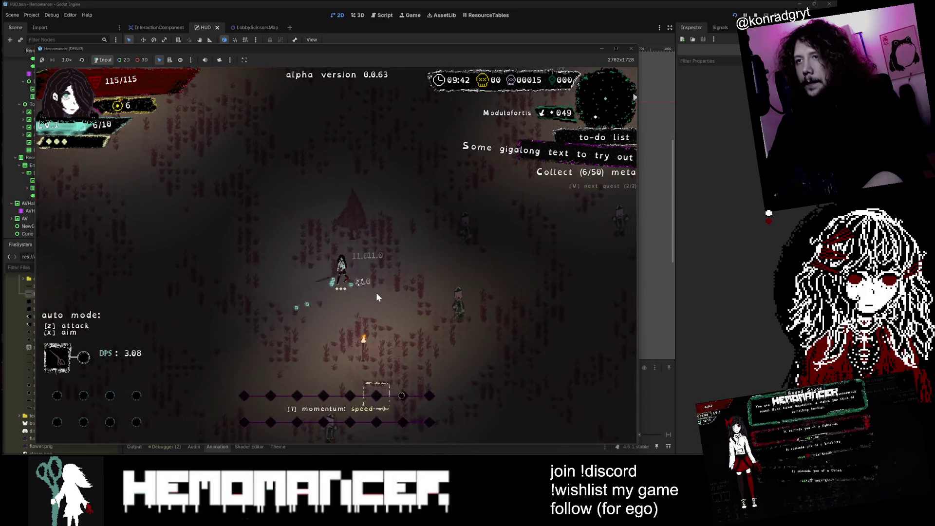
{"action": "left_click", "coordinate": [306, 353]}
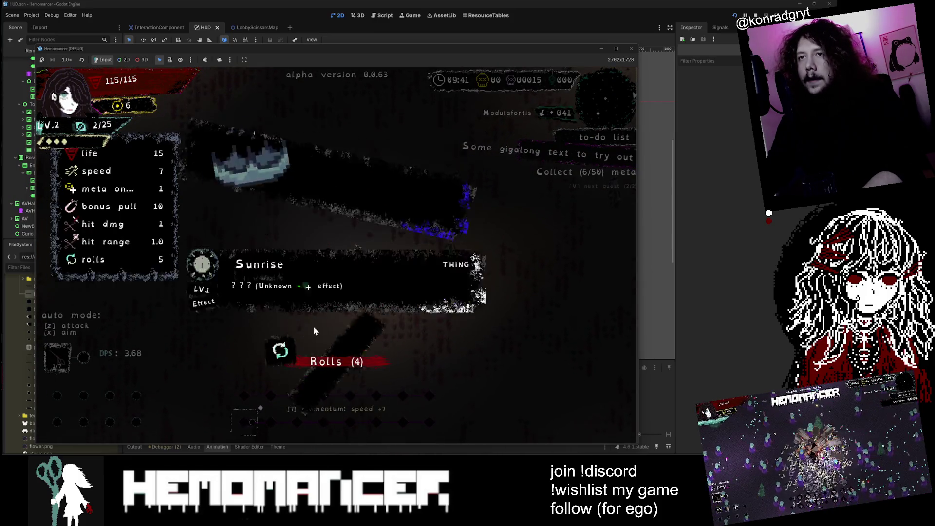
- Pick an upgrade card to resume play and walk the character around the field
{"action": "left_click", "coordinate": [333, 300]}
{"action": "key", "text": "w"}
{"action": "key", "text": "a"}
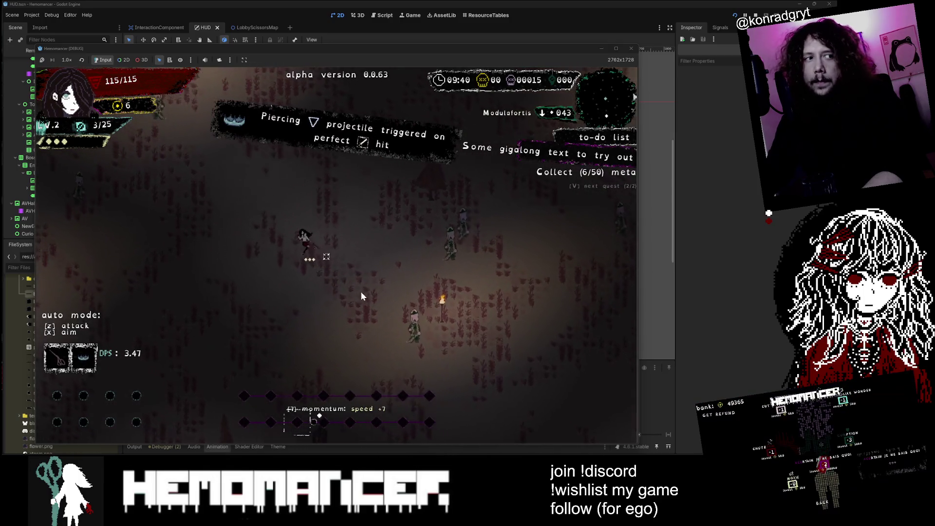
{"action": "key", "text": "s"}
{"action": "key", "text": "d"}
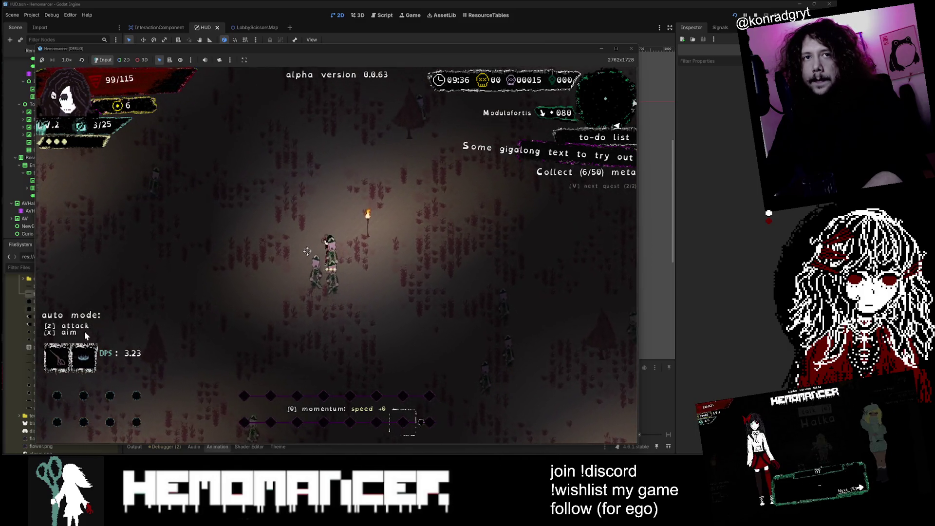
{"action": "key", "text": "w"}
{"action": "key", "text": "a"}
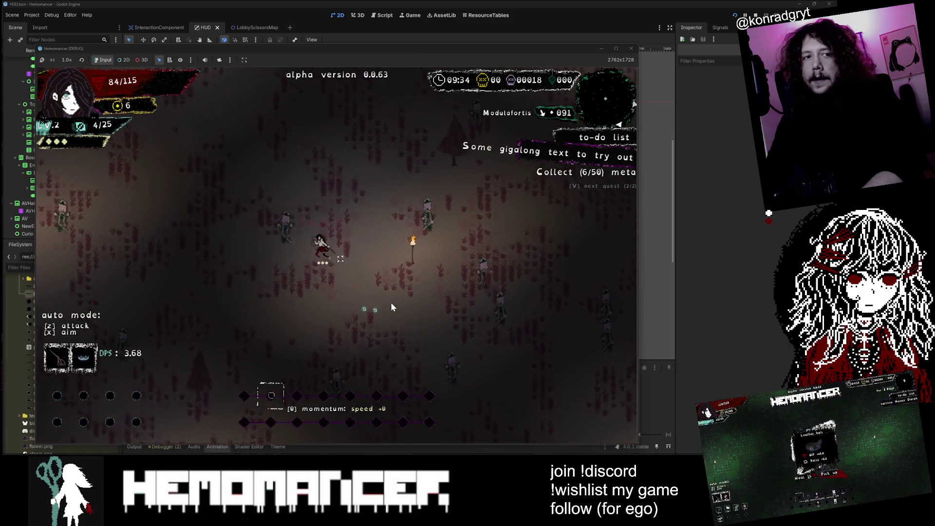
- Keep moving through the enemies until meta collection reaches 8/50 and the panel shows 'Cheag Amar' and 'Survive'
{"action": "key", "text": "w"}
{"action": "key", "text": "a"}
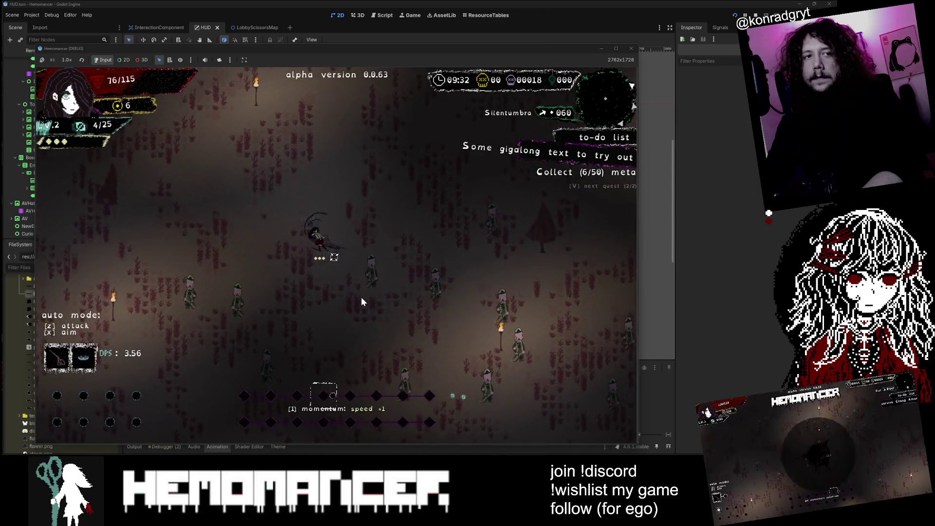
{"action": "key", "text": "w"}
{"action": "key", "text": "a"}
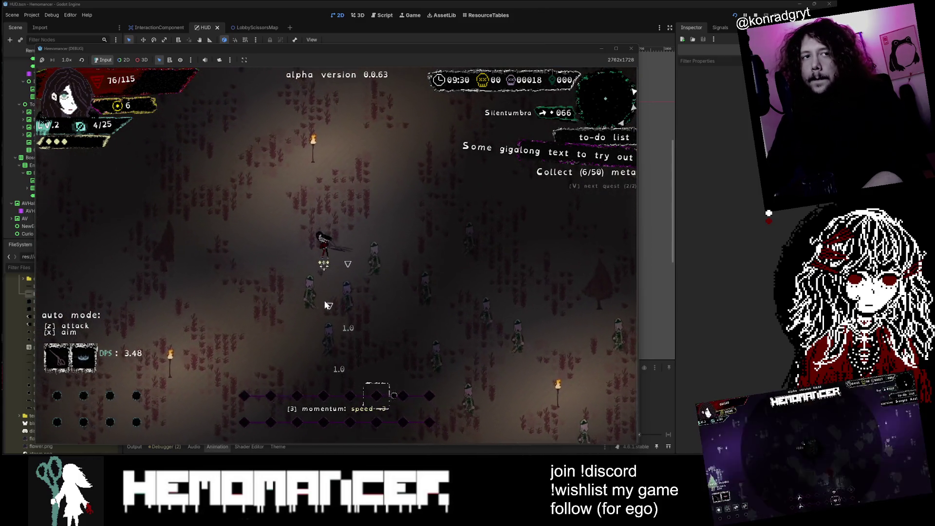
{"action": "key", "text": "w"}
{"action": "key", "text": "a"}
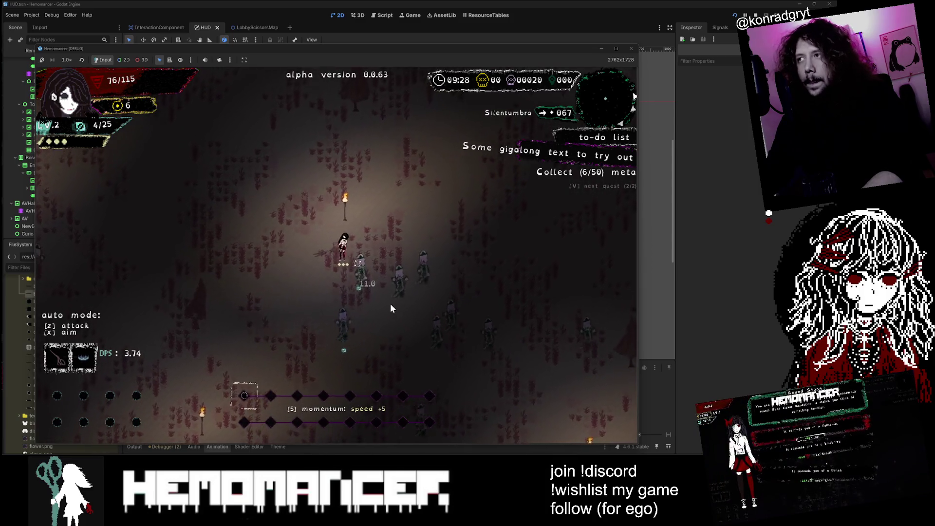
{"action": "key", "text": "d"}
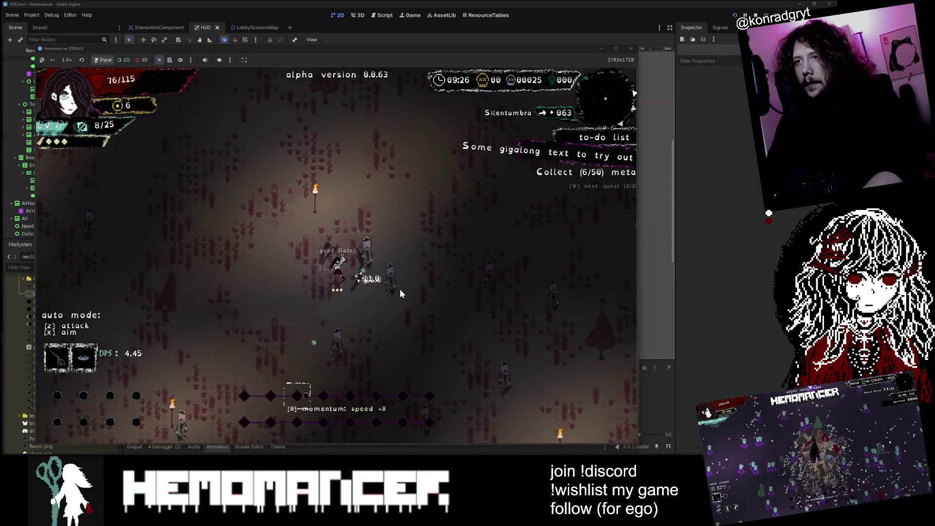
{"action": "key", "text": "a"}
{"action": "key", "text": "s"}
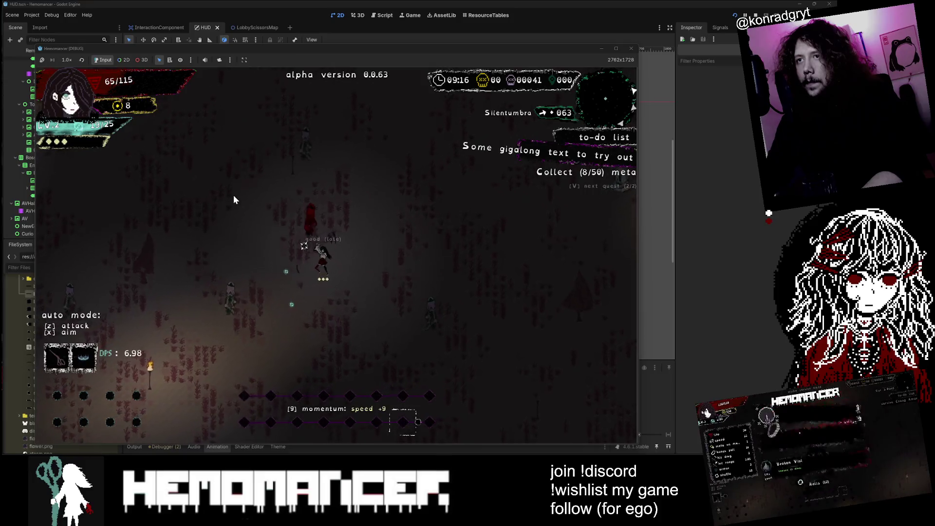
{"action": "key", "text": "w"}
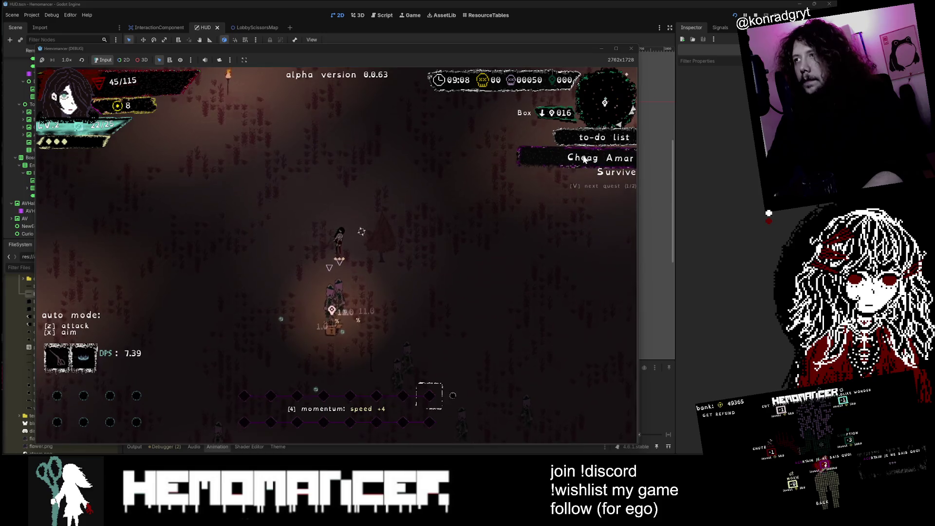
- Cycle the to-do panel back to Collect, take the Pillar shuffle and Juanez upgrade, then pause
{"action": "key", "text": "v"}
{"action": "key", "text": "v"}
{"action": "key", "text": "v"}
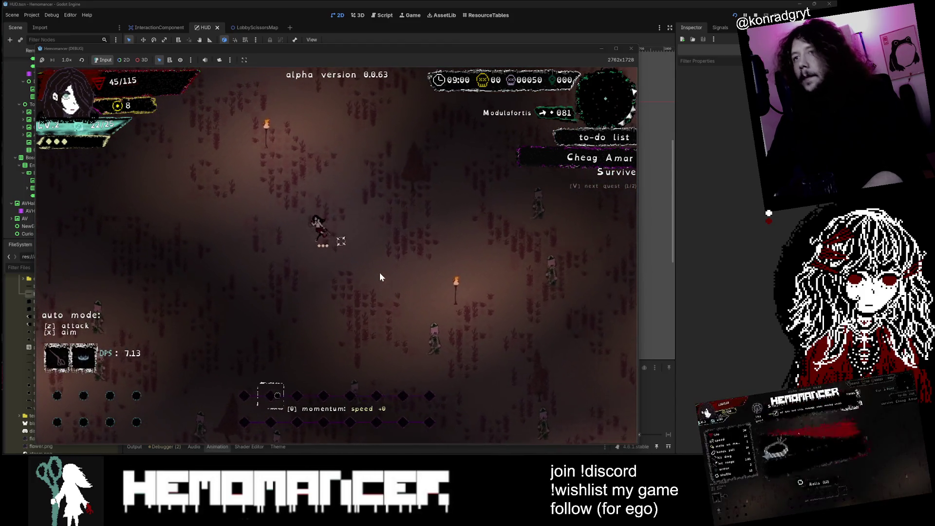
{"action": "key", "text": "v"}
{"action": "key", "text": "v"}
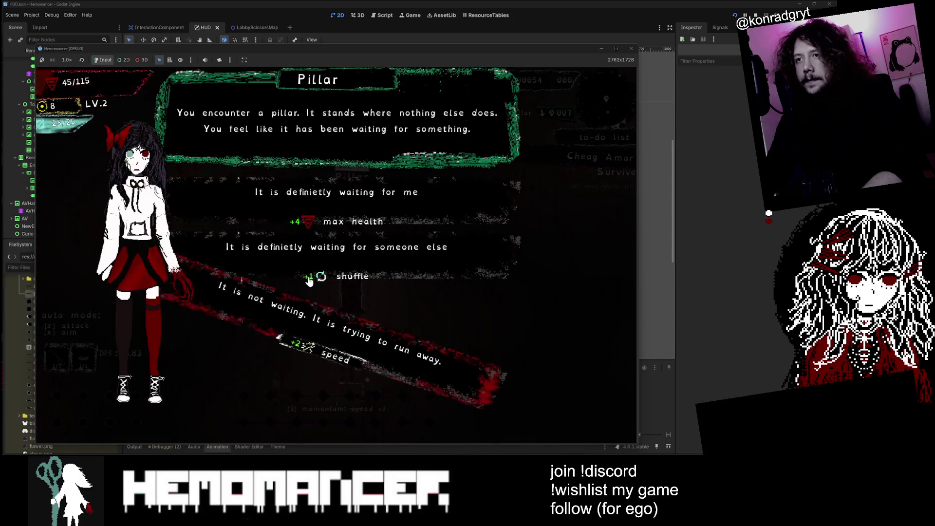
{"action": "left_click", "coordinate": [309, 282]}
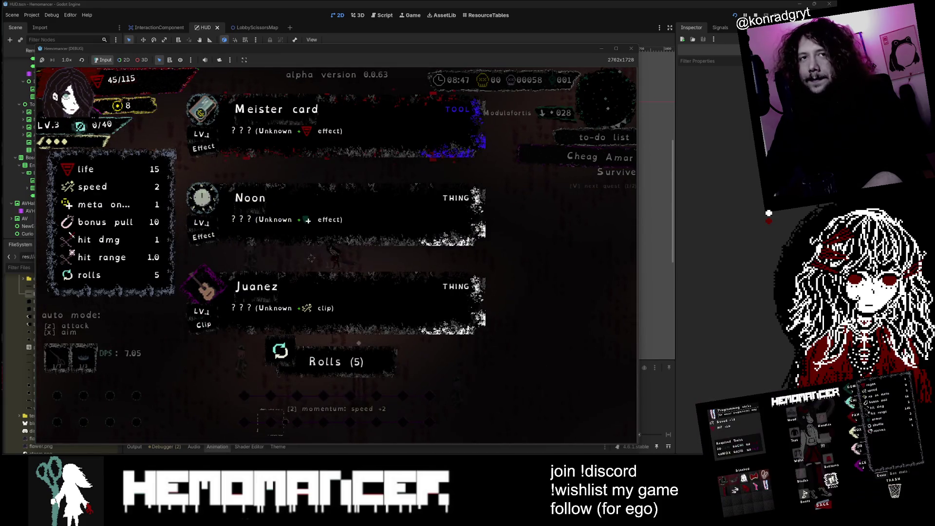
{"action": "left_click", "coordinate": [307, 306]}
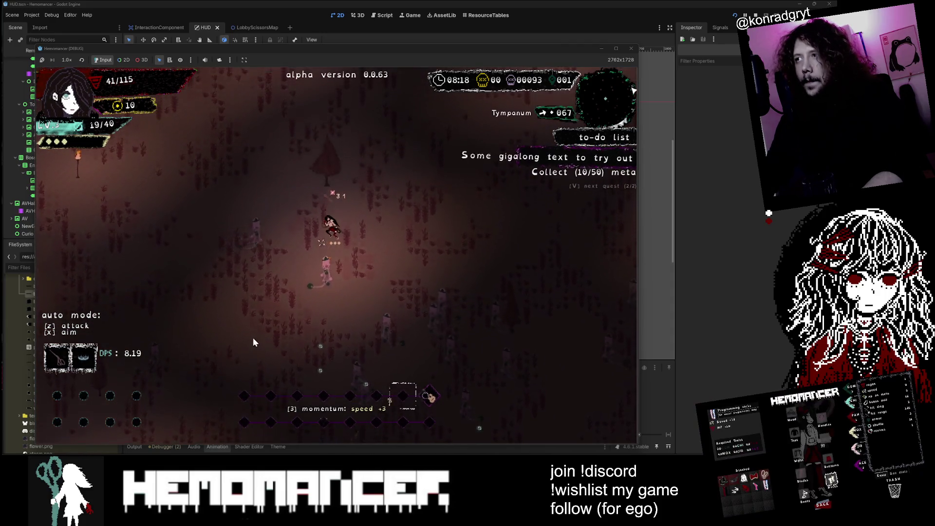
{"action": "key", "text": "Escape"}
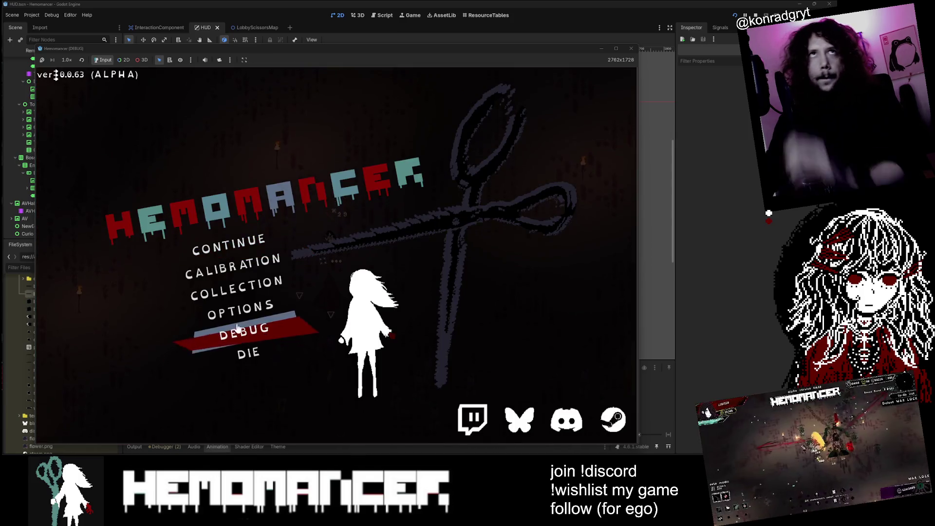
{"action": "key", "text": "Up"}
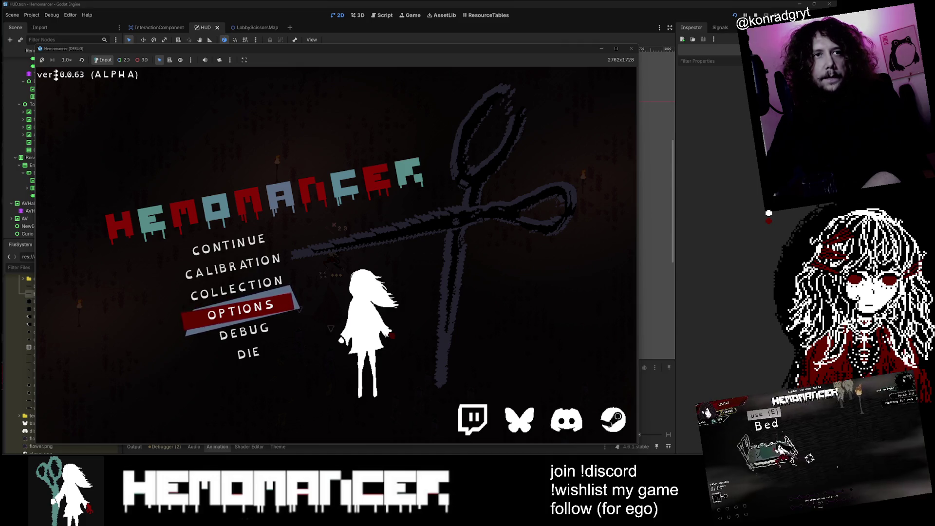
{"action": "key", "text": "Up"}
{"action": "key", "text": "Up"}
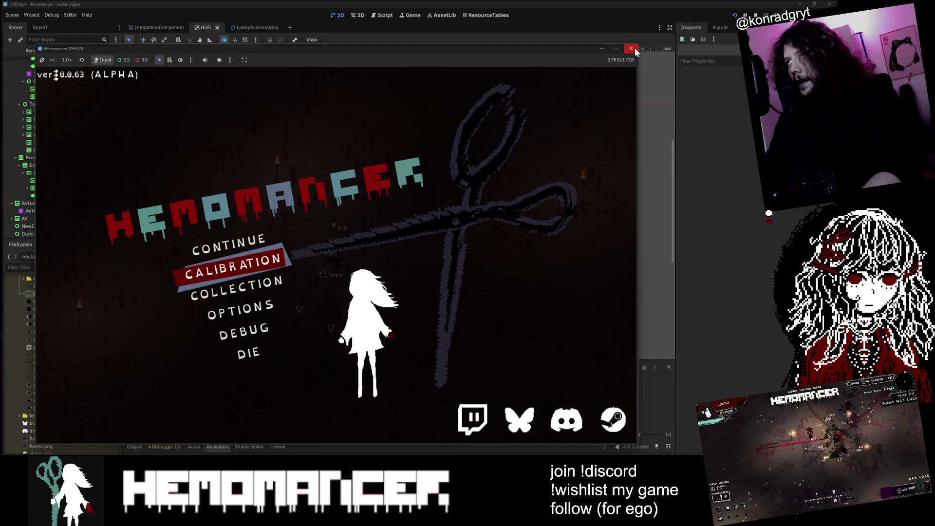
{"action": "key", "text": "Up"}
- Continue from the pause menu and roam the field until meta collection reaches 12/50
{"action": "key", "text": "Return"}
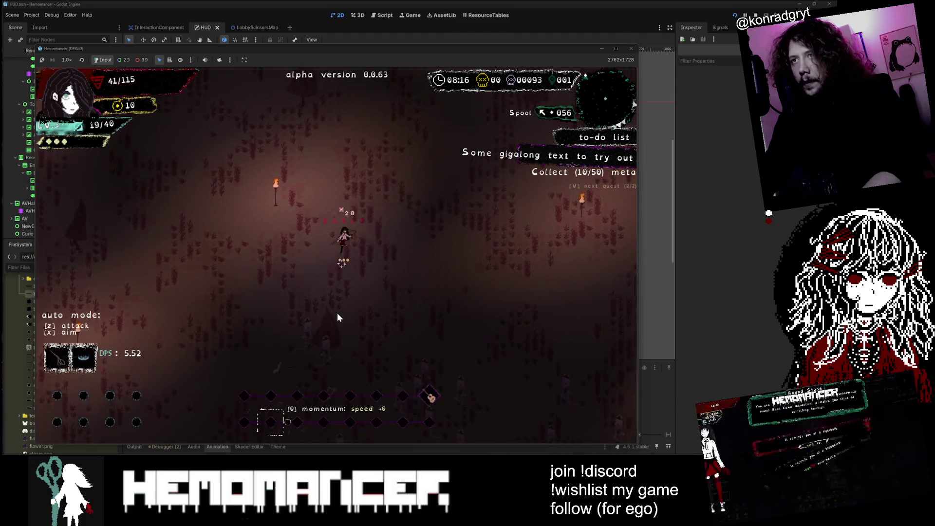
{"action": "key", "text": "d"}
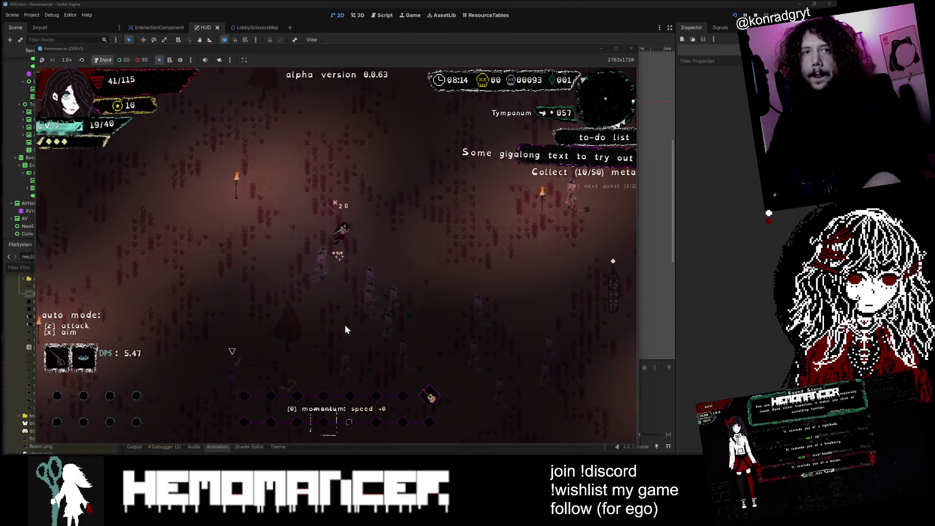
{"action": "key", "text": "d"}
{"action": "key", "text": "w"}
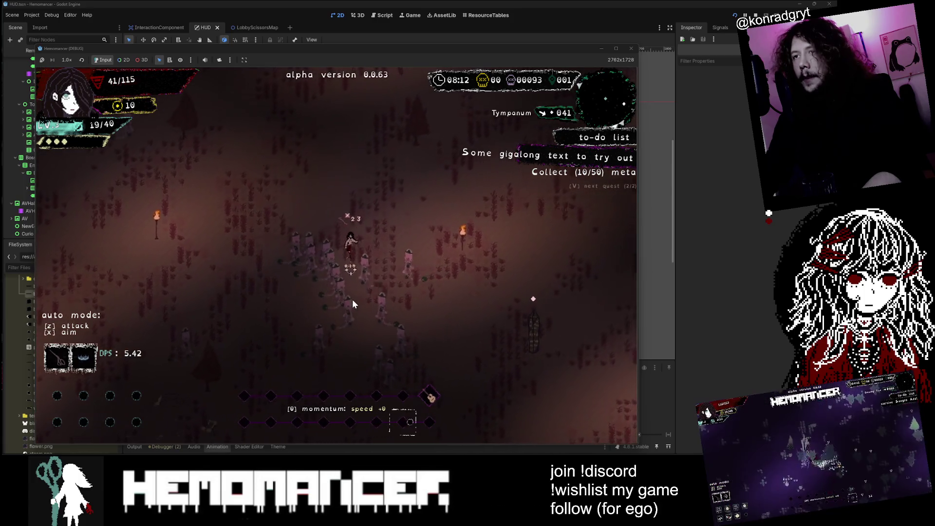
{"action": "key", "text": "w"}
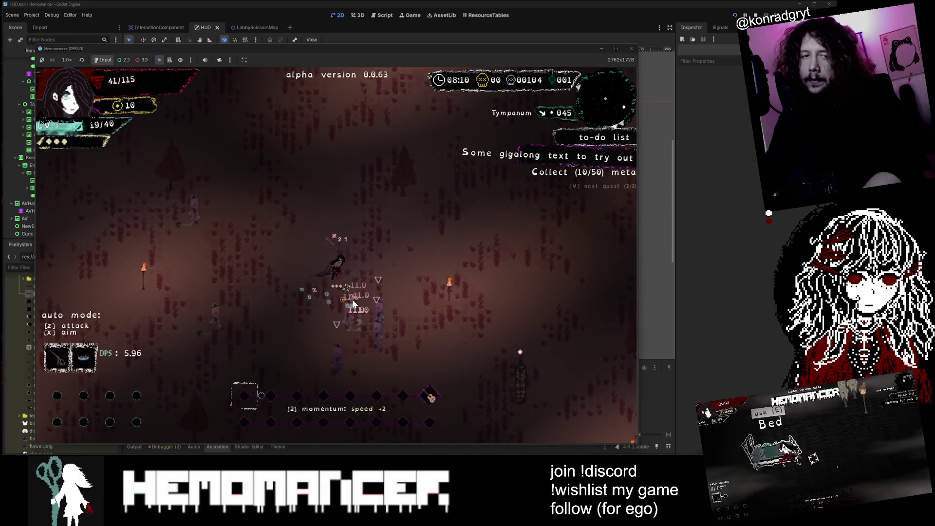
{"action": "key", "text": "w"}
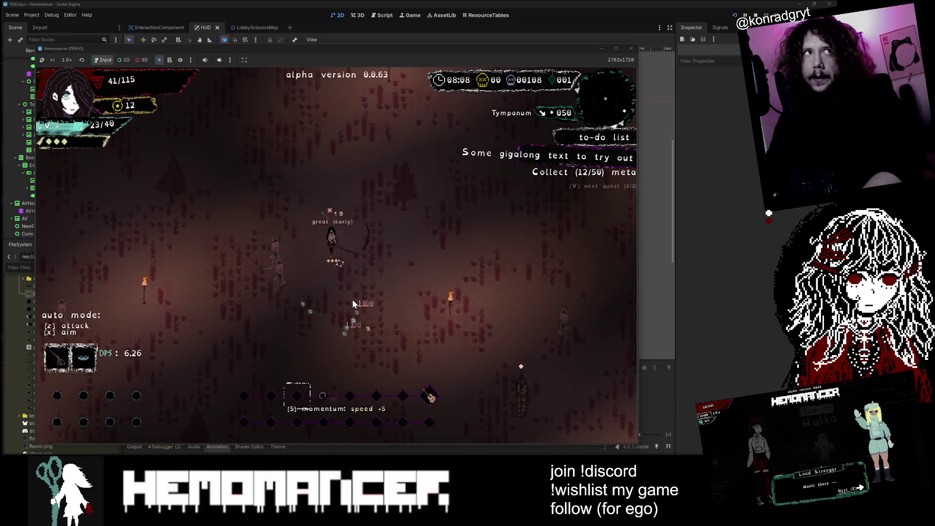
{"action": "key", "text": "w"}
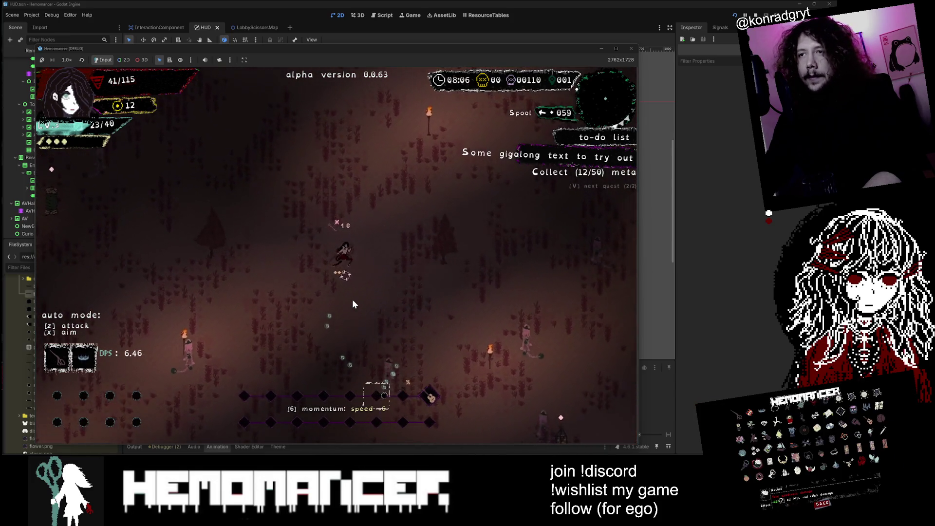
{"action": "key", "text": "s"}
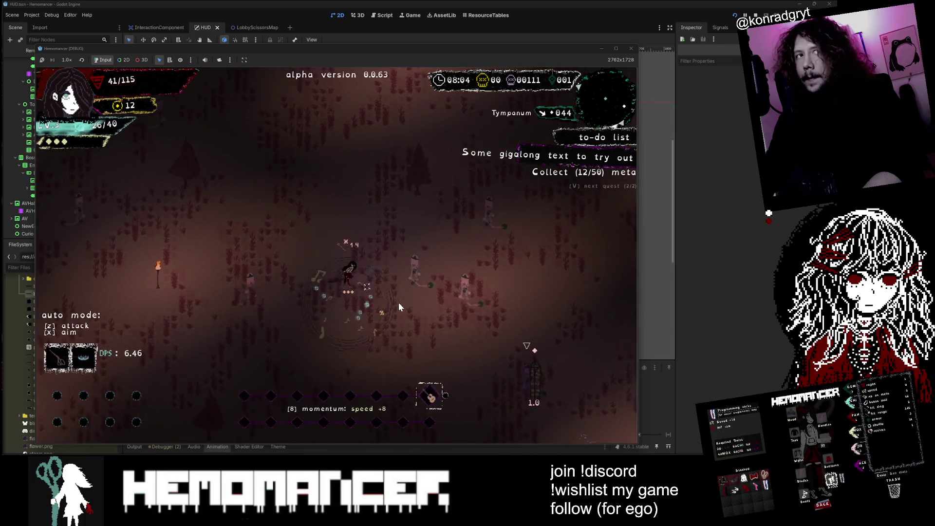
{"action": "key", "text": "d"}
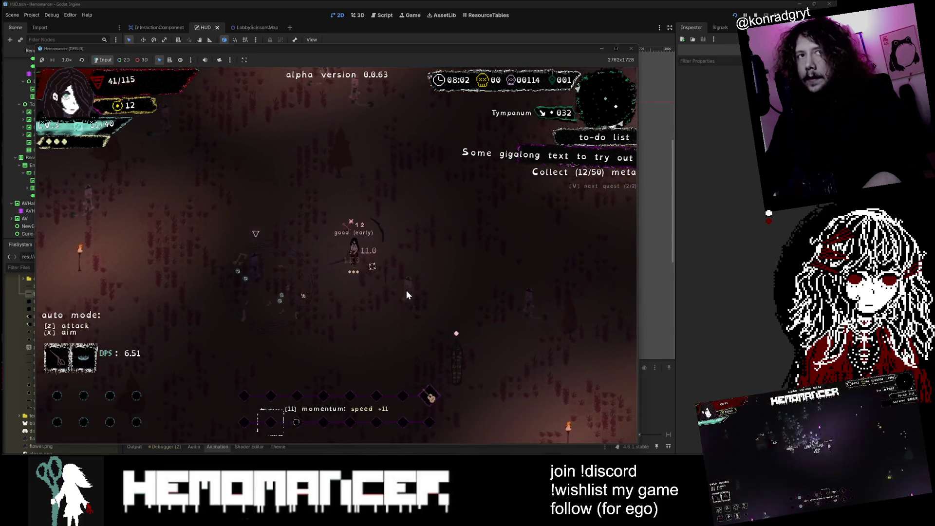
{"action": "key", "text": "w"}
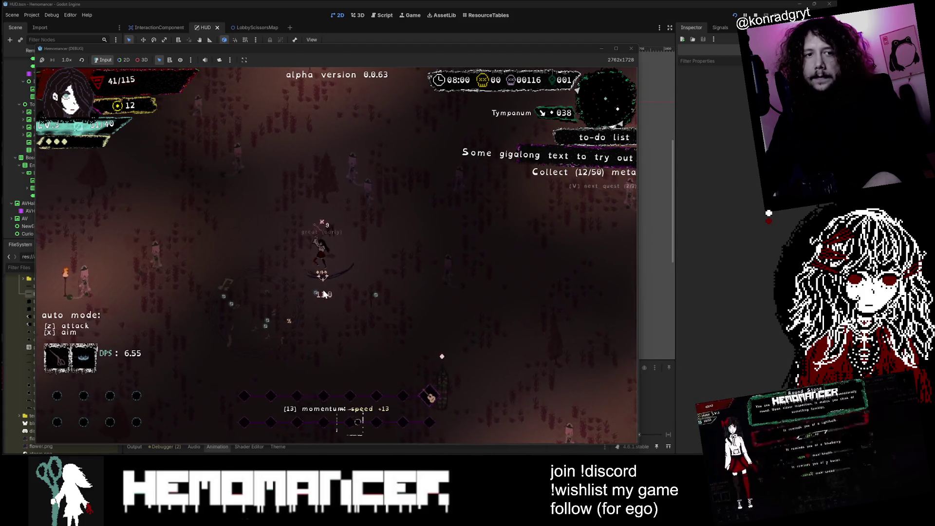